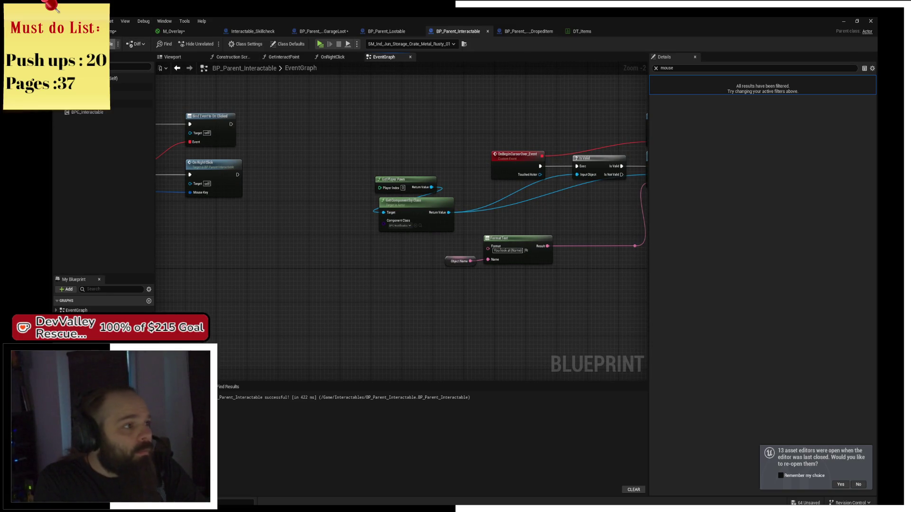
- Compile BP_Parent_Interactable, then bring up the BP_Parent_Lootable event graph
{"action": "left_click", "coordinate": [112, 44]}
{"action": "left_click", "coordinate": [528, 31]}
{"action": "left_click", "coordinate": [456, 31]}
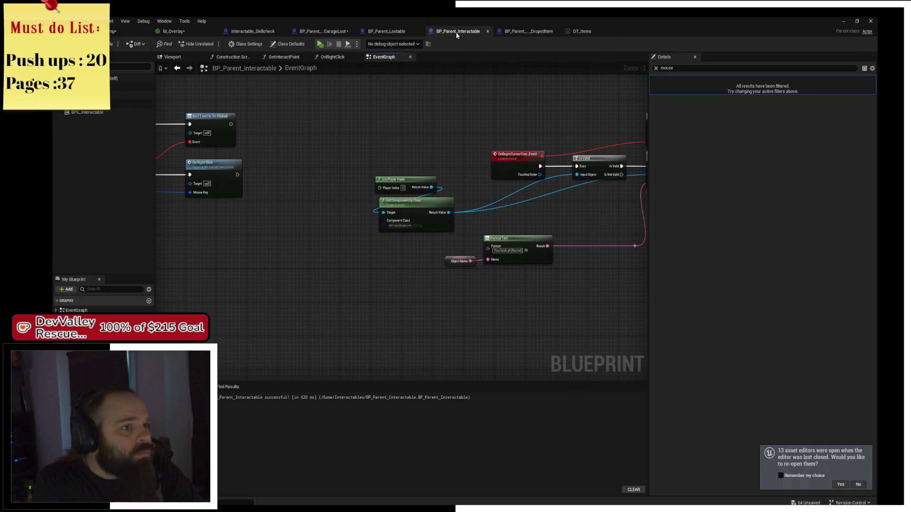
{"action": "left_click", "coordinate": [396, 31]}
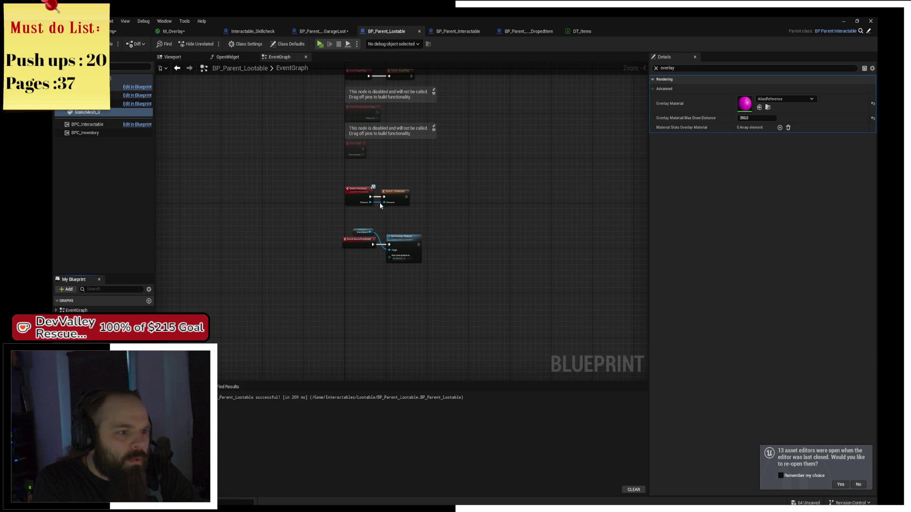
- Delete the Static Mesh 0, Event CursorOverEvent and Set Overlay Material nodes, then save
{"action": "scroll", "coordinate": [388, 201], "scroll_direction": "up", "scroll_amount": 4}
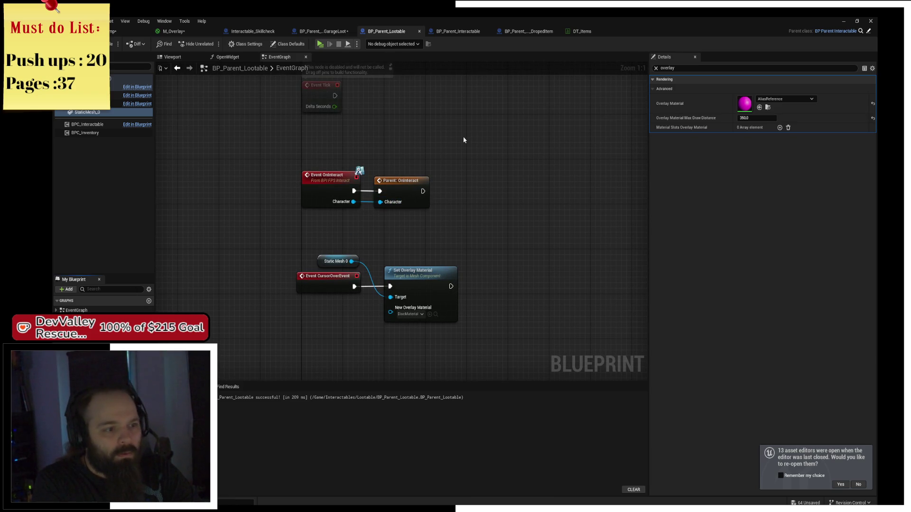
{"action": "scroll", "coordinate": [422, 195], "scroll_direction": "up", "scroll_amount": 1}
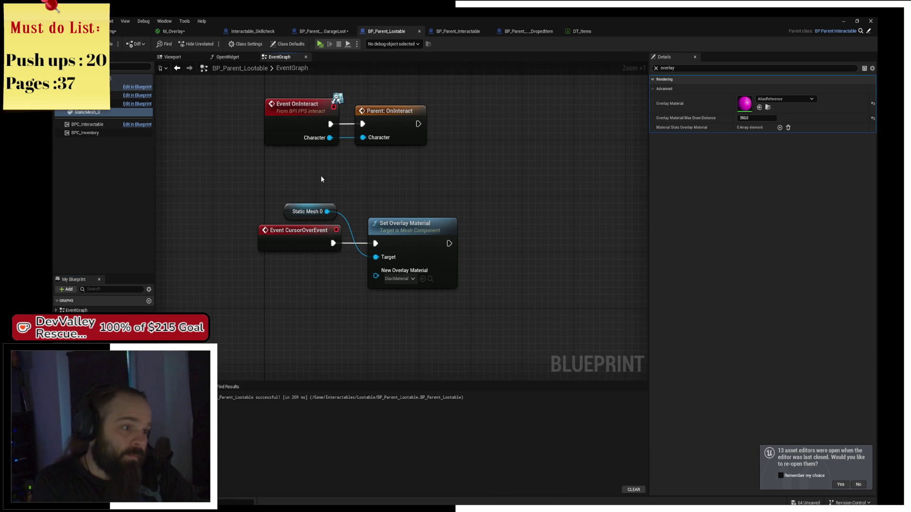
{"action": "mouse_move", "coordinate": [329, 205]}
{"action": "left_mouse_down"}
{"action": "mouse_move", "coordinate": [250, 195]}
{"action": "mouse_move", "coordinate": [455, 298]}
{"action": "left_mouse_up"}
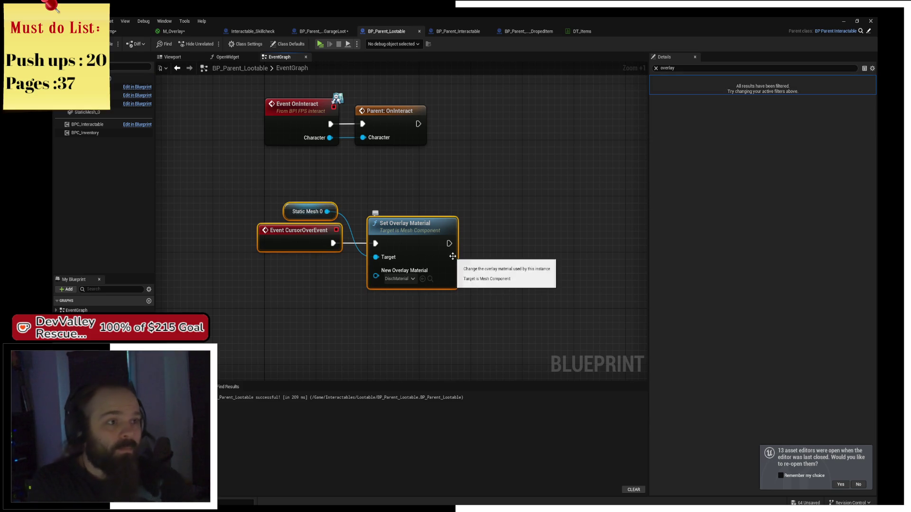
{"action": "key", "text": "Delete"}
{"action": "key", "text": "ctrl+s"}
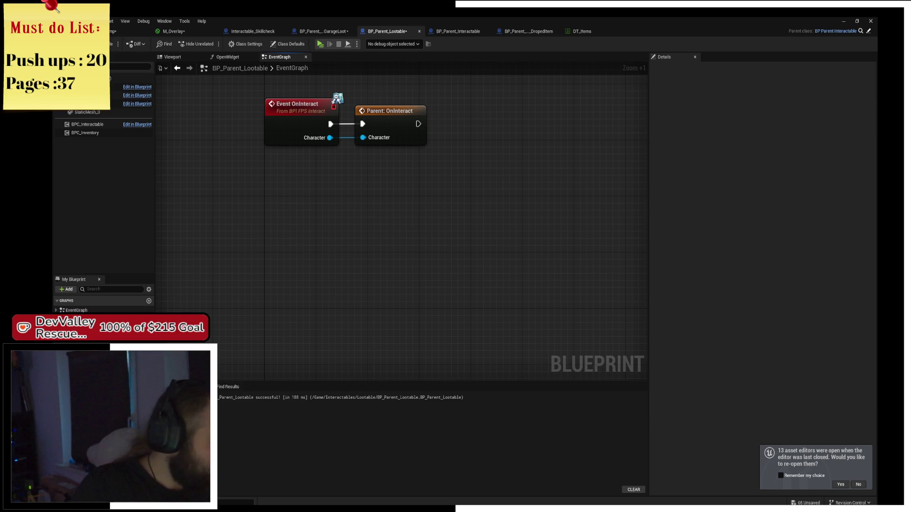
- Review the GarageLoot, Skillcheck and BP_Parent_Lootable graphs, including the disabled Event Tick node
{"action": "left_click", "coordinate": [324, 30]}
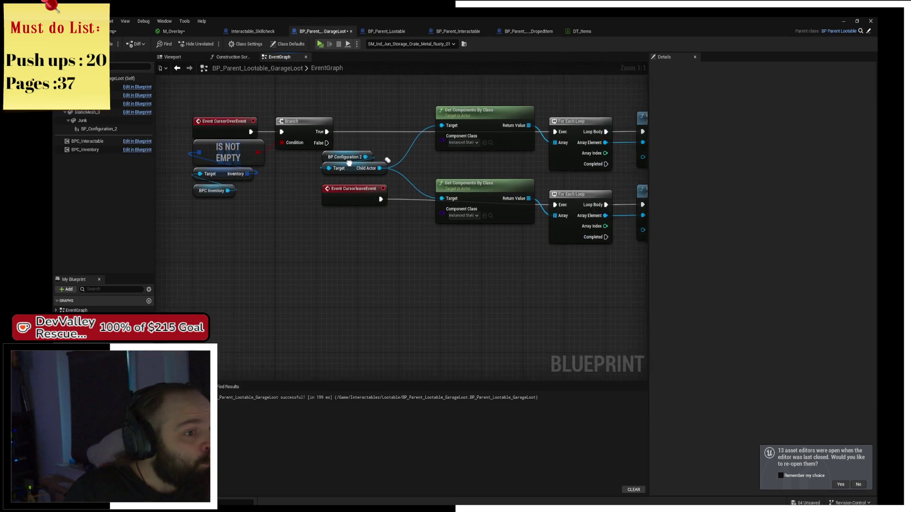
{"action": "scroll", "coordinate": [361, 161], "scroll_direction": "down", "scroll_amount": 1}
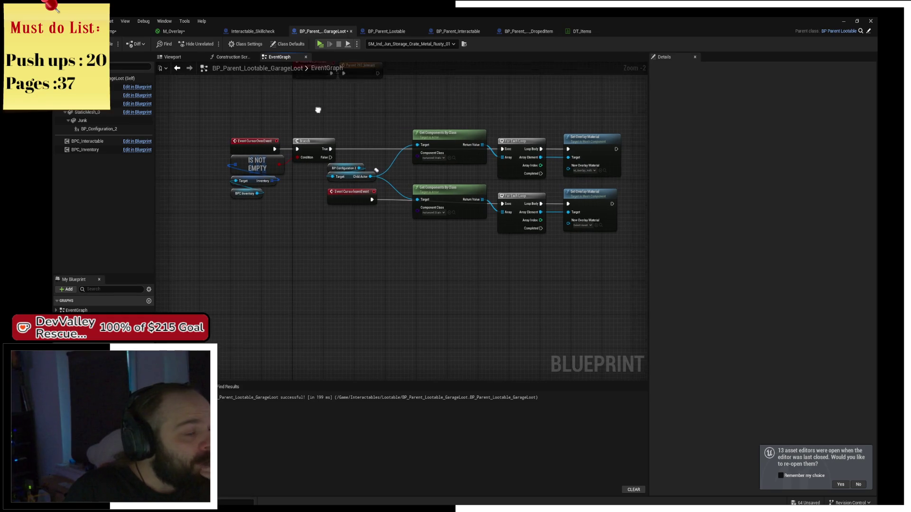
{"action": "left_click", "coordinate": [244, 35]}
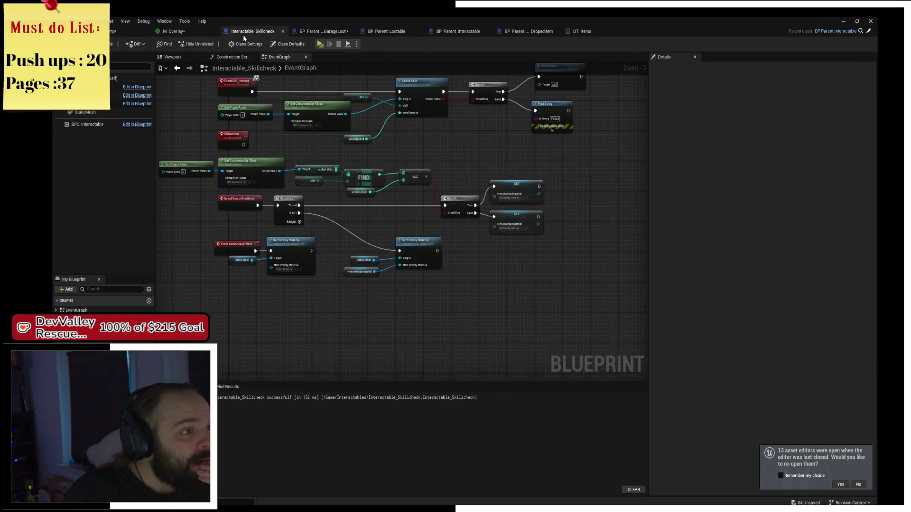
{"action": "left_click", "coordinate": [379, 31]}
{"action": "left_click_drag", "start_coordinate": [446, 85], "coordinate": [454, 223]}
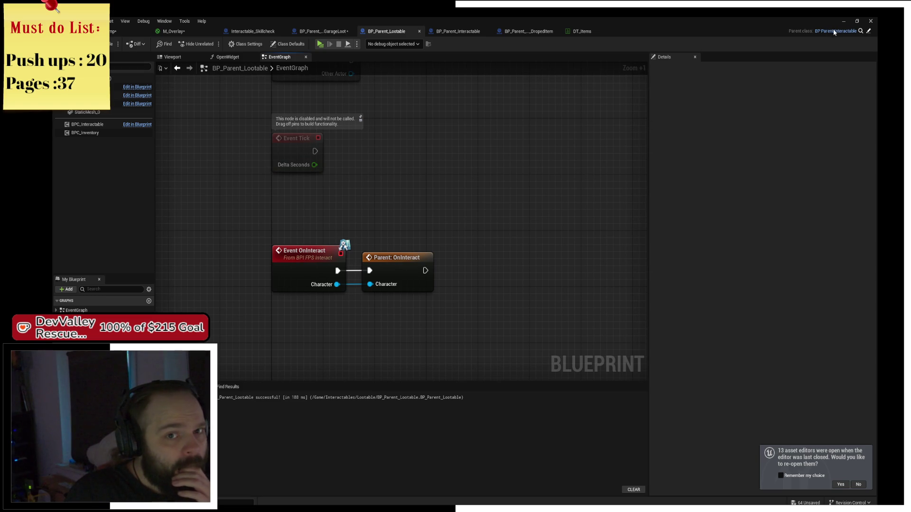
- Delete the leftover OnInteract and ISO_Interact event nodes from BP_Parent_Interactable
{"action": "left_click", "coordinate": [868, 31]}
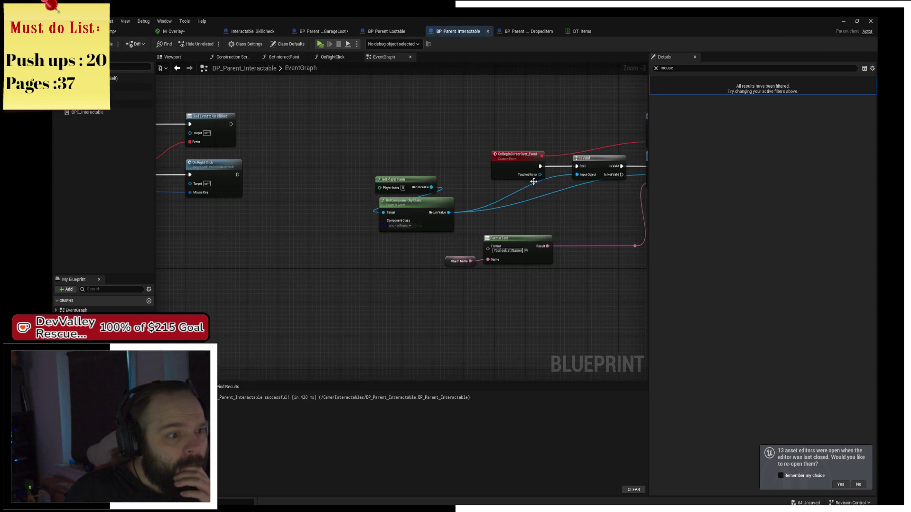
{"action": "left_click_drag", "start_coordinate": [444, 147], "coordinate": [479, 169]}
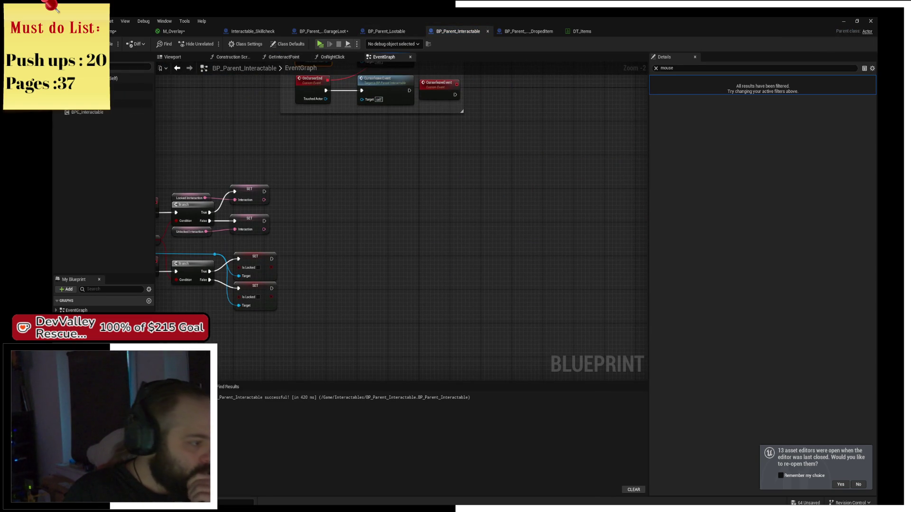
{"action": "double_click", "coordinate": [76, 328]}
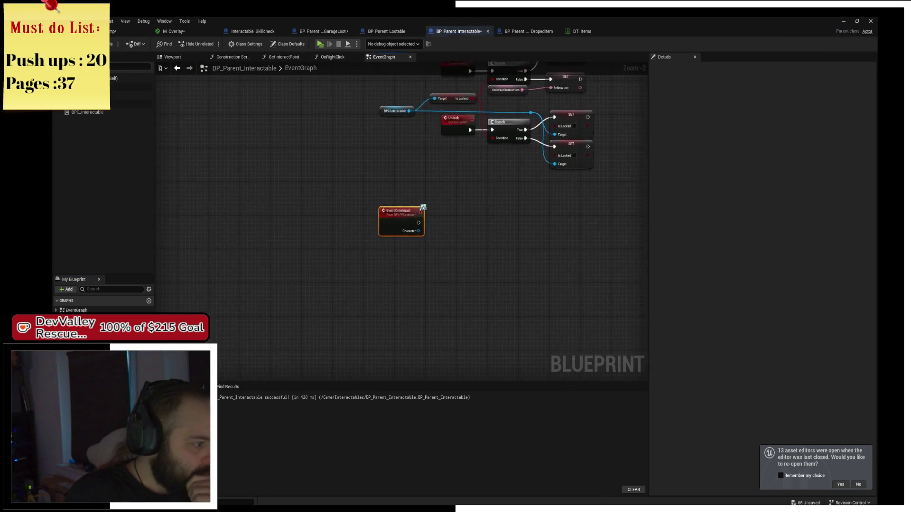
{"action": "left_click_drag", "start_coordinate": [315, 112], "coordinate": [490, 294]}
{"action": "key", "text": "Delete"}
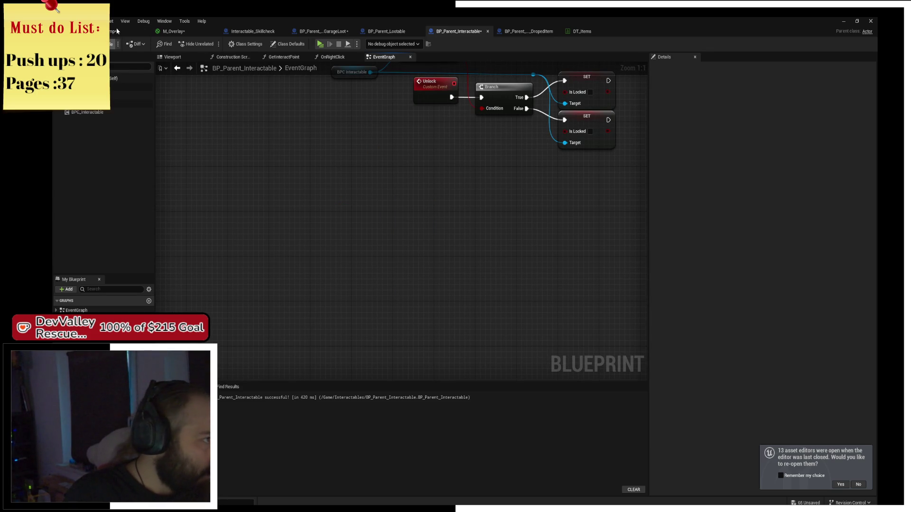
{"action": "left_click", "coordinate": [124, 32]}
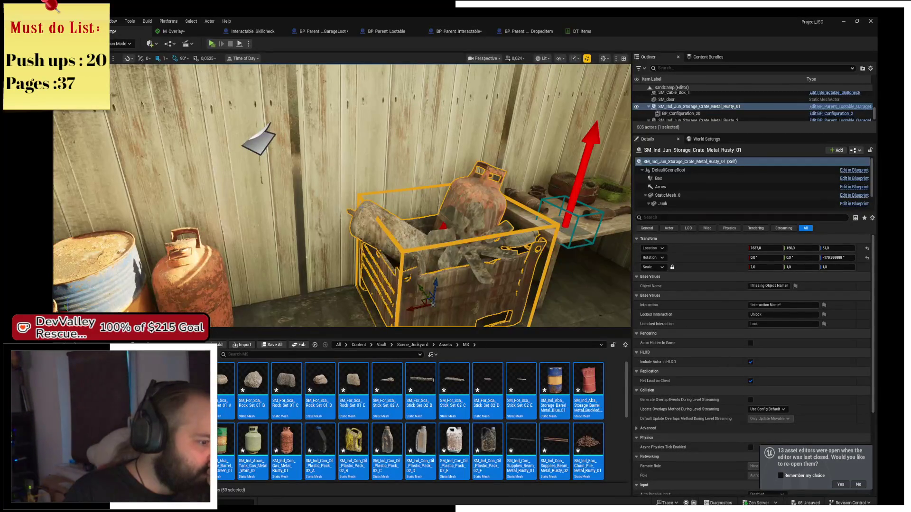
- Go up to the Assets folder and look through the Lootable, Interactable and GarageLoot graphs
{"action": "left_click", "coordinate": [446, 345]}
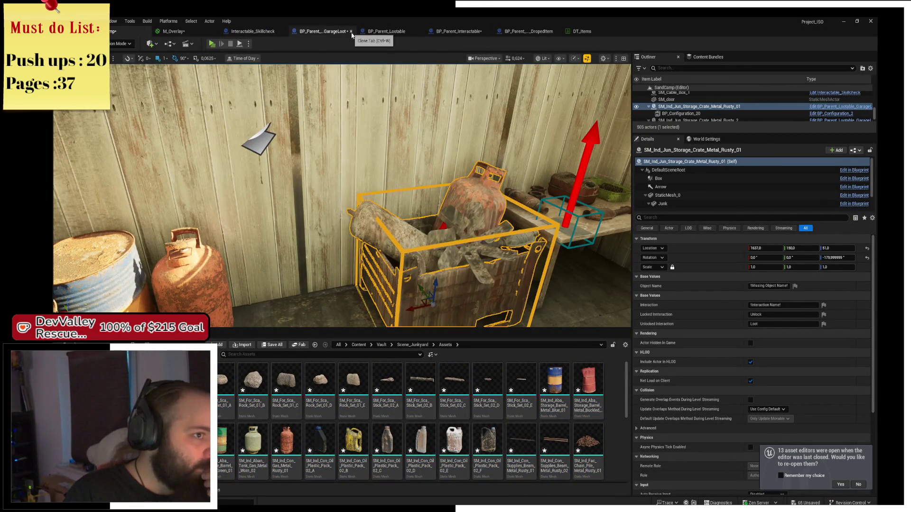
{"action": "left_click", "coordinate": [387, 32]}
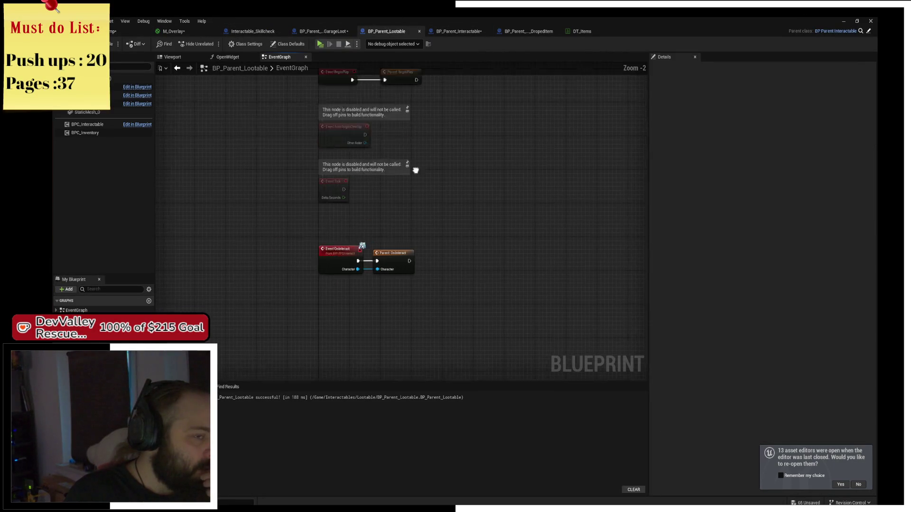
{"action": "left_click", "coordinate": [456, 32]}
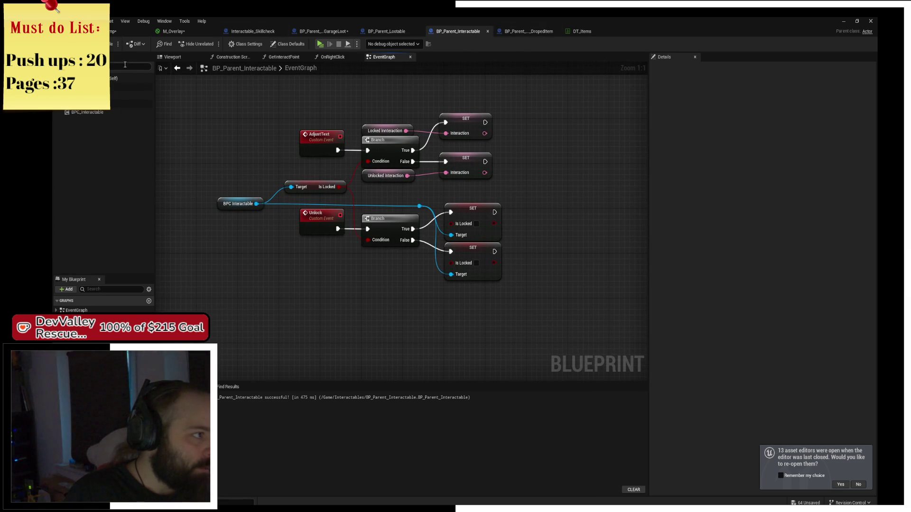
{"action": "left_click", "coordinate": [330, 31]}
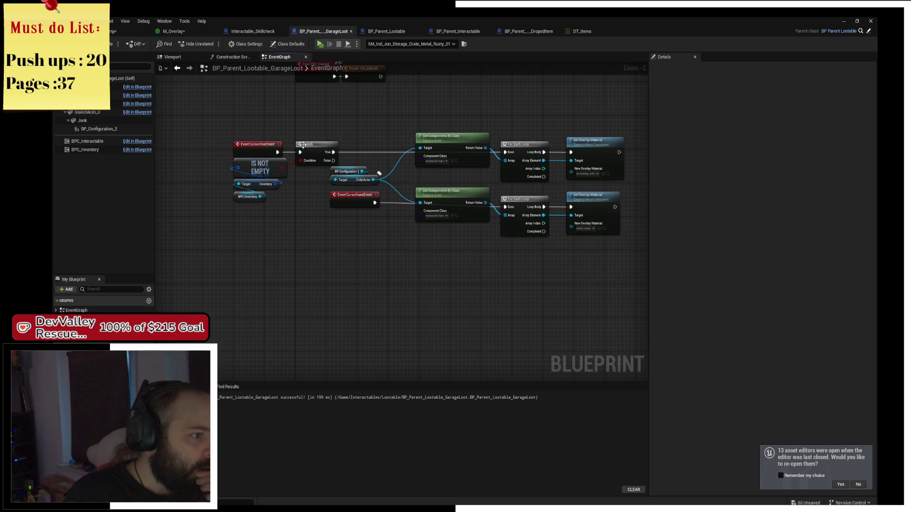
- Edit BPC_Inventory from BP_Parent_Lootable's components and open its OpenLootWidget function graph
{"action": "left_click", "coordinate": [273, 278]}
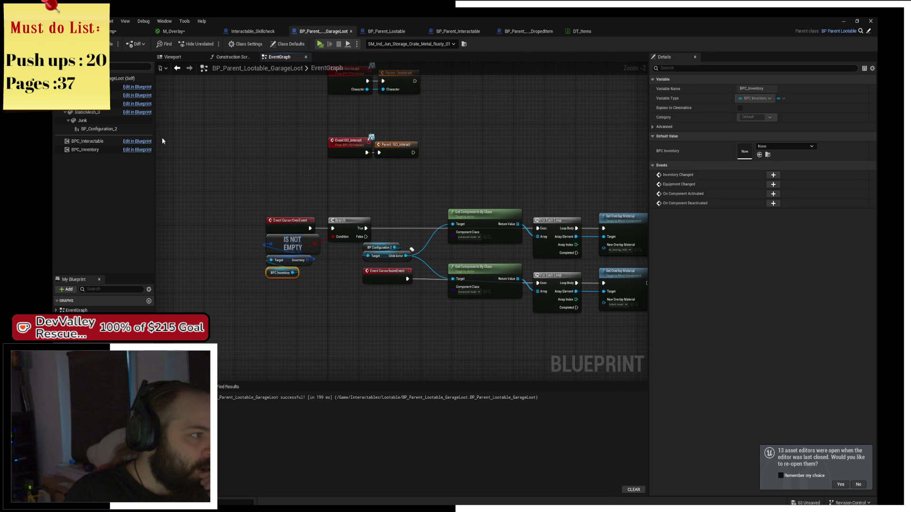
{"action": "double_click", "coordinate": [150, 150]}
{"action": "left_click", "coordinate": [143, 150]}
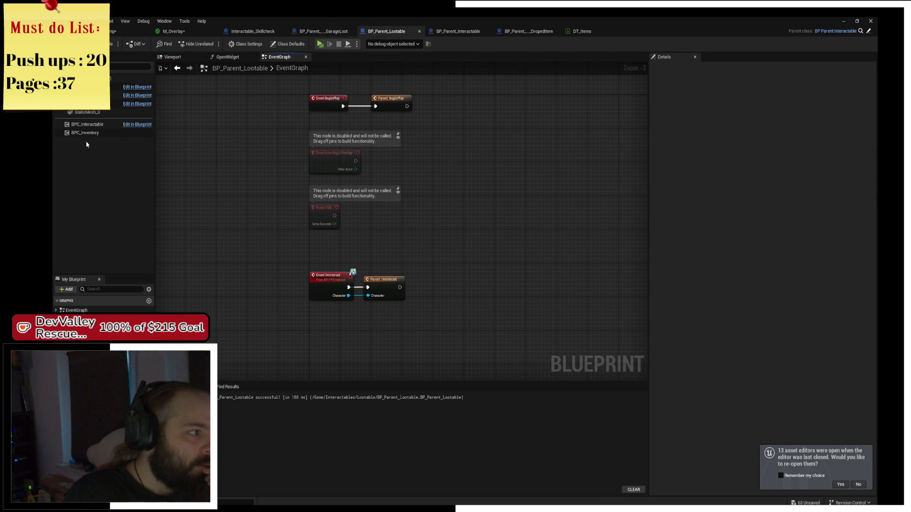
{"action": "right_click", "coordinate": [114, 137]}
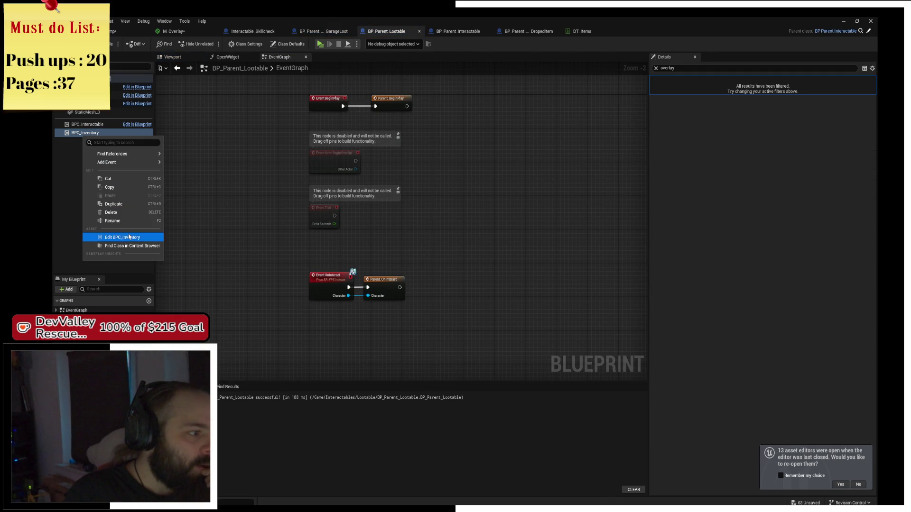
{"action": "left_click", "coordinate": [256, 239]}
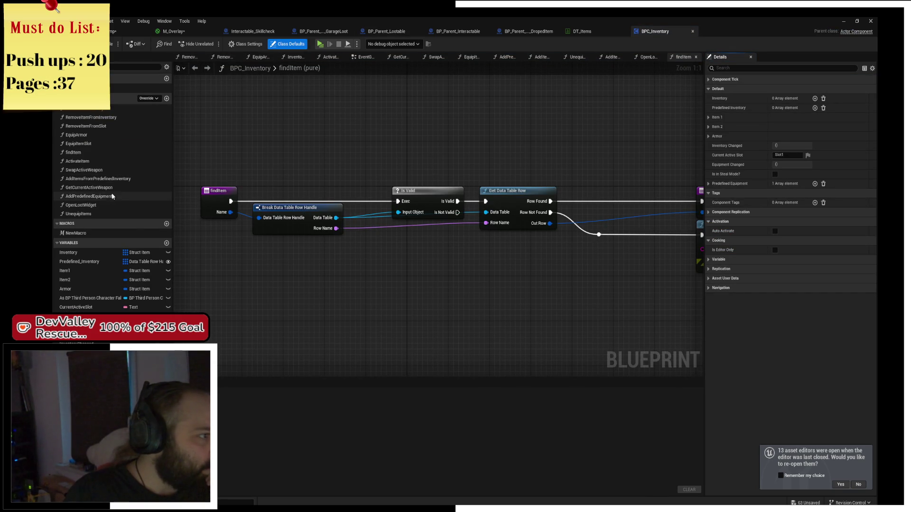
{"action": "double_click", "coordinate": [80, 205]}
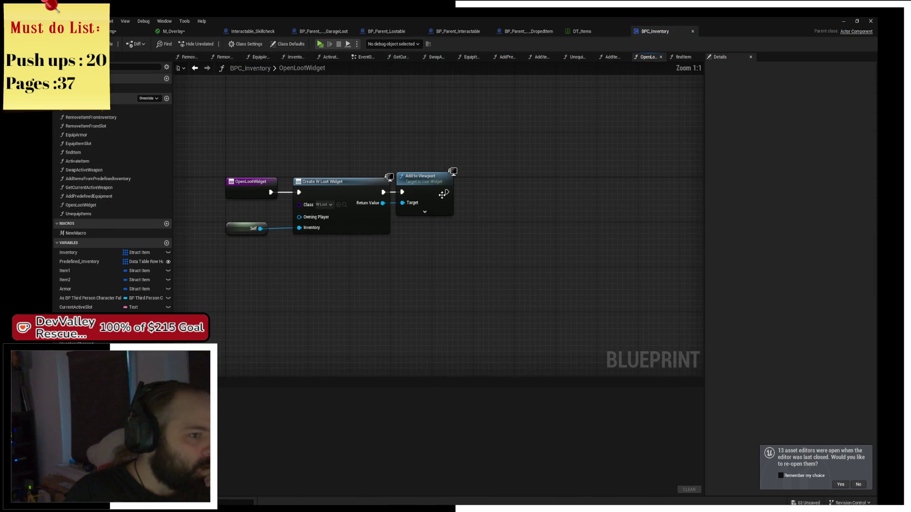
- Nudge Add to Viewport right, recentre the loot widget nodes and move the Self node lower
{"action": "left_click_drag", "start_coordinate": [442, 194], "coordinate": [447, 194]}
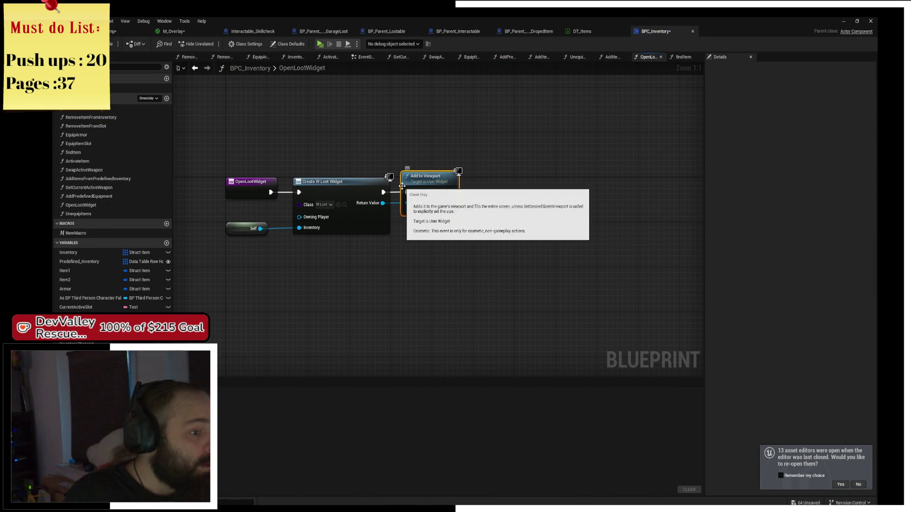
{"action": "scroll", "coordinate": [411, 188], "scroll_direction": "up", "scroll_amount": 1}
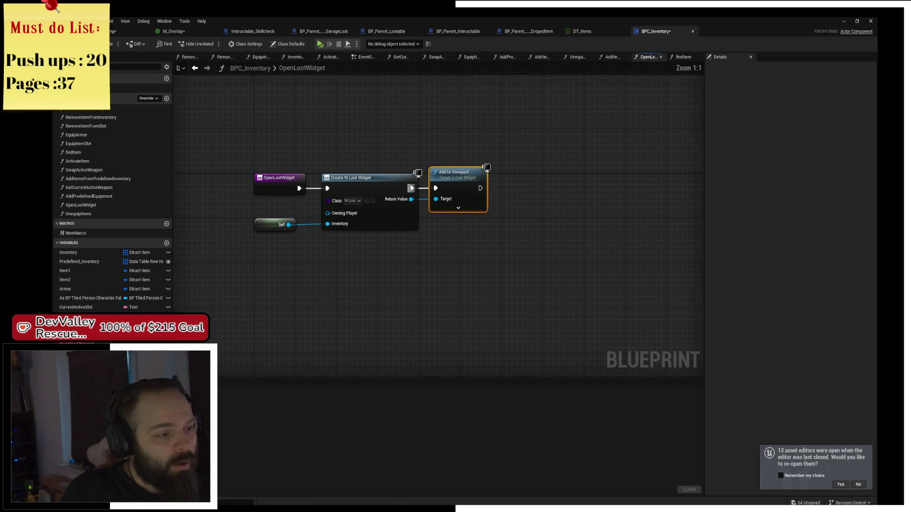
{"action": "scroll", "coordinate": [411, 188], "scroll_direction": "up", "scroll_amount": 1}
{"action": "scroll", "coordinate": [474, 221], "scroll_direction": "up", "scroll_amount": 1}
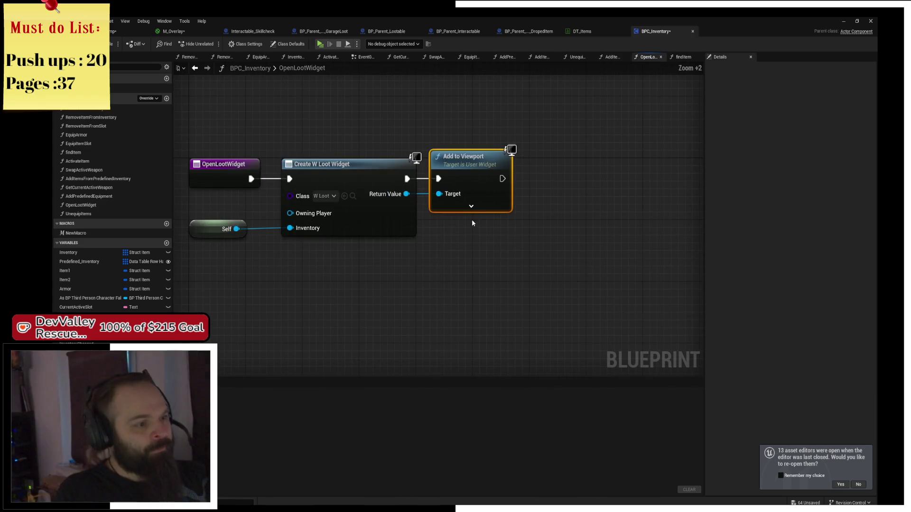
{"action": "left_click_drag", "start_coordinate": [414, 238], "coordinate": [493, 252]}
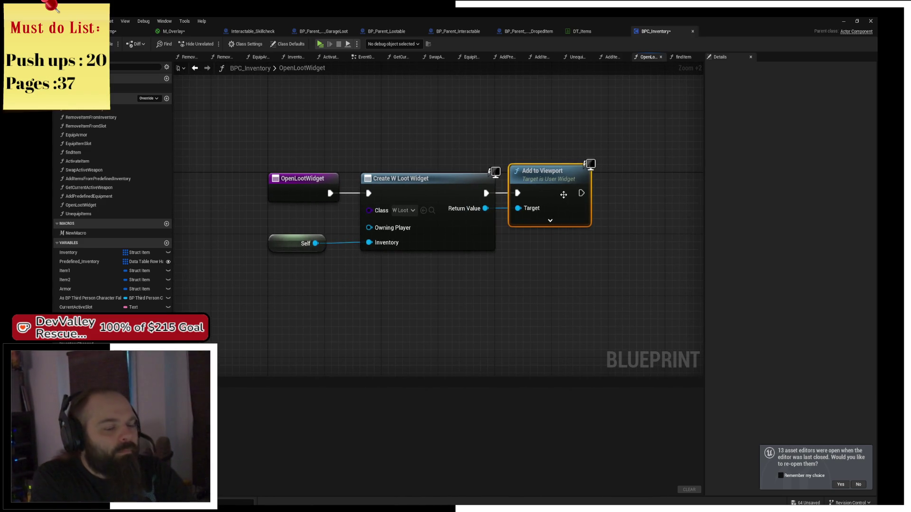
{"action": "left_click_drag", "start_coordinate": [523, 197], "coordinate": [438, 192]}
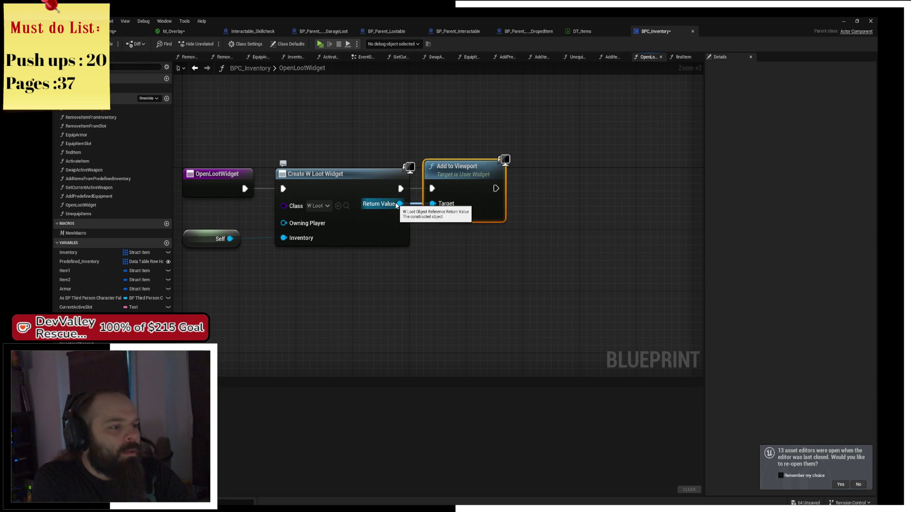
{"action": "mouse_move", "coordinate": [215, 242]}
{"action": "left_mouse_down"}
{"action": "mouse_move", "coordinate": [208, 281]}
{"action": "mouse_move", "coordinate": [302, 296]}
{"action": "left_mouse_up"}
- Add a Get Owner node connected to Self via a 'get owner' search
{"action": "type", "text": "get owner"}
{"action": "key", "text": "Return"}
{"action": "mouse_move", "coordinate": [329, 292]}
{"action": "left_mouse_down"}
{"action": "mouse_move", "coordinate": [289, 259]}
{"action": "mouse_move", "coordinate": [300, 261]}
{"action": "left_mouse_up"}
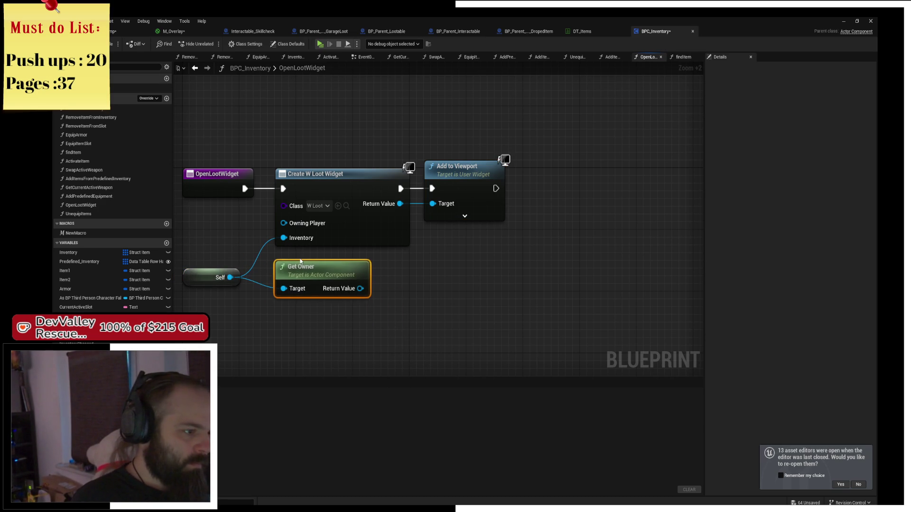
{"action": "scroll", "coordinate": [383, 281], "scroll_direction": "up", "scroll_amount": 2}
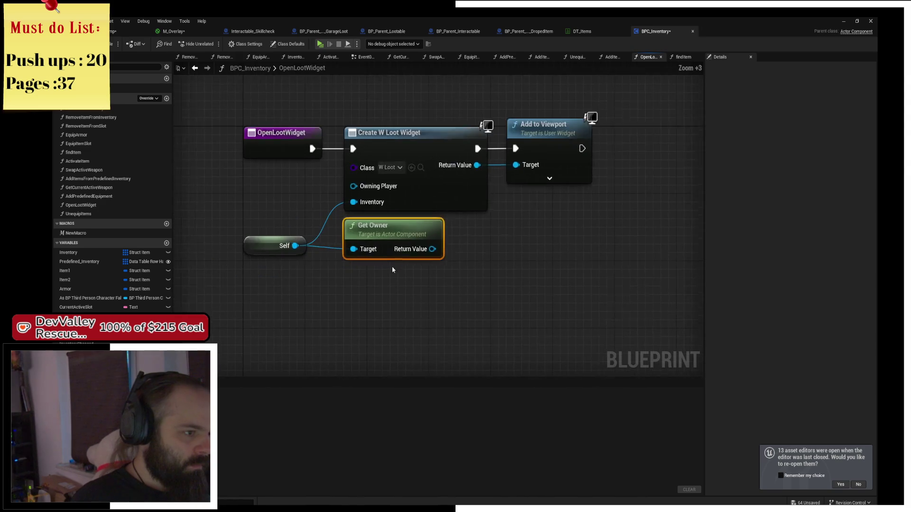
{"action": "left_click_drag", "start_coordinate": [421, 260], "coordinate": [434, 282]}
{"action": "left_click_drag", "start_coordinate": [524, 234], "coordinate": [455, 236]}
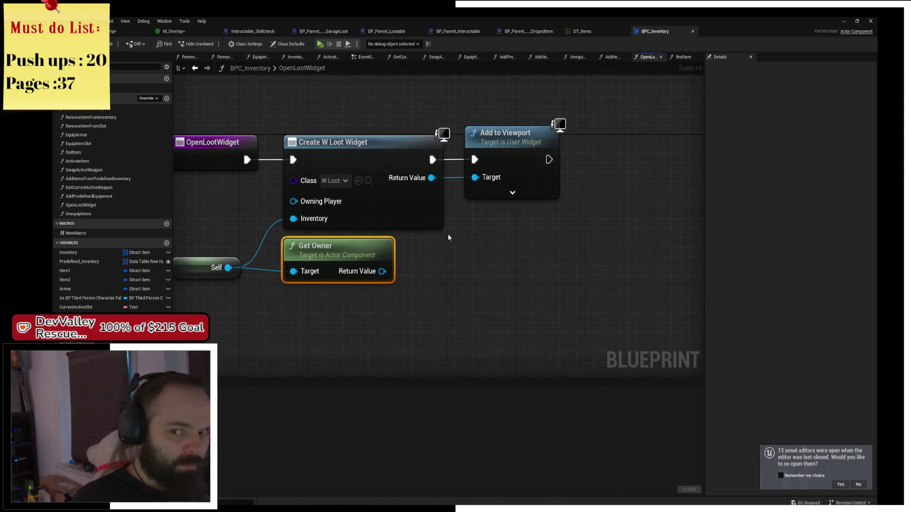
- Rearrange Self and Get Owner, then add a new event dispatcher named WidgetClosed
{"action": "left_click_drag", "start_coordinate": [211, 268], "coordinate": [211, 220]}
{"action": "left_click", "coordinate": [393, 250]}
{"action": "left_click_drag", "start_coordinate": [392, 250], "coordinate": [349, 258]}
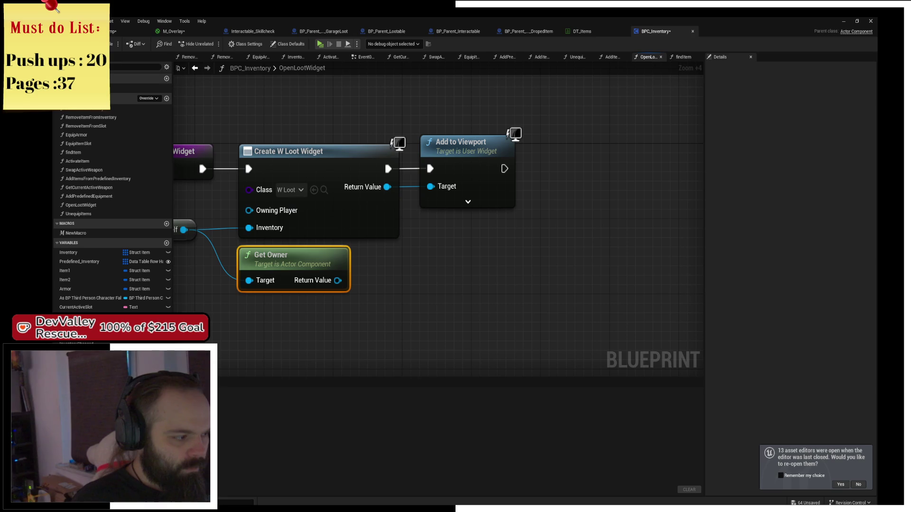
{"action": "mouse_move", "coordinate": [342, 273]}
{"action": "left_mouse_down"}
{"action": "mouse_move", "coordinate": [419, 273]}
{"action": "mouse_move", "coordinate": [341, 273]}
{"action": "left_mouse_up"}
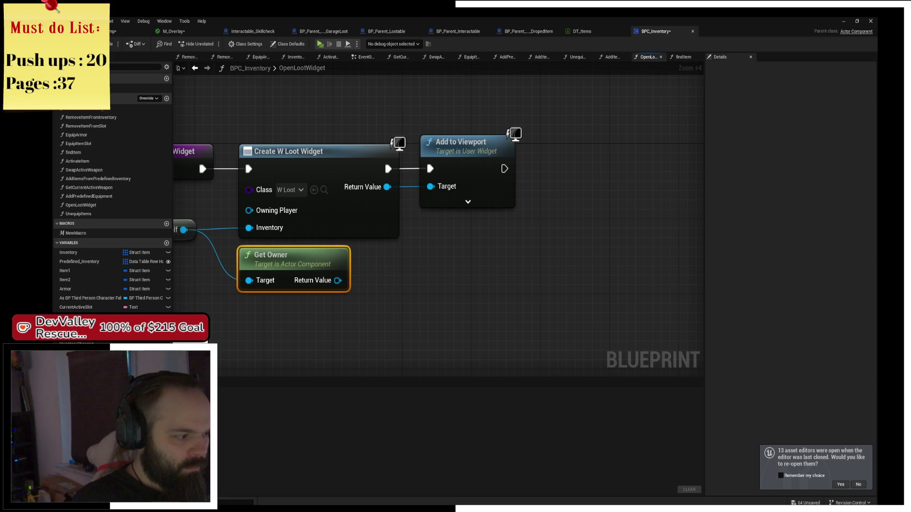
{"action": "left_click", "coordinate": [76, 343]}
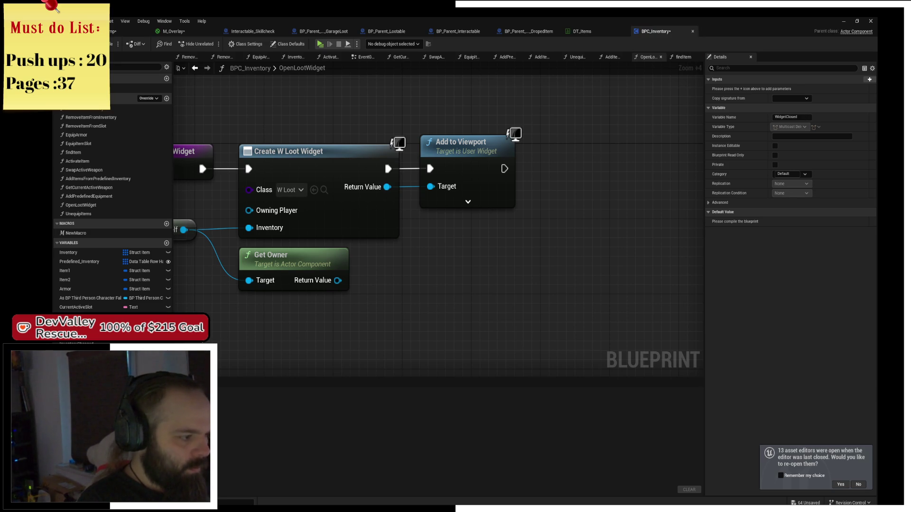
- Add a Bind Event to On Visibility Changed node from the created widget's Return Value
{"action": "mouse_move", "coordinate": [388, 186]}
{"action": "left_mouse_down"}
{"action": "mouse_move", "coordinate": [442, 207]}
{"action": "mouse_move", "coordinate": [454, 239]}
{"action": "left_mouse_up"}
{"action": "type", "text": "bind evne"}
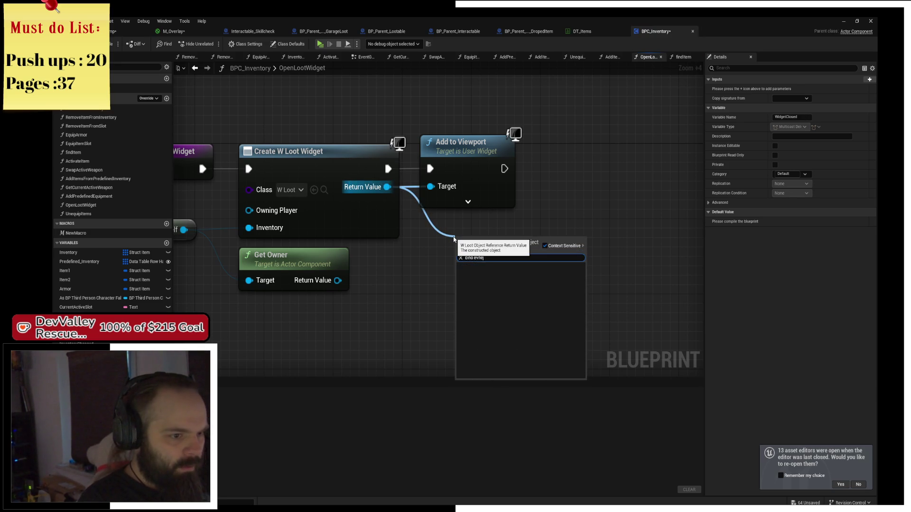
{"action": "key", "text": "BackSpace"}
{"action": "key", "text": "BackSpace"}
{"action": "key", "text": "BackSpace"}
{"action": "type", "text": "vent on"}
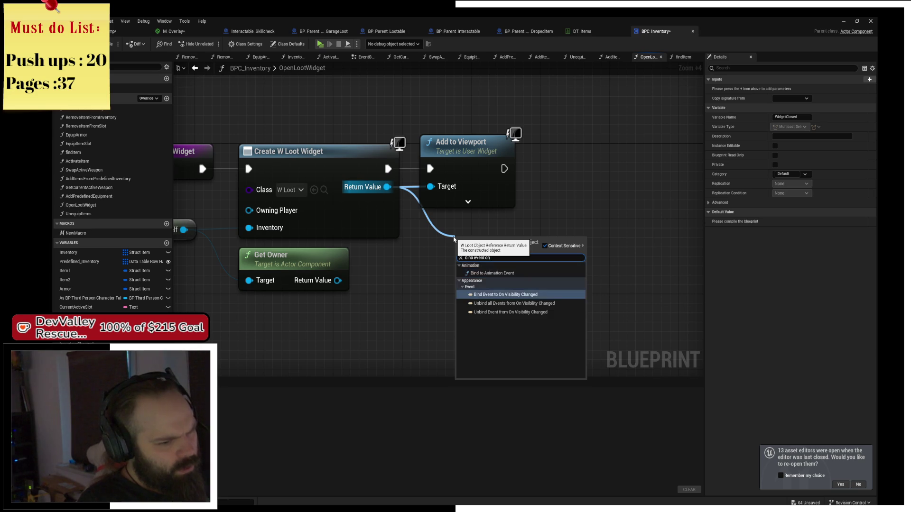
{"action": "left_click", "coordinate": [505, 295]}
{"action": "mouse_move", "coordinate": [552, 234]}
{"action": "left_mouse_down"}
{"action": "mouse_move", "coordinate": [612, 167]}
{"action": "mouse_move", "coordinate": [531, 241]}
{"action": "mouse_move", "coordinate": [504, 241]}
{"action": "left_mouse_up"}
- Undo the Bind Event and Get Owner additions and locate the W_Loot widget asset
{"action": "key", "text": "ctrl+z"}
{"action": "key", "text": "ctrl+z"}
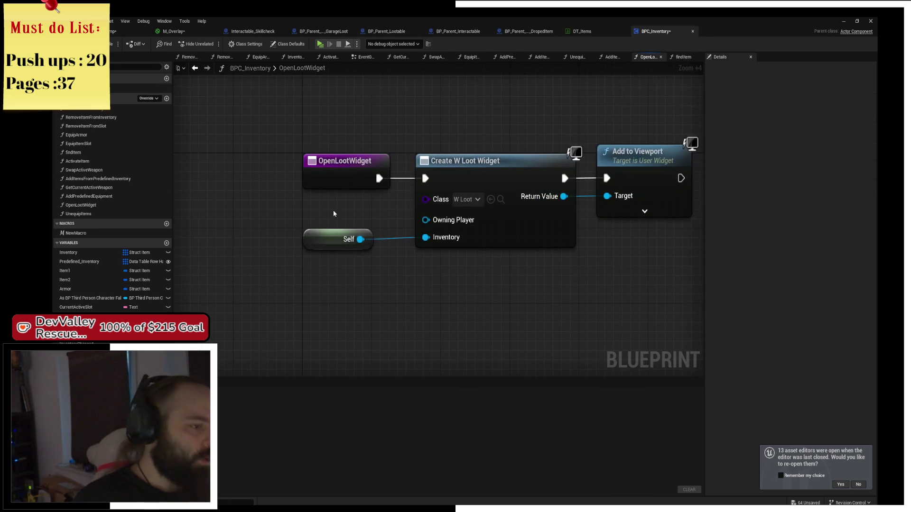
{"action": "key", "text": "ctrl+z"}
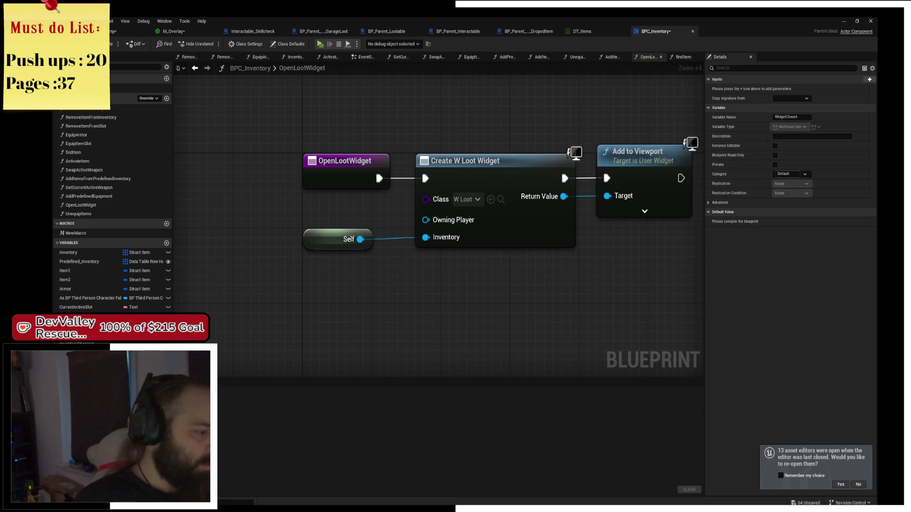
{"action": "key", "text": "ctrl+z"}
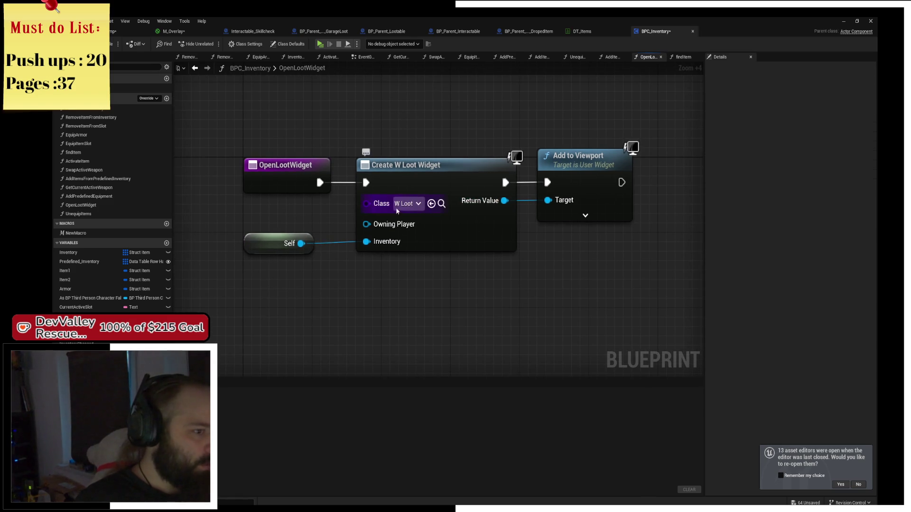
{"action": "left_click", "coordinate": [441, 204]}
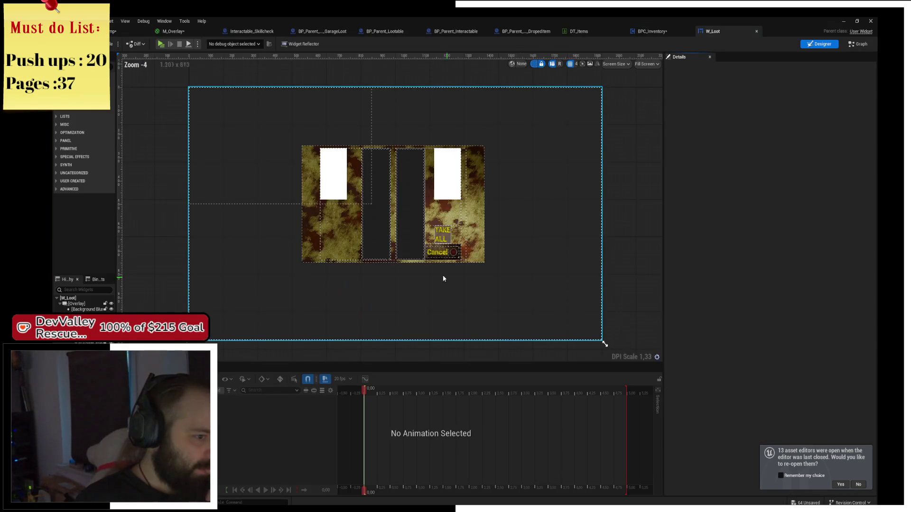
- Open W_Loot's event graph and bring Set Input Mode and Remove from Parent into view
{"action": "left_click", "coordinate": [452, 255]}
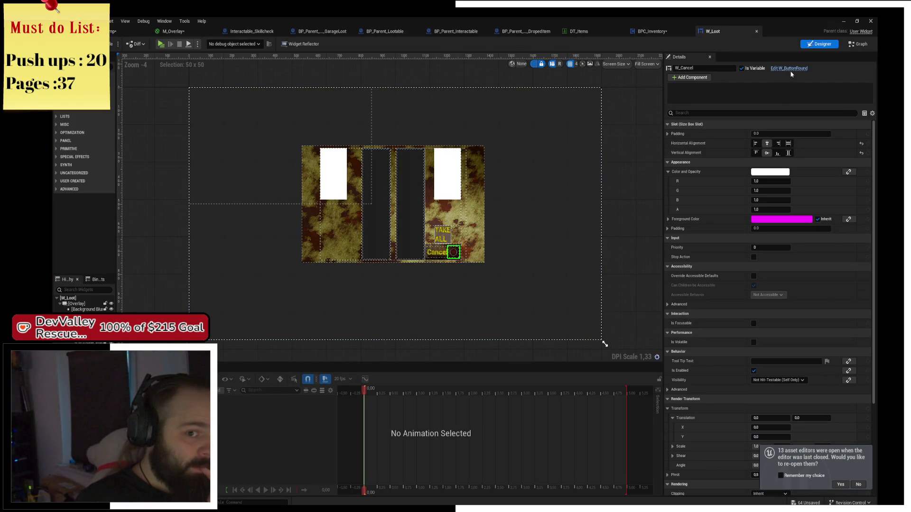
{"action": "left_click", "coordinate": [852, 46]}
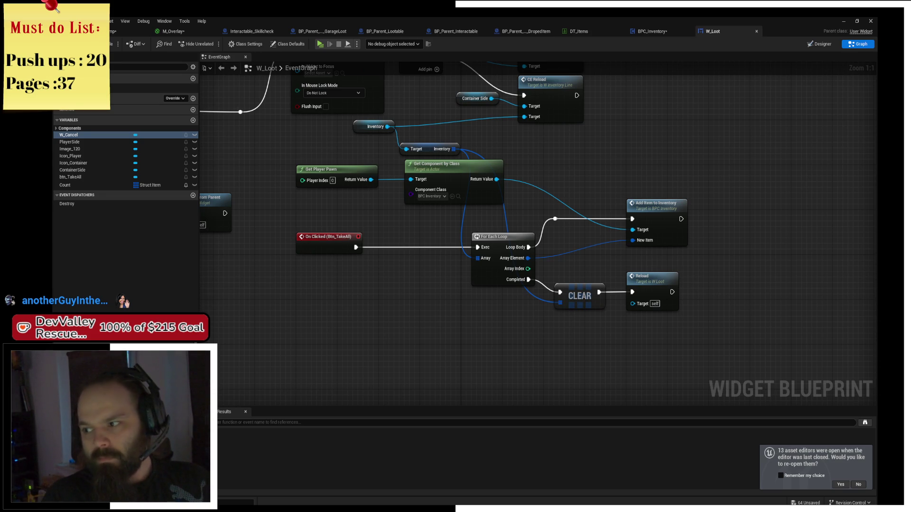
{"action": "mouse_move", "coordinate": [496, 319]}
{"action": "left_mouse_down"}
{"action": "mouse_move", "coordinate": [561, 318]}
{"action": "mouse_move", "coordinate": [406, 311]}
{"action": "left_mouse_up"}
{"action": "mouse_move", "coordinate": [329, 293]}
{"action": "left_mouse_down"}
{"action": "mouse_move", "coordinate": [540, 286]}
{"action": "mouse_move", "coordinate": [475, 257]}
{"action": "mouse_move", "coordinate": [620, 243]}
{"action": "mouse_move", "coordinate": [707, 309]}
{"action": "mouse_move", "coordinate": [501, 309]}
{"action": "mouse_move", "coordinate": [508, 309]}
{"action": "left_mouse_up"}
{"action": "scroll", "coordinate": [504, 305], "scroll_direction": "down", "scroll_amount": 2}
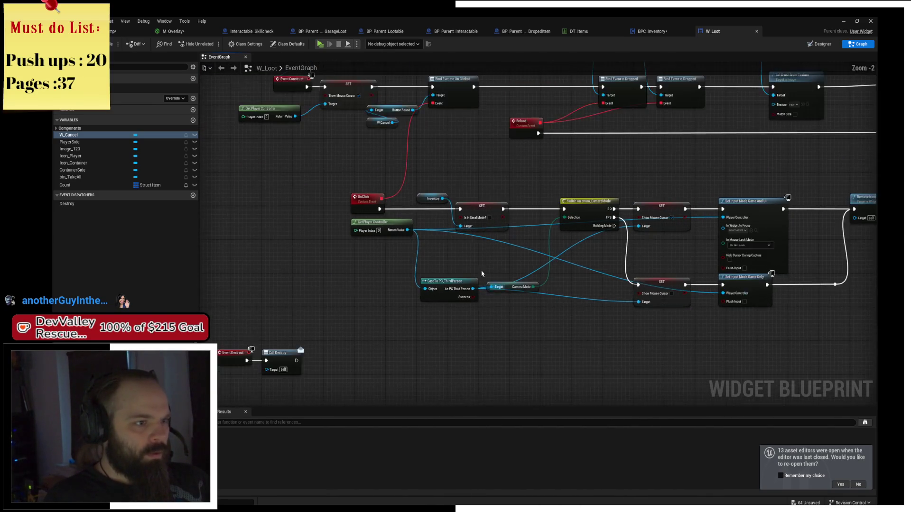
{"action": "scroll", "coordinate": [423, 188], "scroll_direction": "up", "scroll_amount": 2}
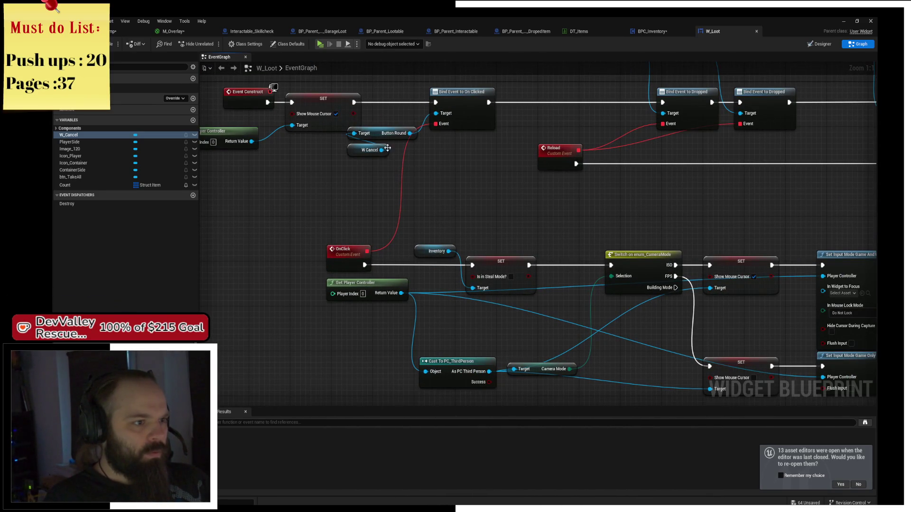
{"action": "mouse_move", "coordinate": [393, 149]}
{"action": "left_mouse_down"}
{"action": "mouse_move", "coordinate": [522, 205]}
{"action": "mouse_move", "coordinate": [553, 188]}
{"action": "mouse_move", "coordinate": [522, 196]}
{"action": "left_mouse_up"}
{"action": "left_click_drag", "start_coordinate": [431, 112], "coordinate": [502, 125]}
- Shift Remove from Parent right and move the Inventory getter down near the exec wire
{"action": "mouse_move", "coordinate": [738, 175]}
{"action": "left_mouse_down"}
{"action": "mouse_move", "coordinate": [809, 177]}
{"action": "mouse_move", "coordinate": [789, 176]}
{"action": "left_mouse_up"}
{"action": "left_click_drag", "start_coordinate": [682, 148], "coordinate": [406, 155]}
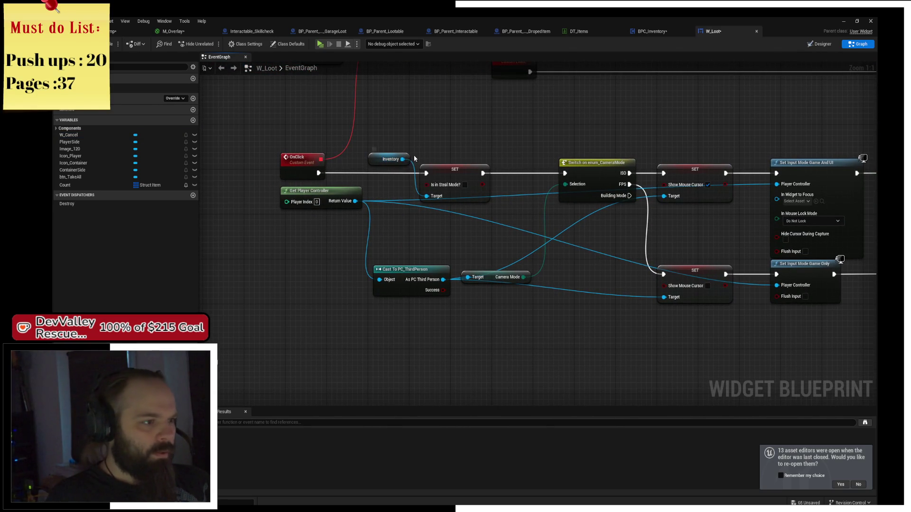
{"action": "left_click_drag", "start_coordinate": [375, 156], "coordinate": [373, 183]}
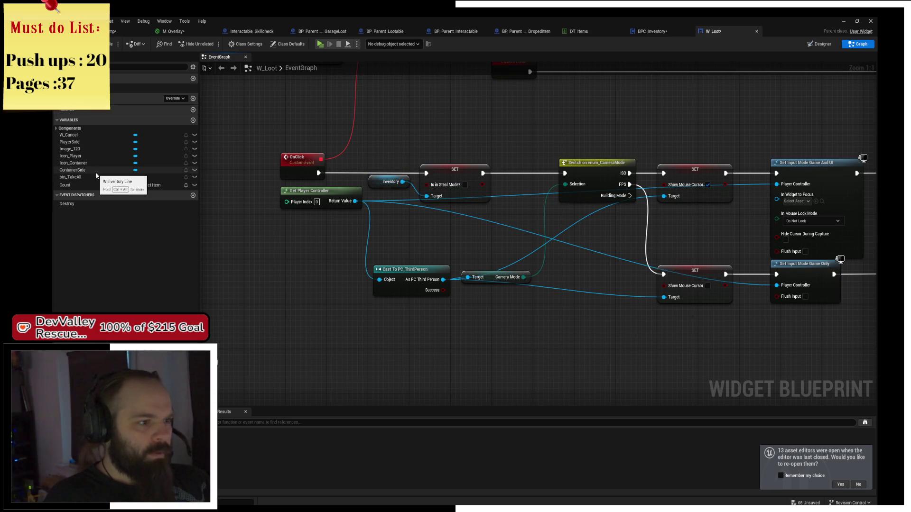
{"action": "mouse_move", "coordinate": [331, 109]}
{"action": "left_mouse_down"}
{"action": "mouse_move", "coordinate": [397, 141]}
{"action": "mouse_move", "coordinate": [354, 132]}
{"action": "left_mouse_up"}
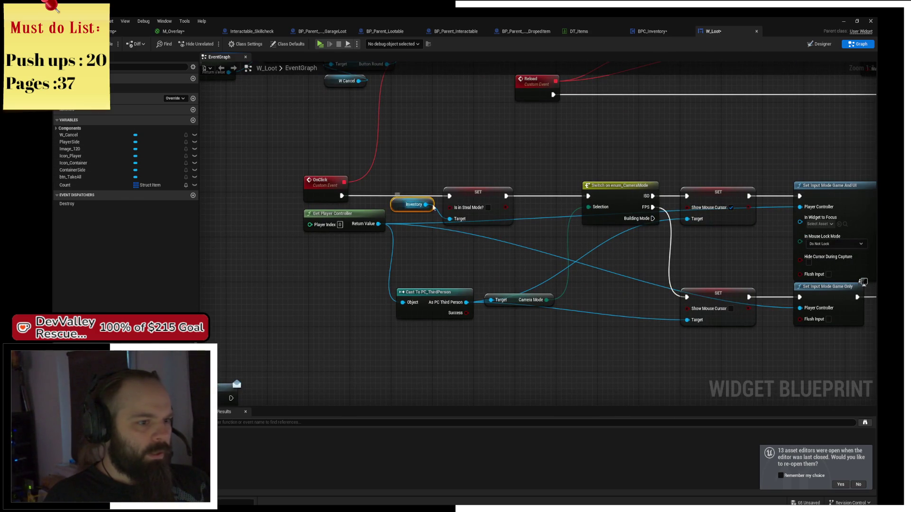
{"action": "left_click_drag", "start_coordinate": [541, 165], "coordinate": [408, 179]}
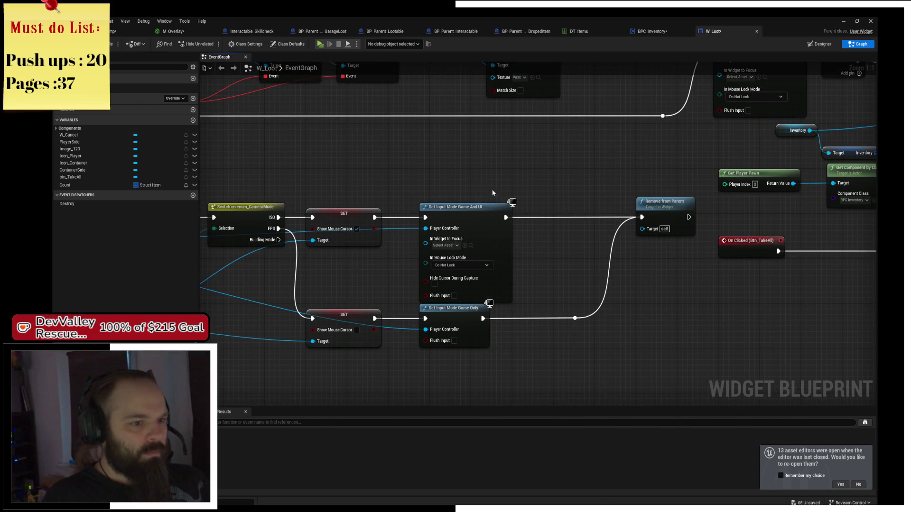
- Paste an Inventory getter beside Remove from Parent and search its actions, cancelling without adding anything
{"action": "key", "text": "ctrl+v"}
{"action": "mouse_move", "coordinate": [495, 180]}
{"action": "left_mouse_down"}
{"action": "mouse_move", "coordinate": [576, 195]}
{"action": "mouse_move", "coordinate": [530, 190]}
{"action": "left_mouse_up"}
{"action": "type", "text": "get"}
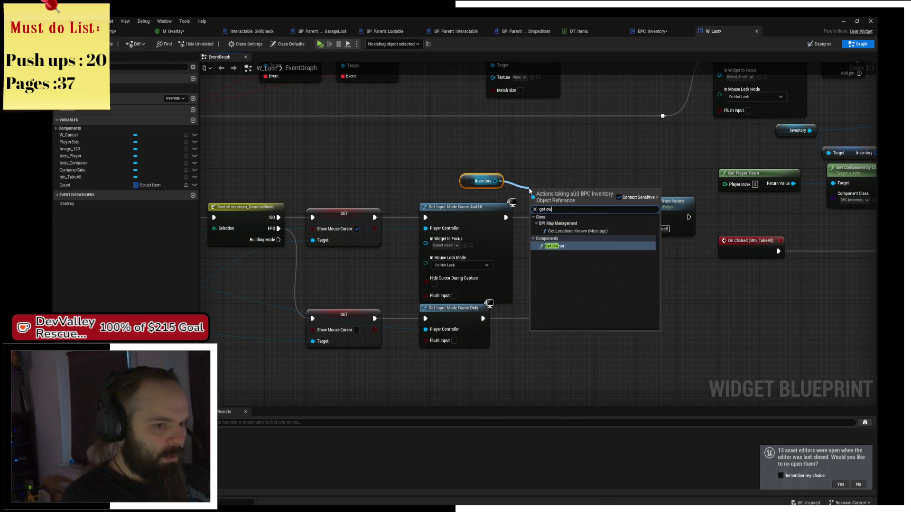
{"action": "key", "text": "BackSpace"}
{"action": "key", "text": "BackSpace"}
{"action": "key", "text": "BackSpace"}
{"action": "type", "text": "call evnet"}
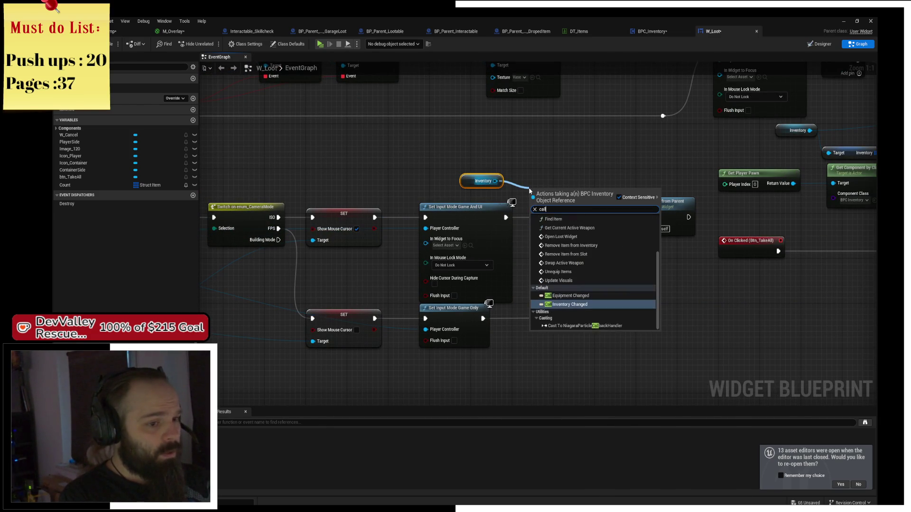
{"action": "key", "text": "Escape"}
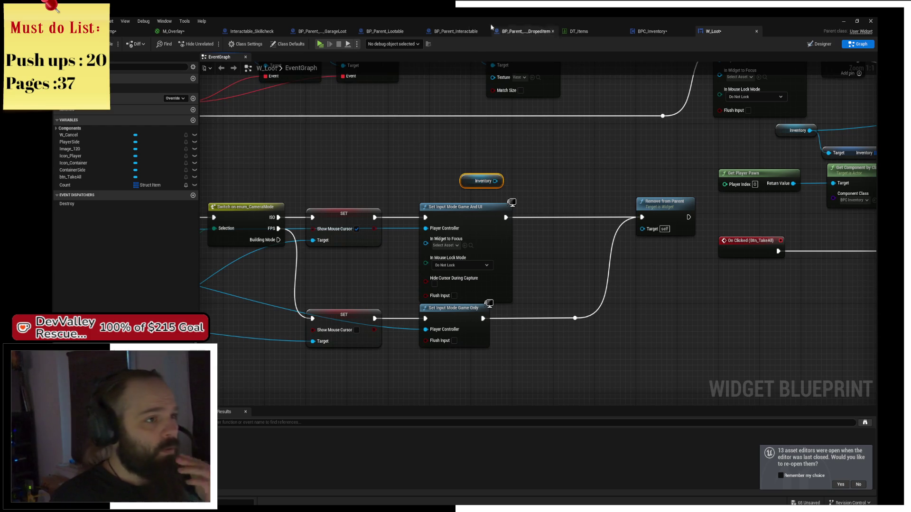
{"action": "left_click", "coordinate": [656, 33]}
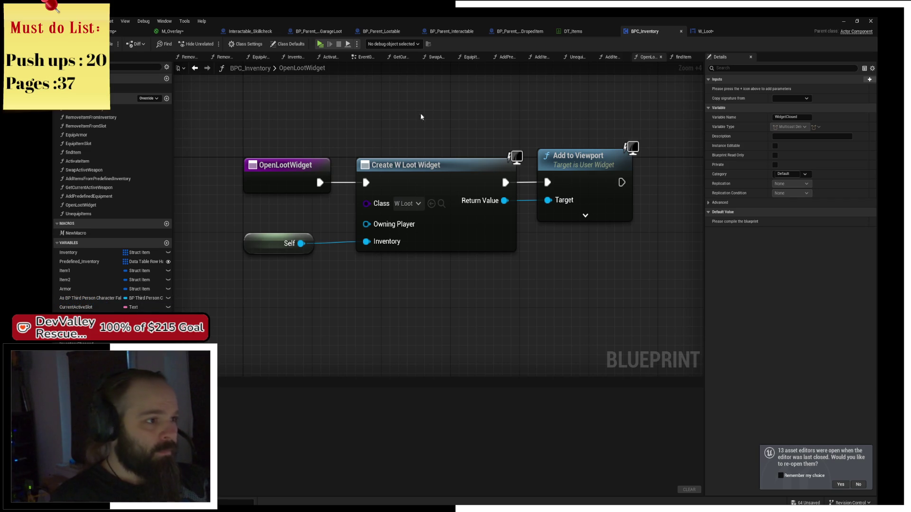
- Save BPC_Inventory, then in W_Loot call Widget Closed on Inventory before Remove from Parent
{"action": "key", "text": "ctrl+s"}
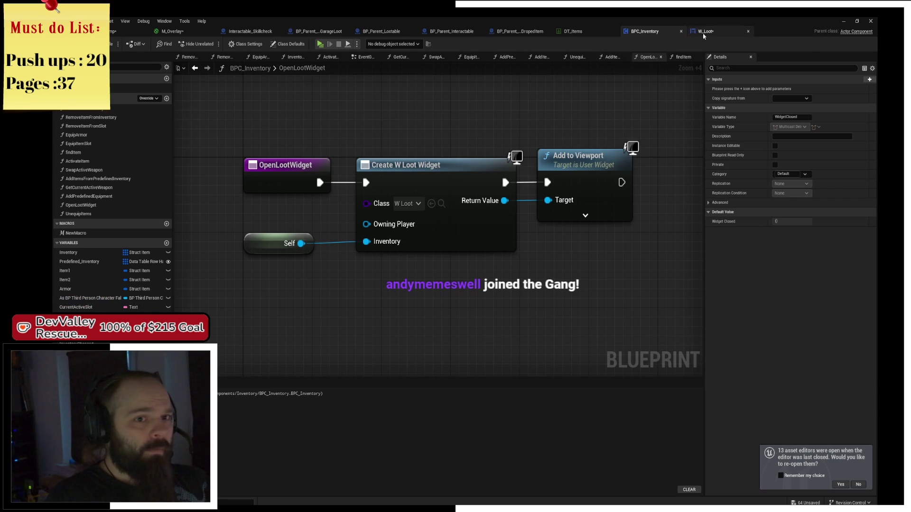
{"action": "left_click", "coordinate": [706, 31]}
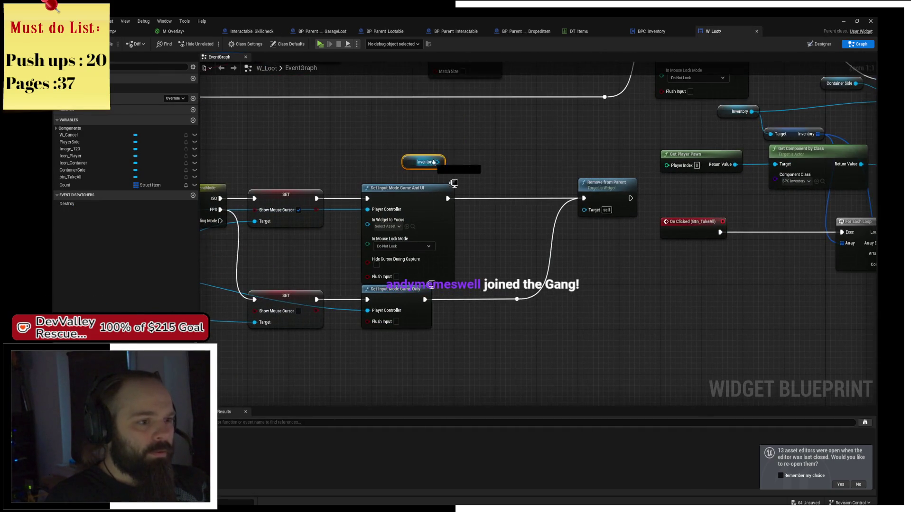
{"action": "left_click_drag", "start_coordinate": [437, 162], "coordinate": [510, 183]}
{"action": "type", "text": "call widget"}
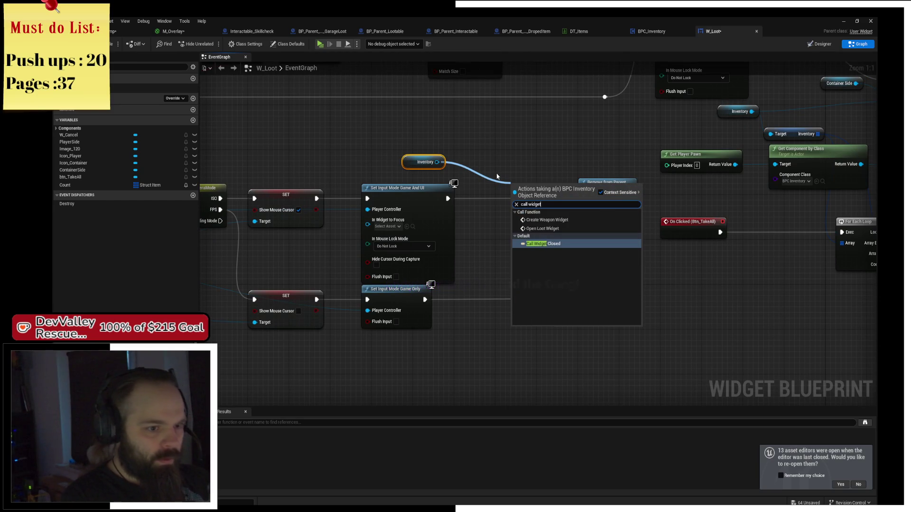
{"action": "key", "text": "Return"}
{"action": "mouse_move", "coordinate": [530, 179]}
{"action": "left_mouse_down"}
{"action": "mouse_move", "coordinate": [480, 184]}
{"action": "mouse_move", "coordinate": [514, 185]}
{"action": "left_mouse_up"}
{"action": "left_click_drag", "start_coordinate": [448, 198], "coordinate": [584, 199]}
{"action": "left_click_drag", "start_coordinate": [494, 189], "coordinate": [519, 191]}
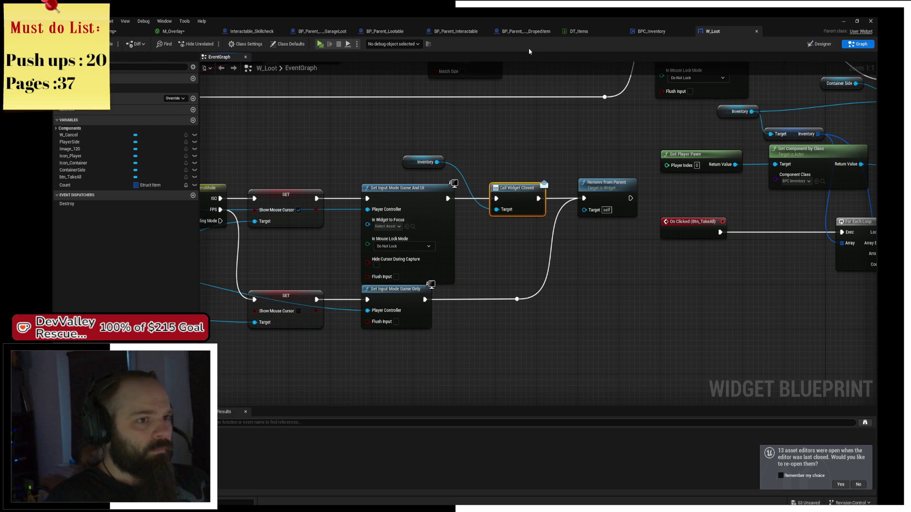
{"action": "left_click", "coordinate": [666, 31]}
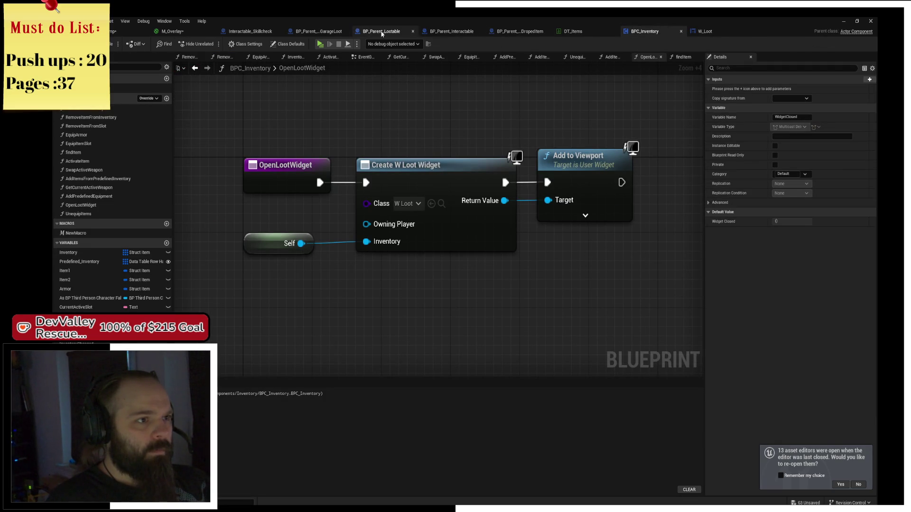
- Add a Bind Event to Widget Closed node from BPC Inventory beside Parent: BeginPlay
{"action": "left_click", "coordinate": [380, 33]}
{"action": "left_click", "coordinate": [305, 33]}
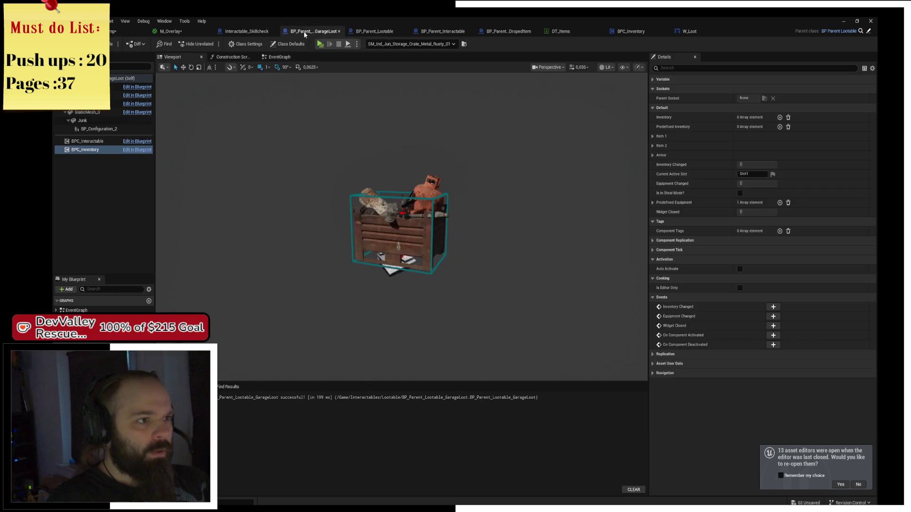
{"action": "left_click", "coordinate": [374, 32]}
{"action": "scroll", "coordinate": [427, 189], "scroll_direction": "up", "scroll_amount": 3}
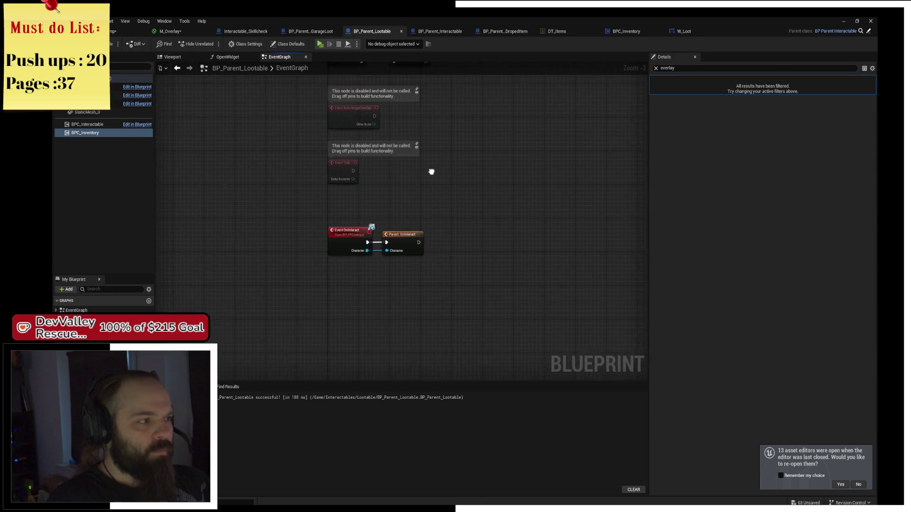
{"action": "scroll", "coordinate": [358, 100], "scroll_direction": "up", "scroll_amount": 1}
{"action": "mouse_move", "coordinate": [86, 133]}
{"action": "left_mouse_down"}
{"action": "mouse_move", "coordinate": [299, 141]}
{"action": "mouse_move", "coordinate": [423, 124]}
{"action": "mouse_move", "coordinate": [495, 176]}
{"action": "left_mouse_up"}
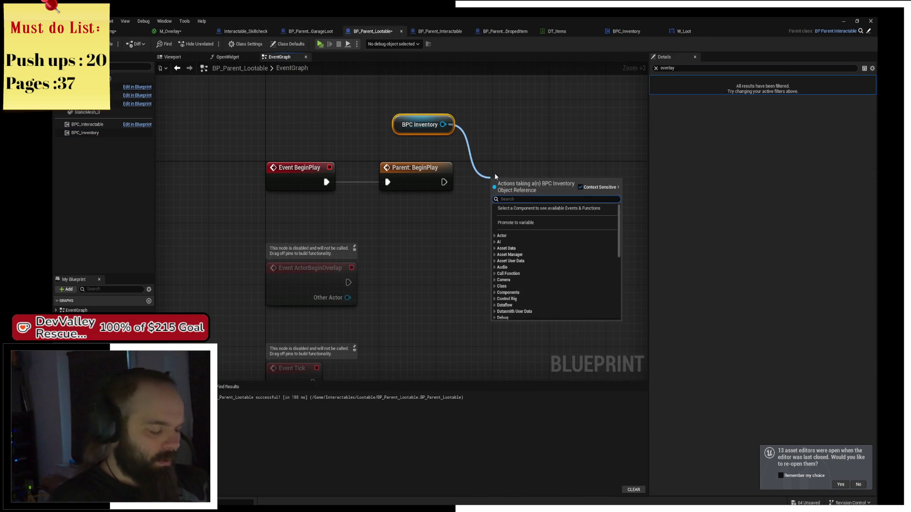
{"action": "type", "text": "bind event wi"}
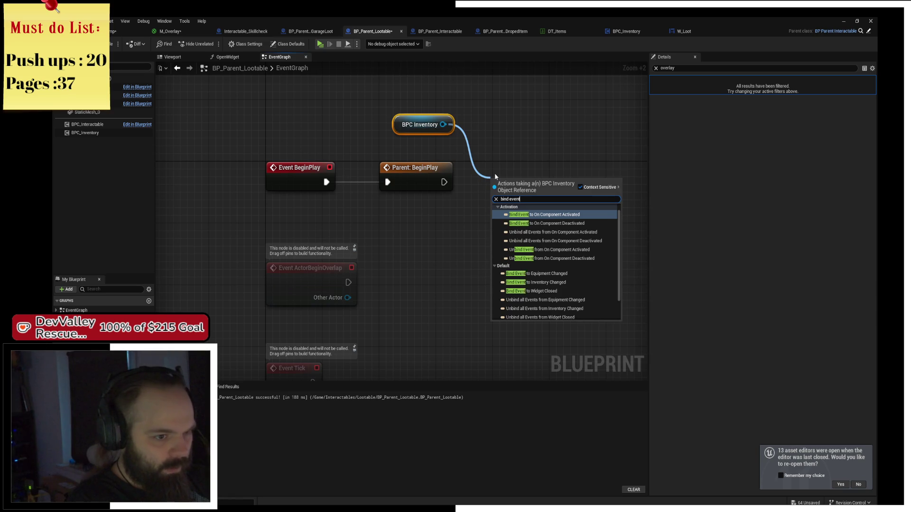
{"action": "key", "text": "Return"}
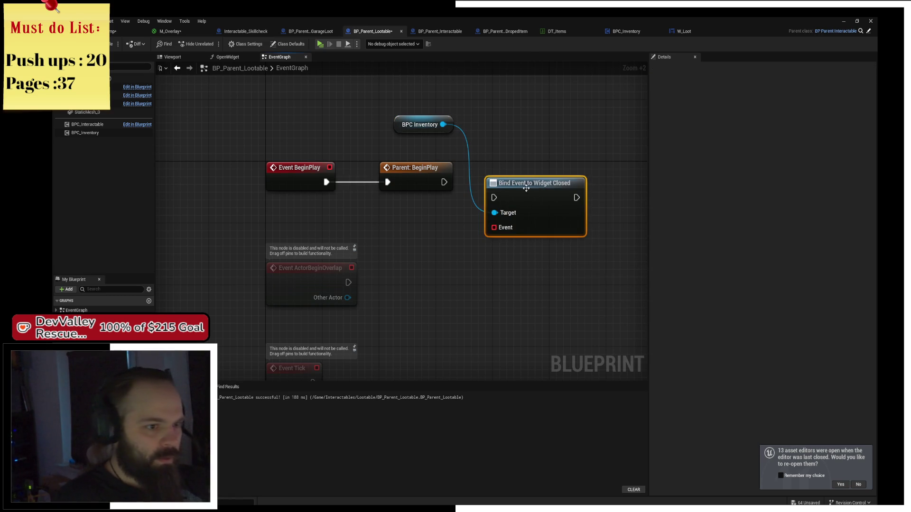
{"action": "left_click_drag", "start_coordinate": [514, 182], "coordinate": [515, 167]}
- Run the bind after BeginPlay and create an OnWidgetClosed custom event for it
{"action": "mouse_move", "coordinate": [447, 184]}
{"action": "left_mouse_down"}
{"action": "mouse_move", "coordinate": [494, 182]}
{"action": "mouse_move", "coordinate": [488, 223]}
{"action": "mouse_move", "coordinate": [334, 230]}
{"action": "left_mouse_up"}
{"action": "type", "text": "cu"}
{"action": "key", "text": "Return"}
{"action": "type", "text": "olosed"}
{"action": "key", "text": "Return"}
{"action": "mouse_move", "coordinate": [333, 232]}
{"action": "left_mouse_down"}
{"action": "mouse_move", "coordinate": [274, 220]}
{"action": "mouse_move", "coordinate": [314, 311]}
{"action": "left_mouse_up"}
- Delete the disabled ActorBeginOverlap and Event Tick nodes
{"action": "key", "text": "Delete"}
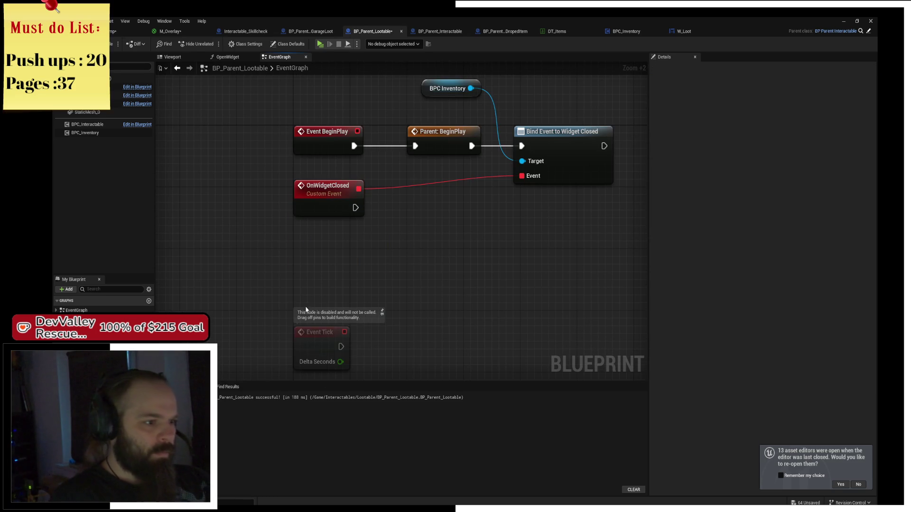
{"action": "key", "text": "Delete"}
{"action": "left_click_drag", "start_coordinate": [413, 315], "coordinate": [406, 181]}
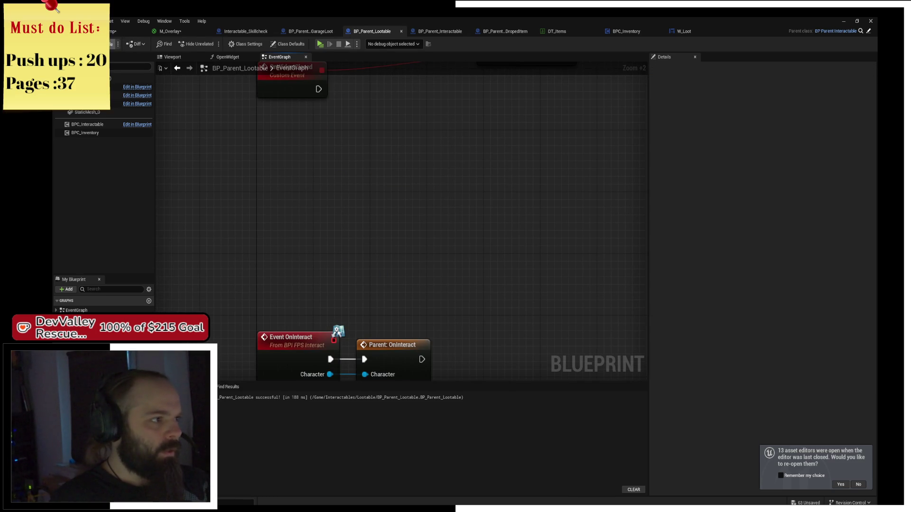
{"action": "left_click", "coordinate": [311, 31]}
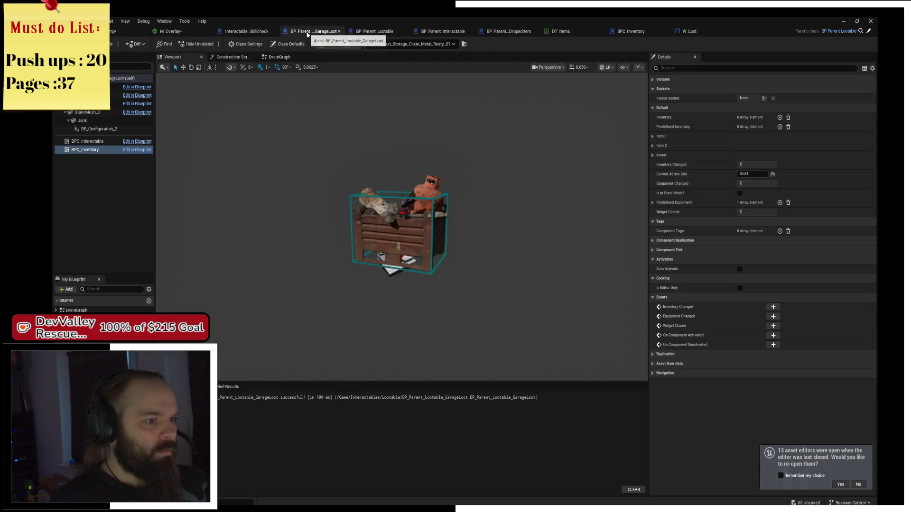
- Add an OnWidgetClosed event override to GarageLoot's event graph
{"action": "left_click", "coordinate": [275, 57]}
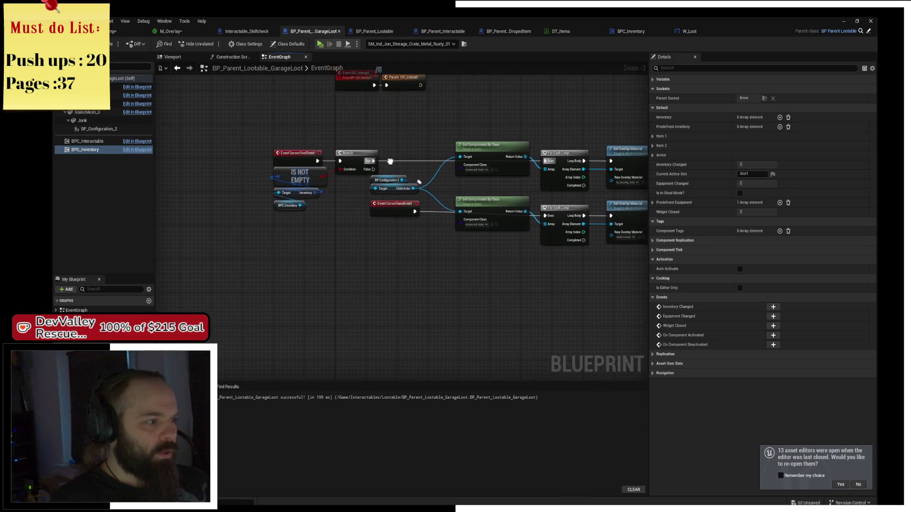
{"action": "left_click", "coordinate": [143, 320]}
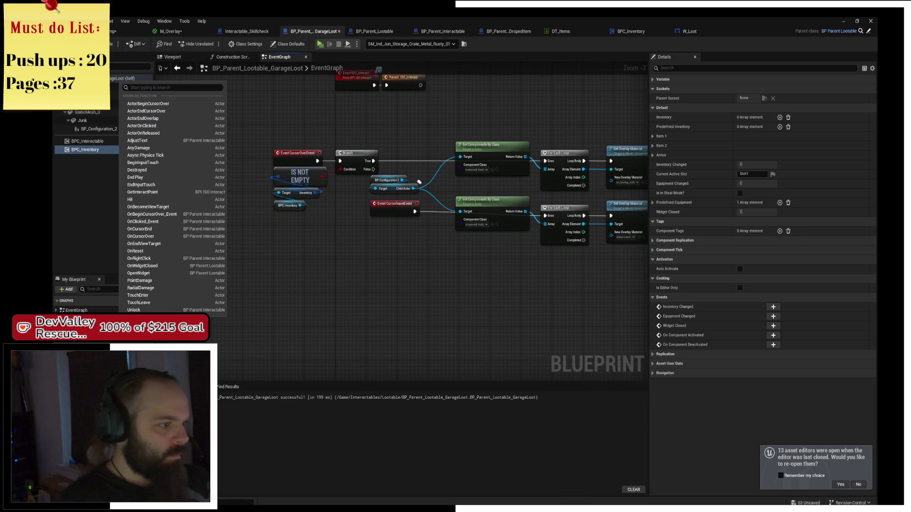
{"action": "type", "text": "loot"}
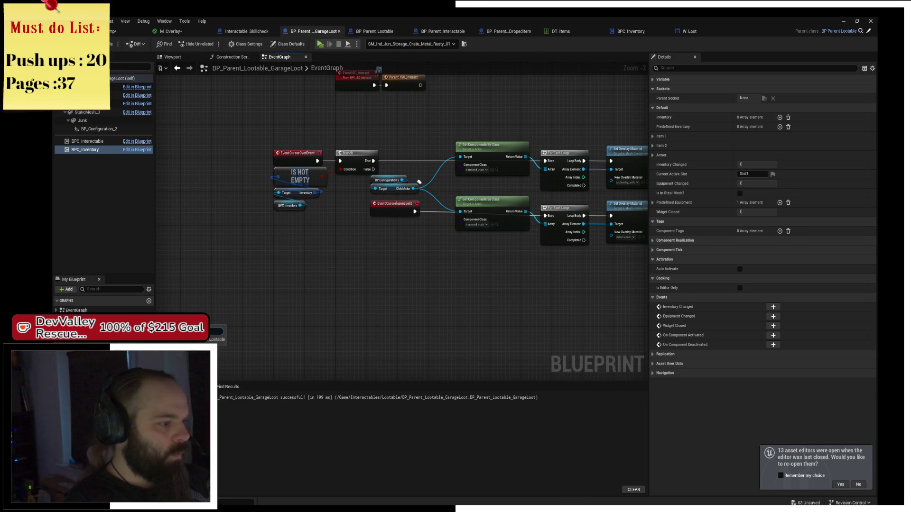
{"action": "left_click", "coordinate": [221, 332]}
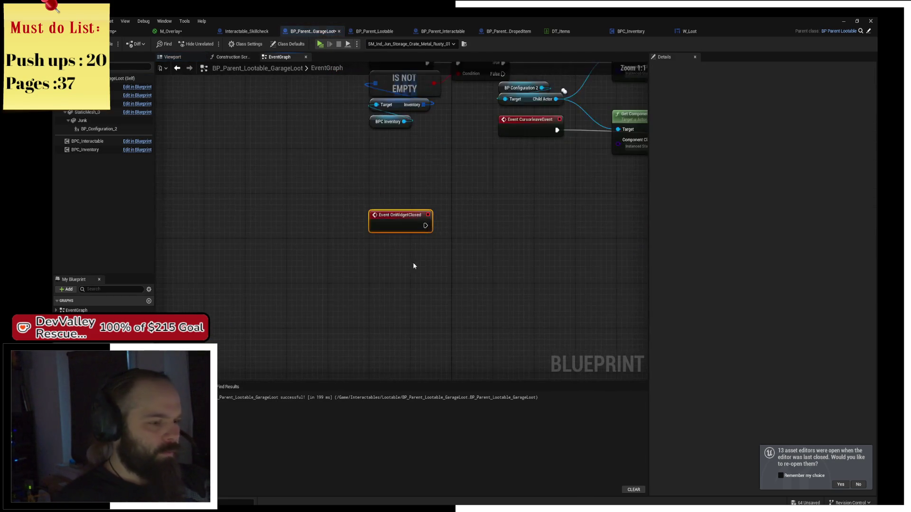
{"action": "scroll", "coordinate": [324, 234], "scroll_direction": "up", "scroll_amount": 3}
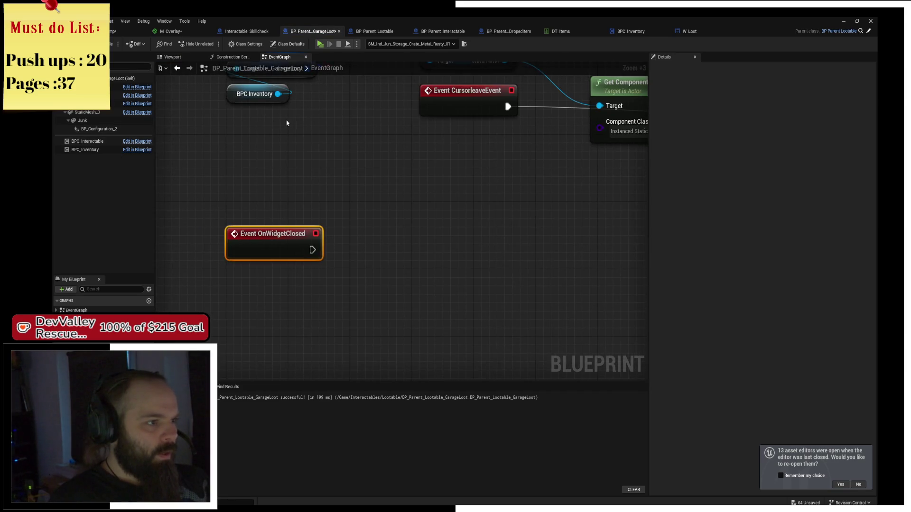
- Copy the IS NOT EMPTY inventory check into a Branch that runs when OnWidgetClosed fires
{"action": "left_click_drag", "start_coordinate": [223, 204], "coordinate": [332, 107]}
{"action": "key", "text": "ctrl+c"}
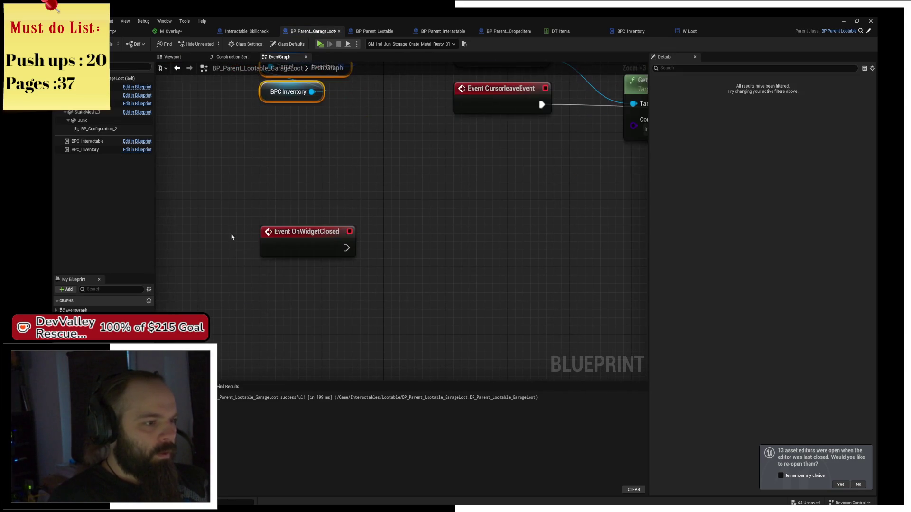
{"action": "key", "text": "ctrl+v"}
{"action": "left_click_drag", "start_coordinate": [287, 288], "coordinate": [280, 346]}
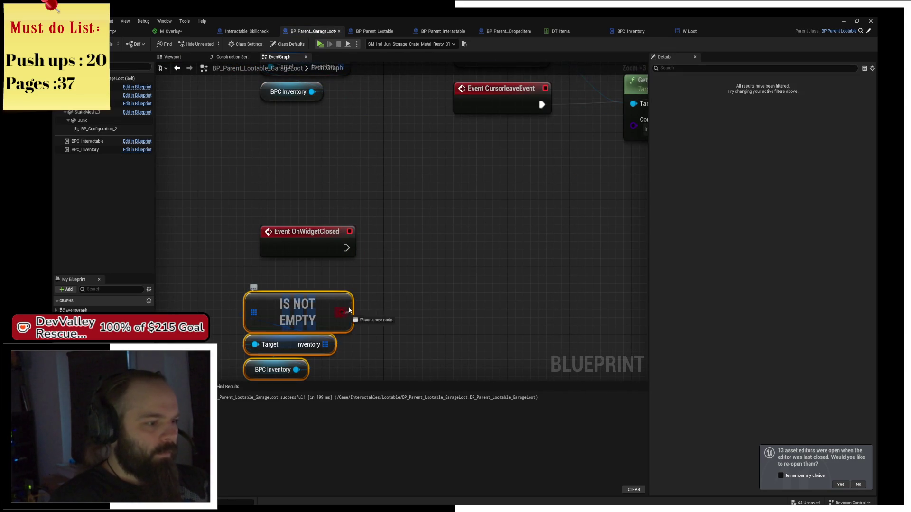
{"action": "left_click_drag", "start_coordinate": [342, 312], "coordinate": [409, 240]}
{"action": "left_click_drag", "start_coordinate": [434, 211], "coordinate": [426, 236]}
{"action": "left_click_drag", "start_coordinate": [345, 247], "coordinate": [392, 247]}
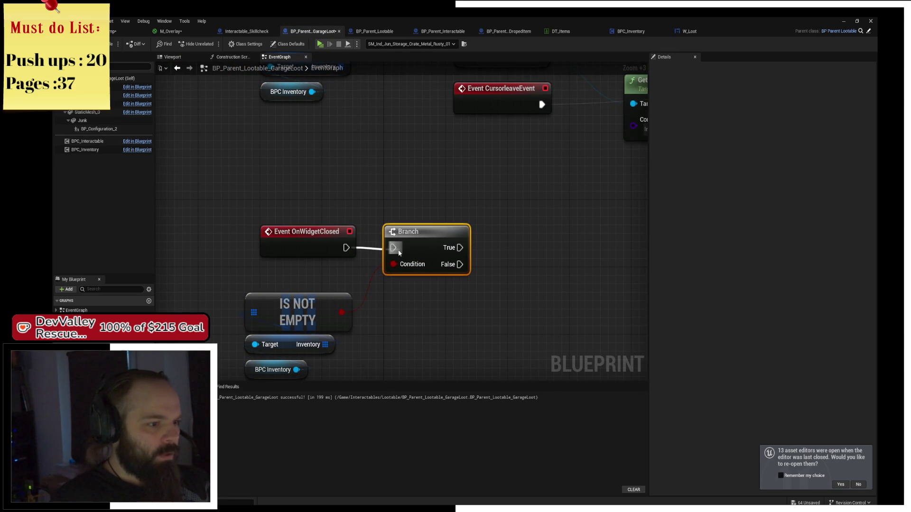
- Add a Set Visibility node for BP Configuration 2 on the Branch True path
{"action": "left_click_drag", "start_coordinate": [457, 165], "coordinate": [301, 159]}
{"action": "left_click", "coordinate": [205, 144]}
{"action": "mouse_move", "coordinate": [108, 120]}
{"action": "left_mouse_down"}
{"action": "mouse_move", "coordinate": [100, 126]}
{"action": "mouse_move", "coordinate": [162, 150]}
{"action": "mouse_move", "coordinate": [238, 154]}
{"action": "left_mouse_up"}
{"action": "left_click_drag", "start_coordinate": [297, 160], "coordinate": [343, 181]}
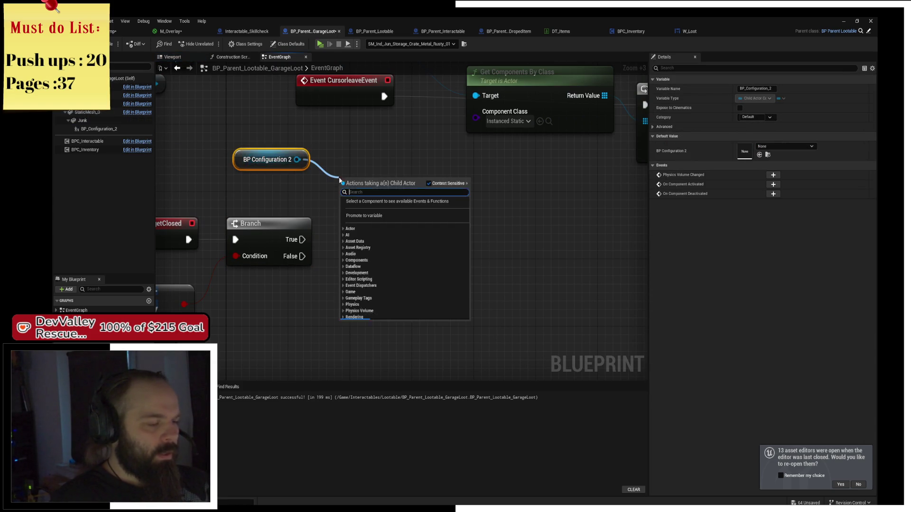
{"action": "type", "text": "set visi"}
{"action": "key", "text": "Return"}
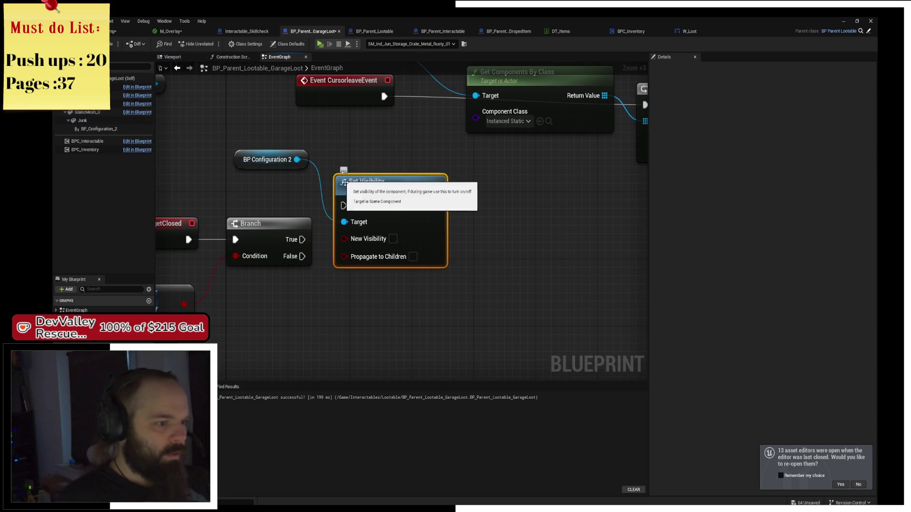
{"action": "left_click_drag", "start_coordinate": [302, 239], "coordinate": [344, 197]}
{"action": "left_click_drag", "start_coordinate": [396, 180], "coordinate": [400, 165]}
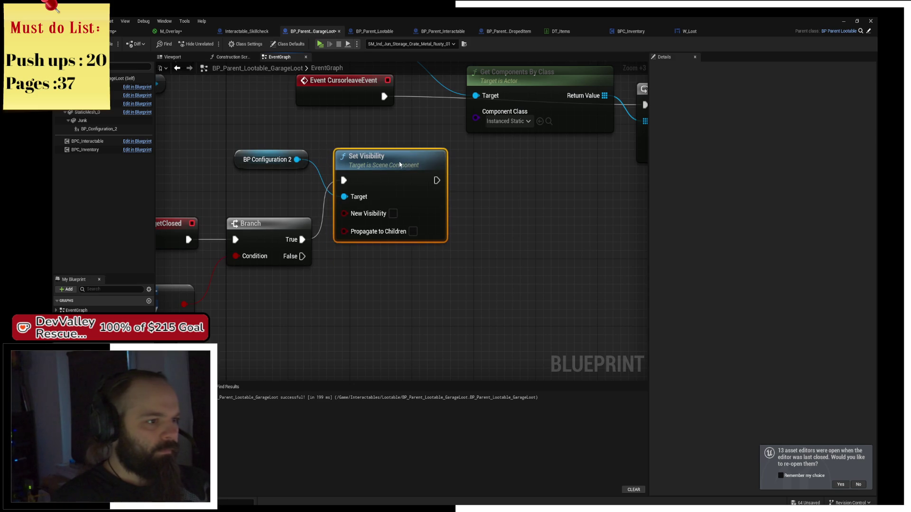
- Duplicate Set Visibility onto the False path targeting BP Configuration 2, then compile
{"action": "key", "text": "ctrl+c"}
{"action": "key", "text": "ctrl+v"}
{"action": "left_click_drag", "start_coordinate": [335, 284], "coordinate": [335, 294]}
{"action": "mouse_move", "coordinate": [302, 256]}
{"action": "left_mouse_down"}
{"action": "mouse_move", "coordinate": [344, 315]}
{"action": "mouse_move", "coordinate": [296, 160]}
{"action": "left_mouse_up"}
{"action": "left_click_drag", "start_coordinate": [163, 191], "coordinate": [306, 173]}
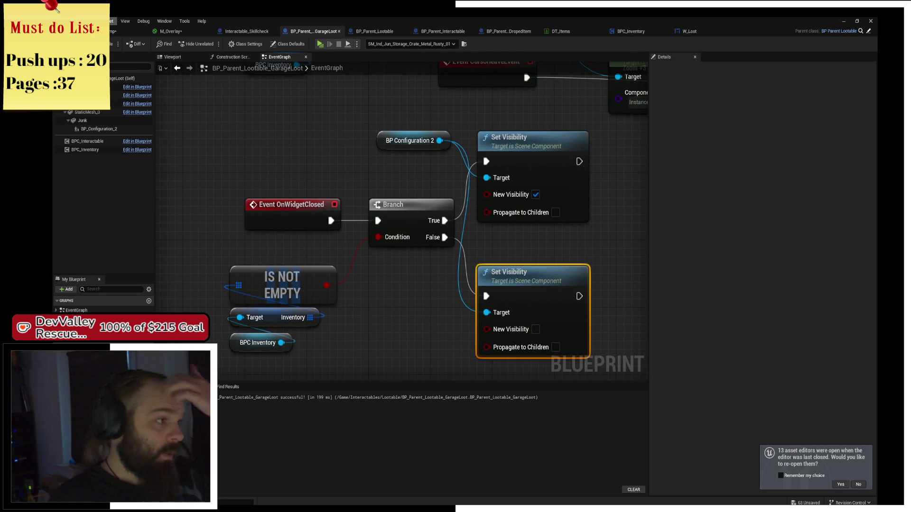
{"action": "key", "text": "F7"}
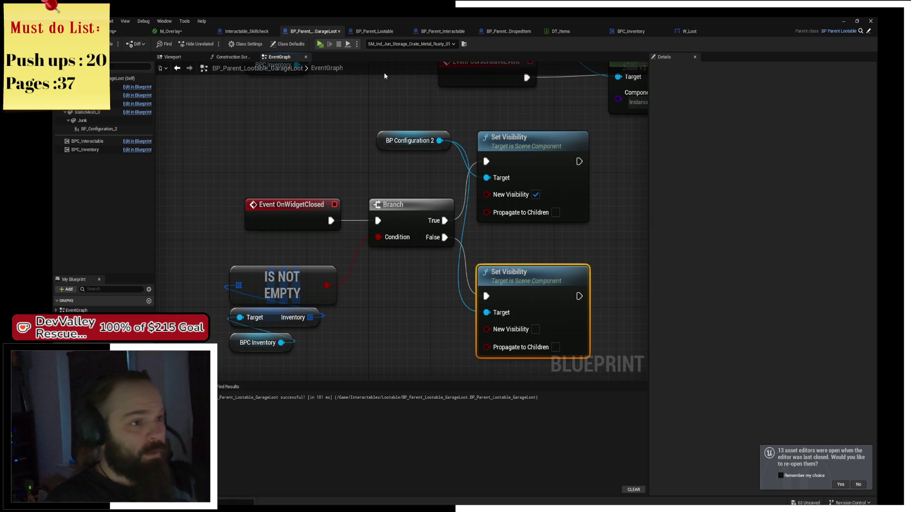
- Launch the play preview with Alt+P and walk the character to the workbench
{"action": "key", "text": "alt+p"}
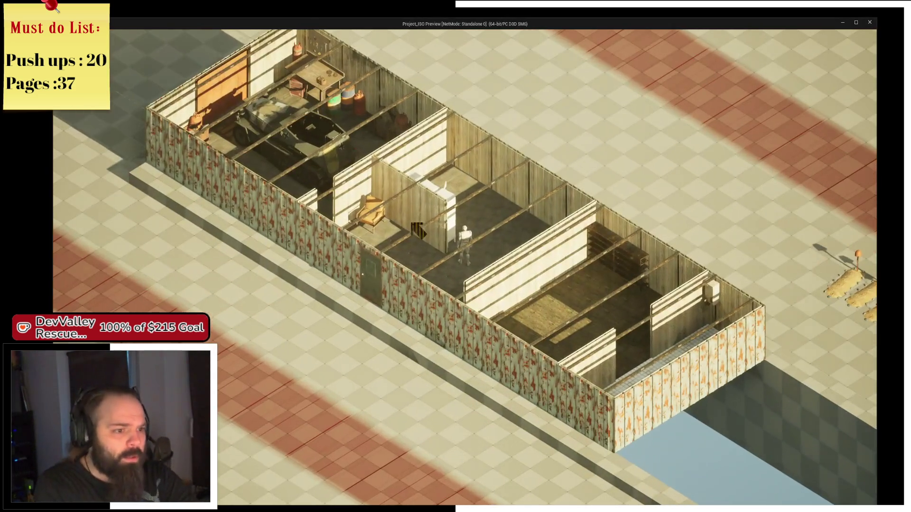
{"action": "left_click", "coordinate": [418, 230]}
{"action": "scroll", "coordinate": [418, 230], "scroll_direction": "up", "scroll_amount": 3}
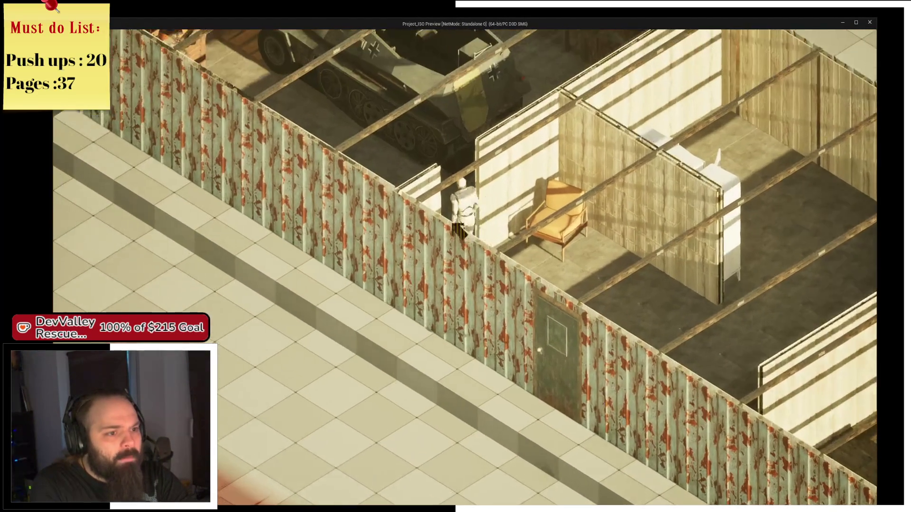
{"action": "key", "text": "e"}
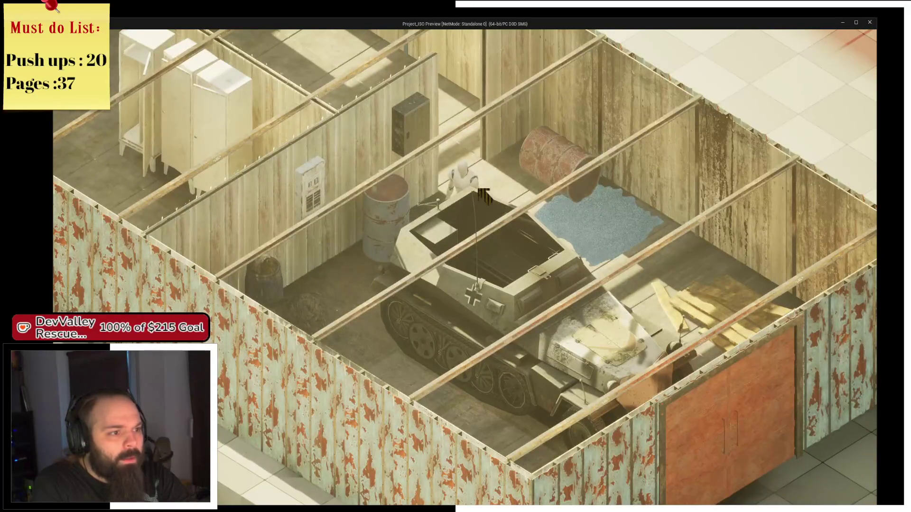
{"action": "key", "text": "e"}
{"action": "left_click", "coordinate": [441, 95]}
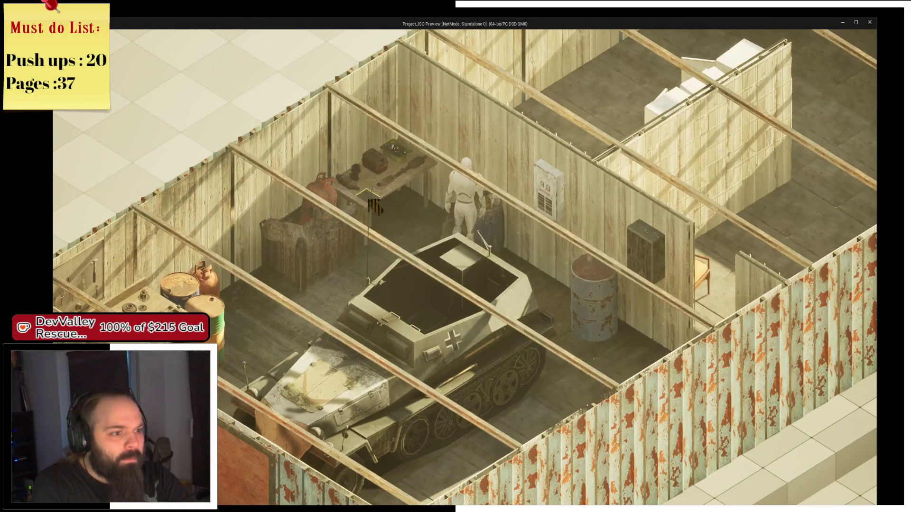
- Loot the workbench container, moving the x3 gears into the middle column, then close it
{"action": "left_click", "coordinate": [372, 211]}
{"action": "left_click", "coordinate": [384, 230]}
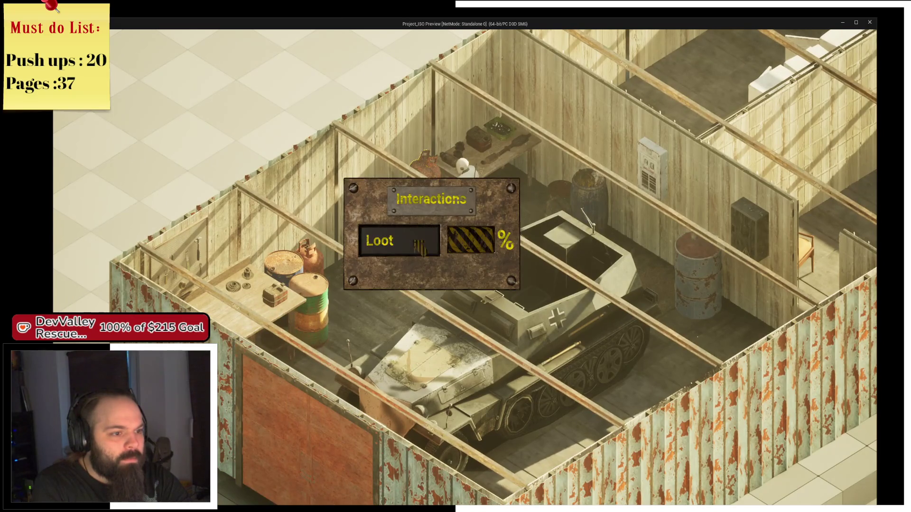
{"action": "left_click", "coordinate": [420, 246]}
{"action": "mouse_move", "coordinate": [471, 170]}
{"action": "left_mouse_down"}
{"action": "mouse_move", "coordinate": [410, 210]}
{"action": "mouse_move", "coordinate": [412, 228]}
{"action": "left_mouse_up"}
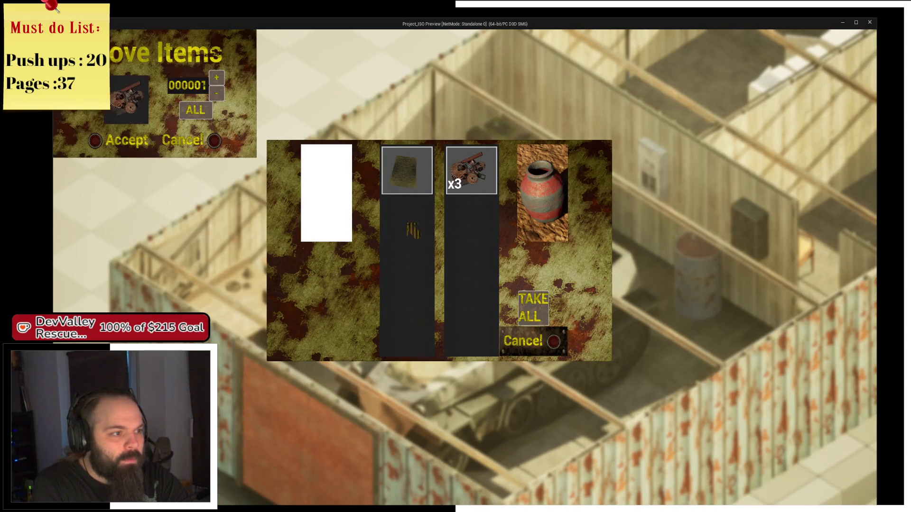
{"action": "left_click", "coordinate": [196, 110]}
{"action": "left_click", "coordinate": [107, 142]}
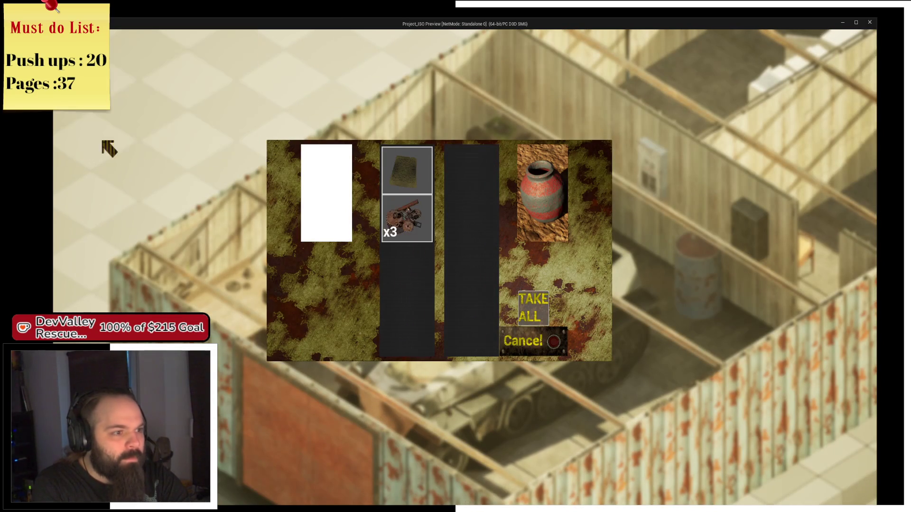
{"action": "left_click", "coordinate": [556, 349]}
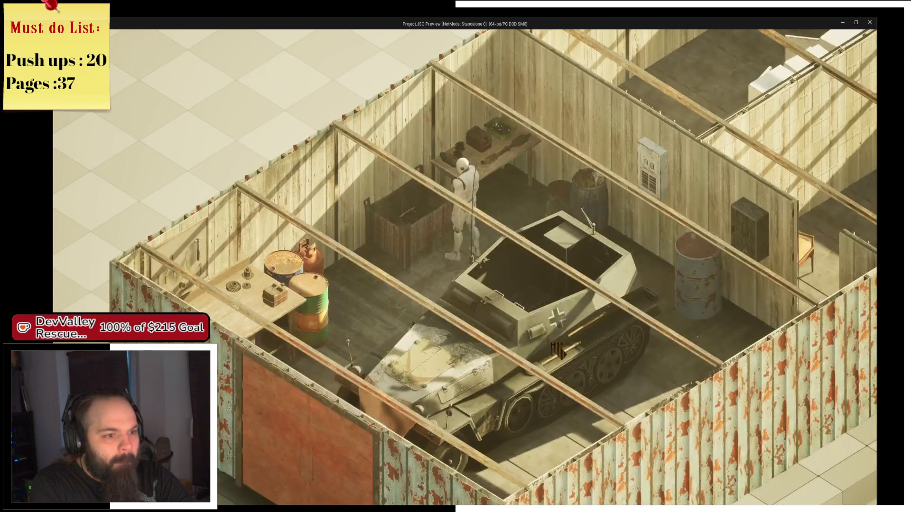
- Move the paper note into the crate, then back into the inventory
{"action": "left_click", "coordinate": [400, 233]}
{"action": "left_click", "coordinate": [401, 254]}
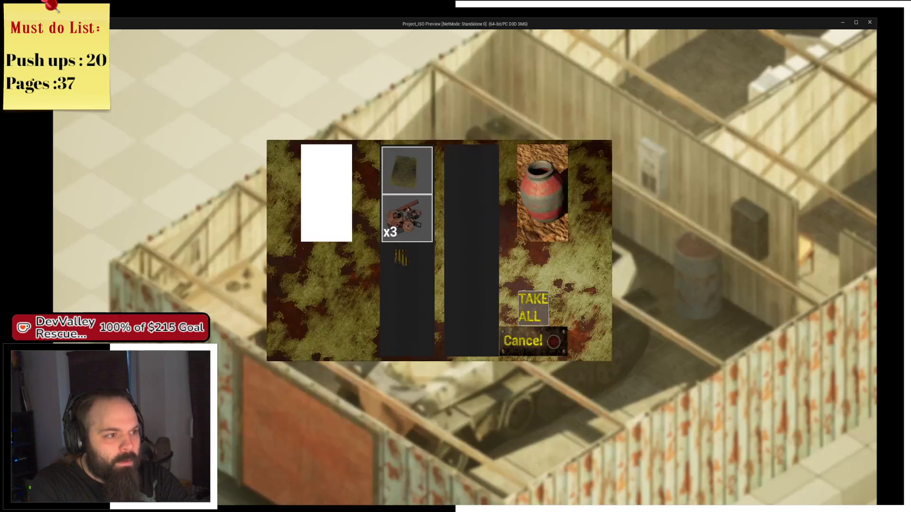
{"action": "mouse_move", "coordinate": [408, 174]}
{"action": "left_mouse_down"}
{"action": "mouse_move", "coordinate": [472, 183]}
{"action": "mouse_move", "coordinate": [473, 176]}
{"action": "left_mouse_up"}
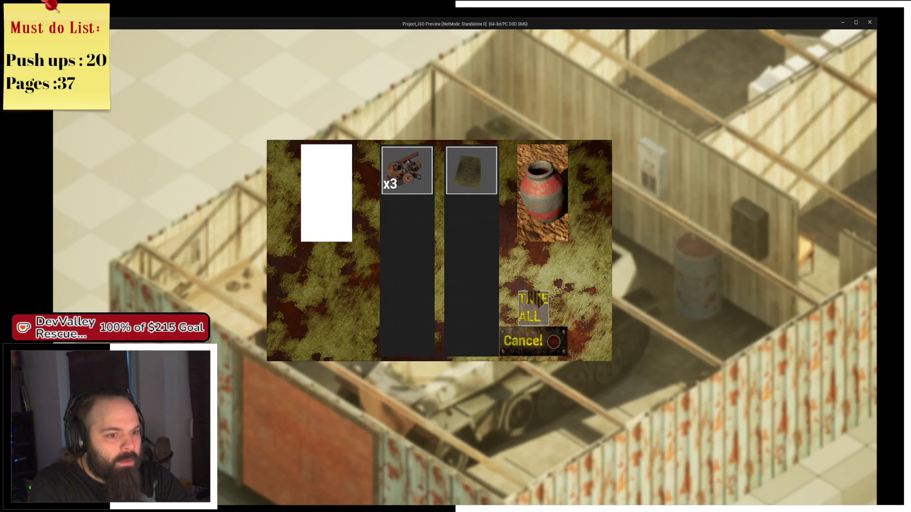
{"action": "left_click", "coordinate": [554, 341]}
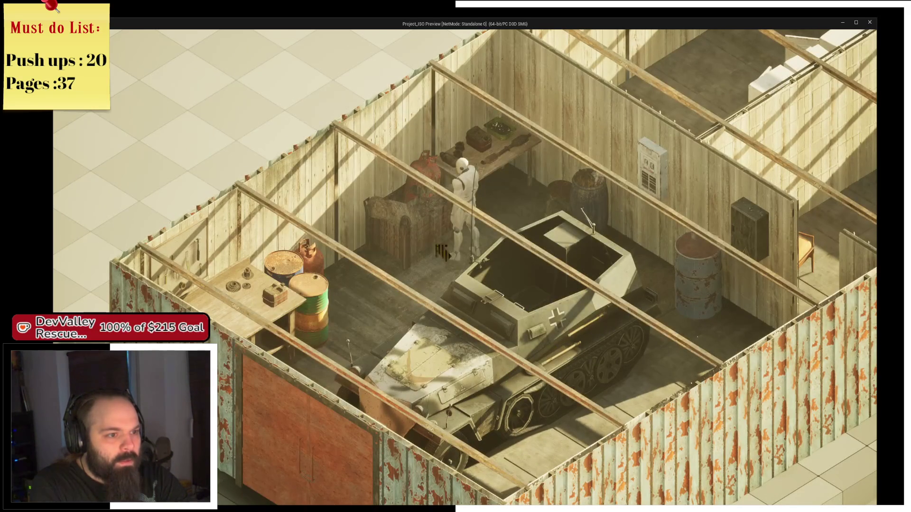
{"action": "left_click", "coordinate": [425, 241]}
{"action": "left_click", "coordinate": [427, 241]}
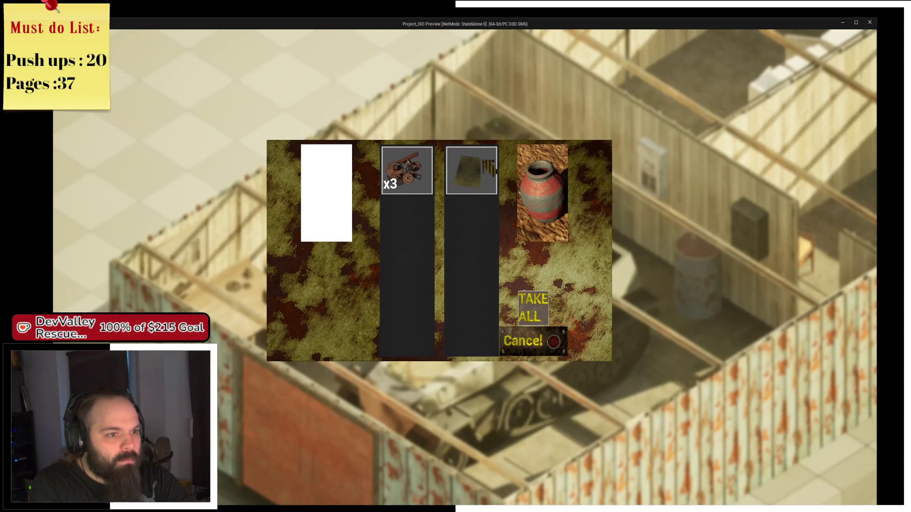
{"action": "mouse_move", "coordinate": [449, 207]}
{"action": "left_mouse_down"}
{"action": "mouse_move", "coordinate": [449, 184]}
{"action": "mouse_move", "coordinate": [408, 218]}
{"action": "left_mouse_up"}
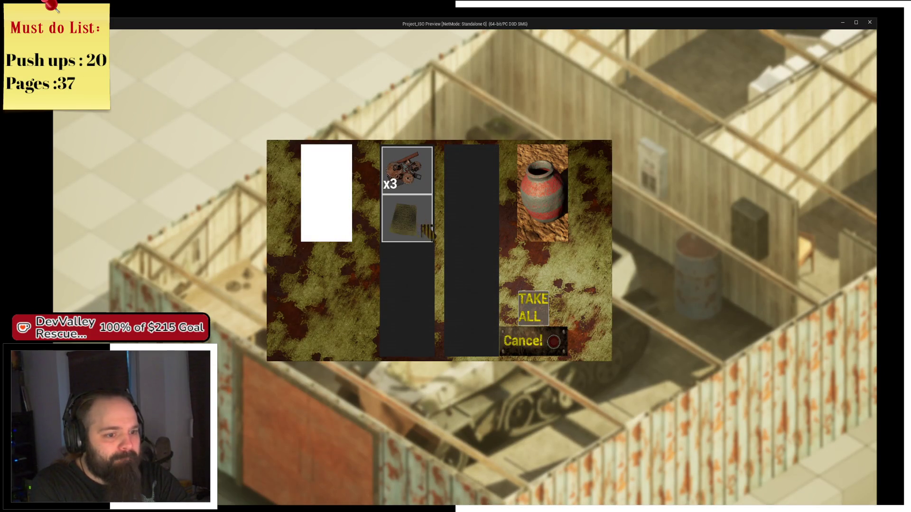
{"action": "left_click", "coordinate": [552, 341]}
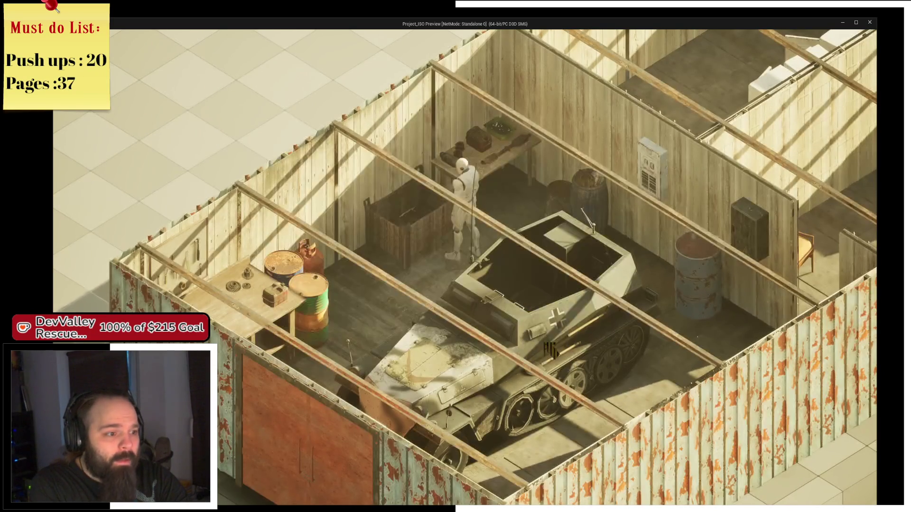
- Drag the barrel aside, then Take All from another crate's loot window
{"action": "left_click", "coordinate": [293, 324]}
{"action": "left_click", "coordinate": [293, 324]}
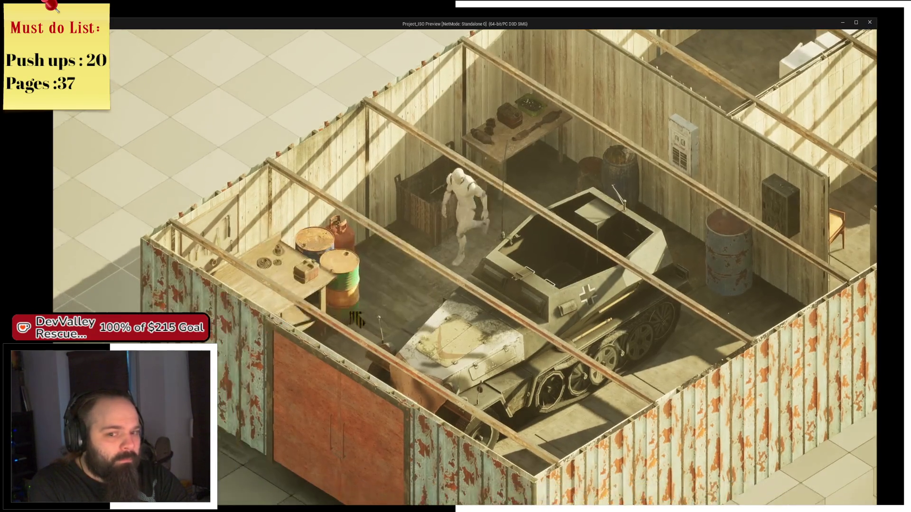
{"action": "key", "text": "e"}
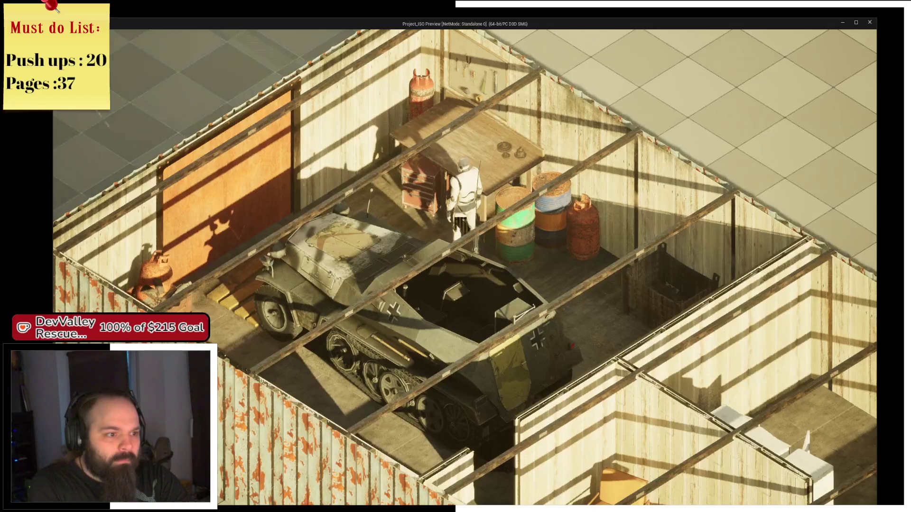
{"action": "key", "text": "e"}
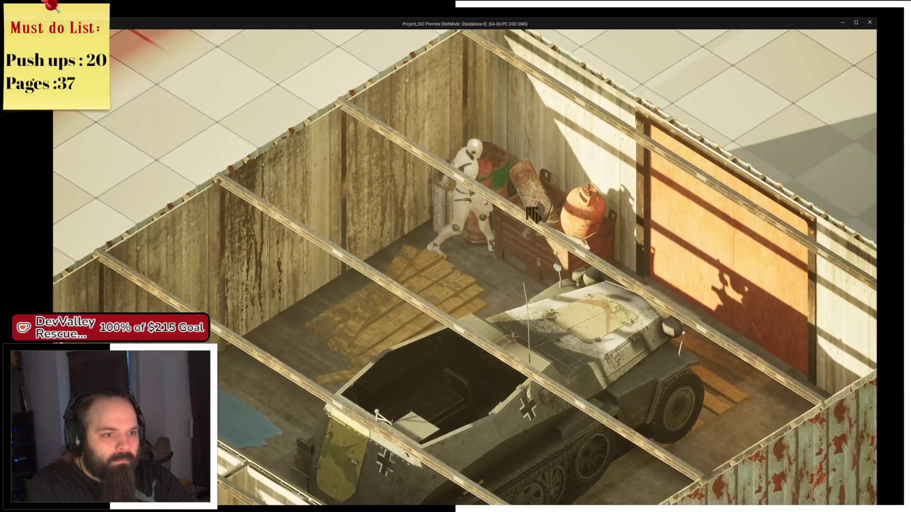
{"action": "left_click", "coordinate": [533, 214]}
{"action": "left_click", "coordinate": [507, 236]}
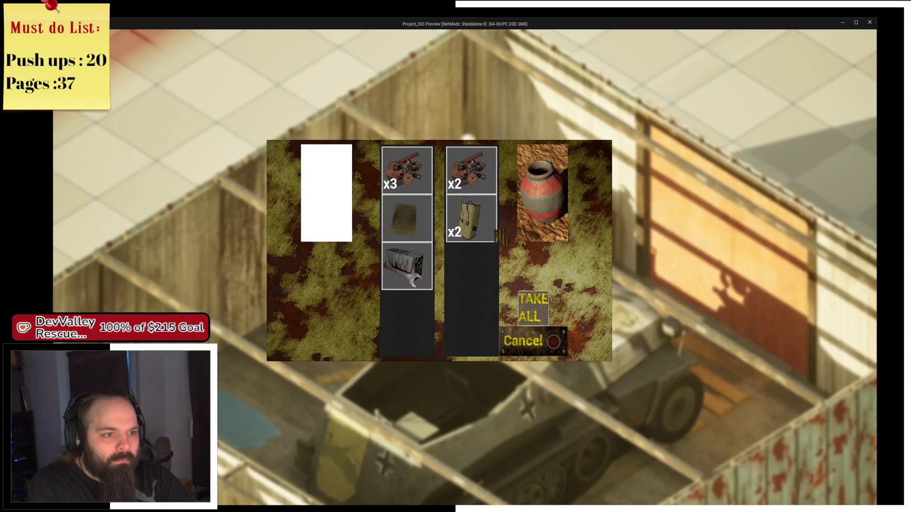
{"action": "left_click", "coordinate": [528, 306]}
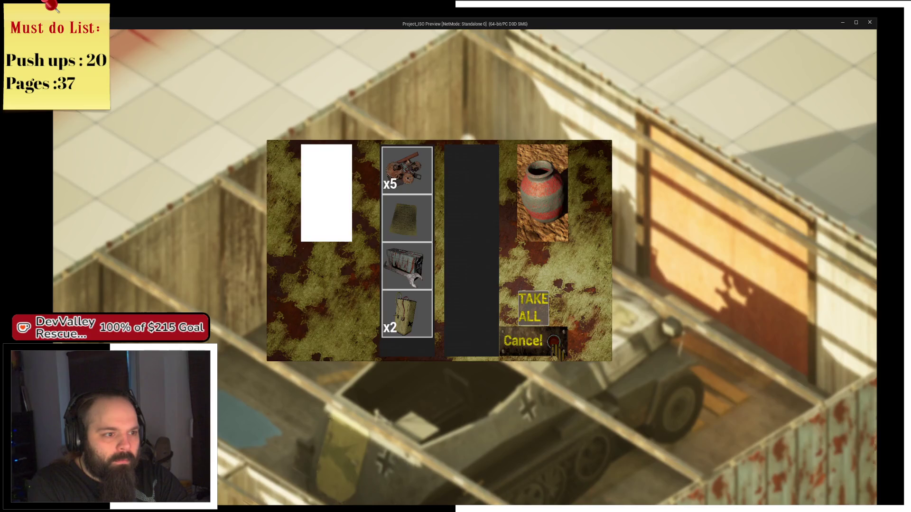
{"action": "left_click", "coordinate": [554, 341]}
{"action": "left_click", "coordinate": [481, 315]}
- Open the Inventory screen with I to review the looted items, then close the preview window
{"action": "key", "text": "i"}
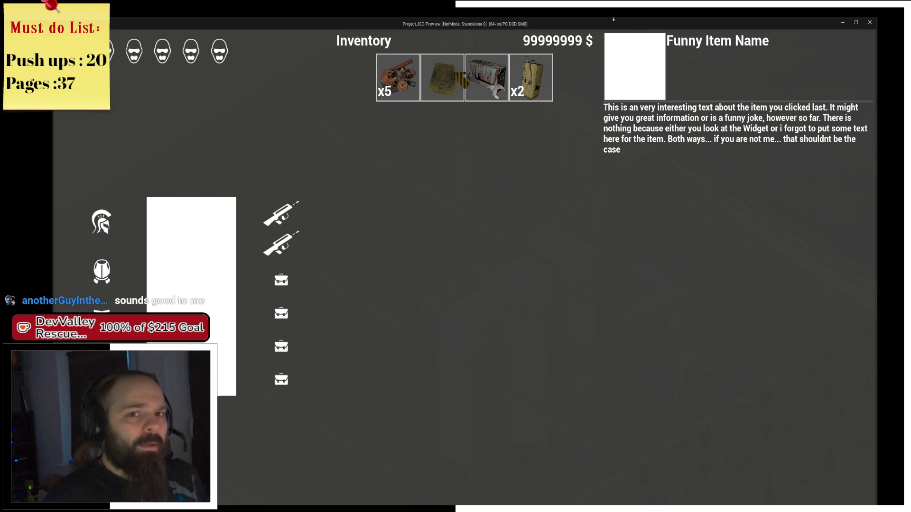
{"action": "left_click", "coordinate": [869, 23]}
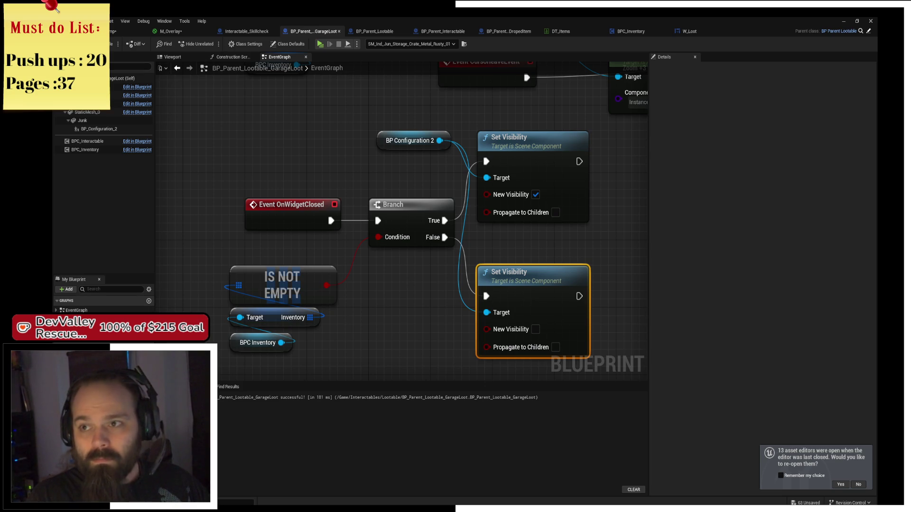
- Enlarge the shared burger, potato wedges and green beans photo in Discord's image viewer
{"action": "left_click", "coordinate": [609, 140]}
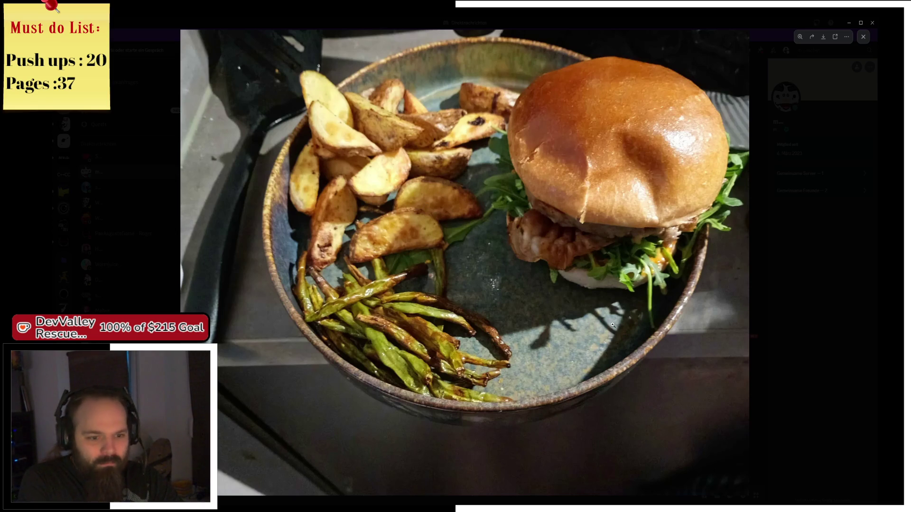
- Close the burger image viewer and minimize Discord to return to Unreal Engine
{"action": "left_click", "coordinate": [796, 292]}
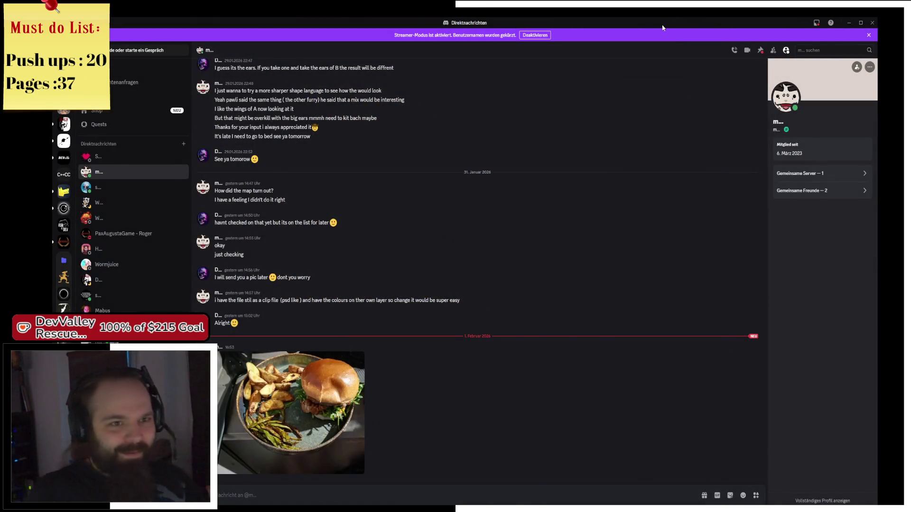
{"action": "left_click", "coordinate": [849, 23]}
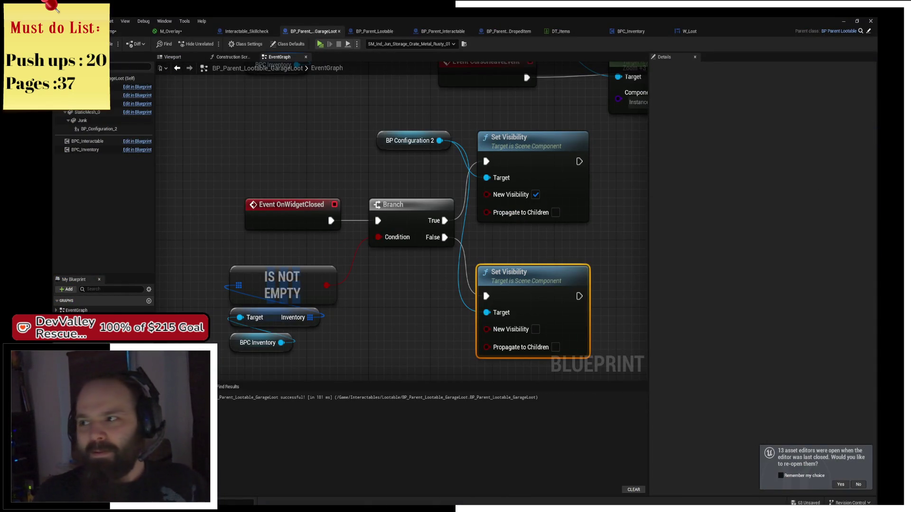
- Close all other editor tabs, then open W_Item from the InventoryNEw folder
{"action": "mouse_move", "coordinate": [512, 223]}
{"action": "left_mouse_down"}
{"action": "mouse_move", "coordinate": [428, 214]}
{"action": "mouse_move", "coordinate": [472, 268]}
{"action": "left_mouse_up"}
{"action": "right_click", "coordinate": [111, 32]}
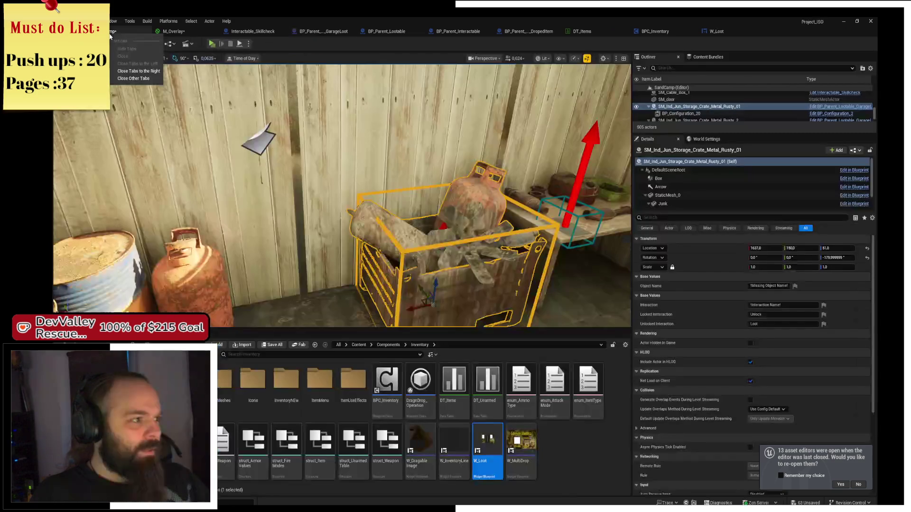
{"action": "left_click", "coordinate": [151, 73]}
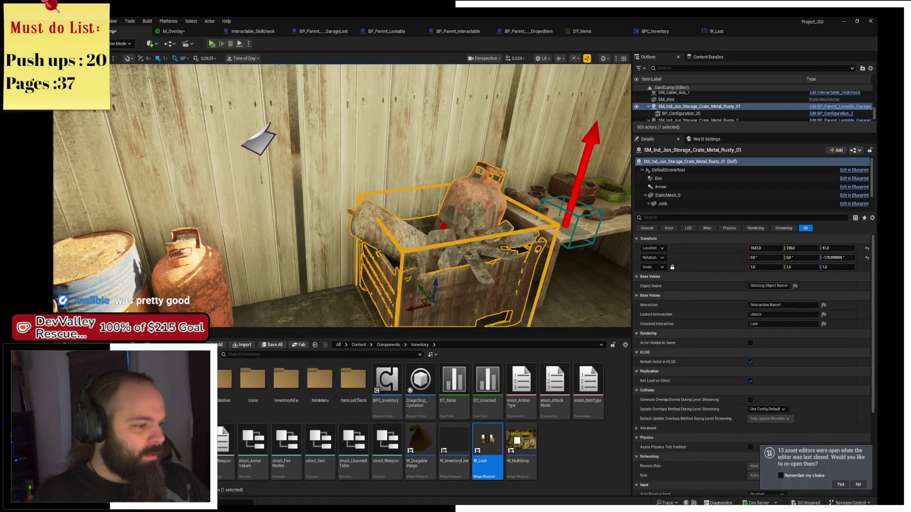
{"action": "double_click", "coordinate": [287, 392]}
{"action": "double_click", "coordinate": [250, 387]}
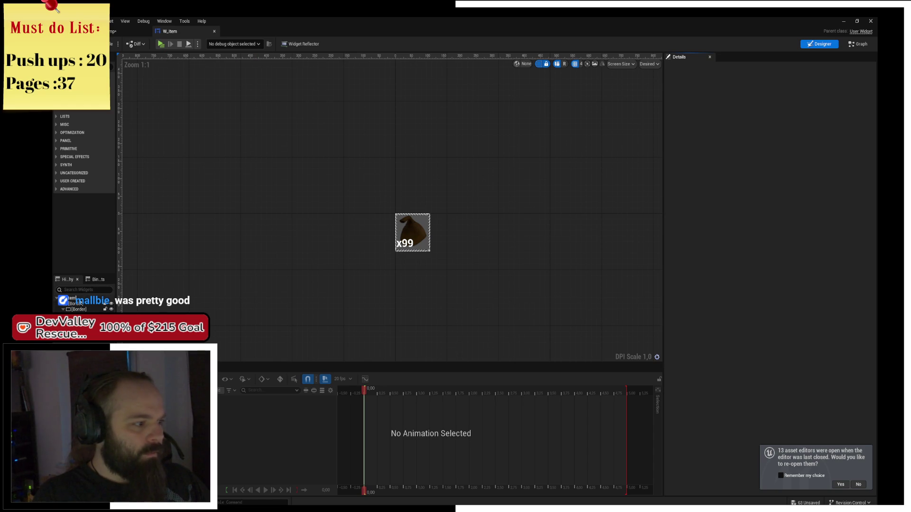
- Switch W_Item to its Graph and add an On Key Down function override
{"action": "left_click", "coordinate": [80, 302]}
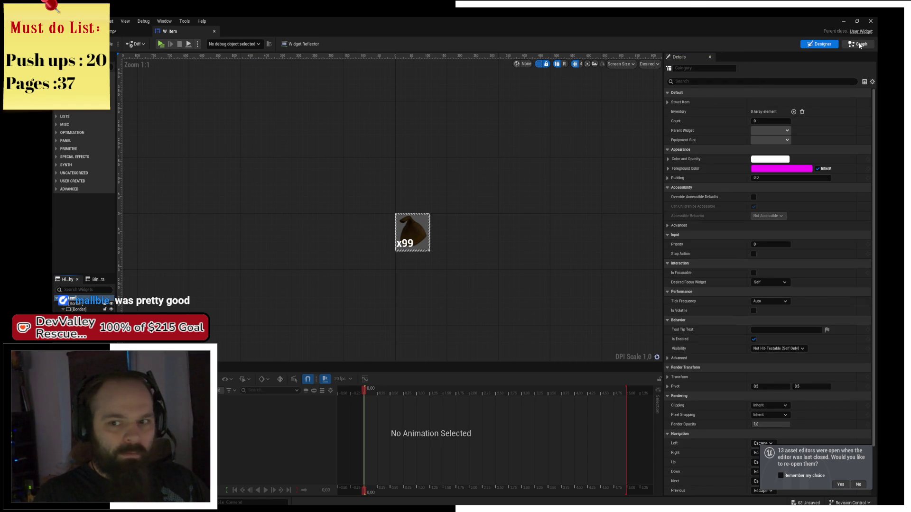
{"action": "left_click", "coordinate": [860, 44]}
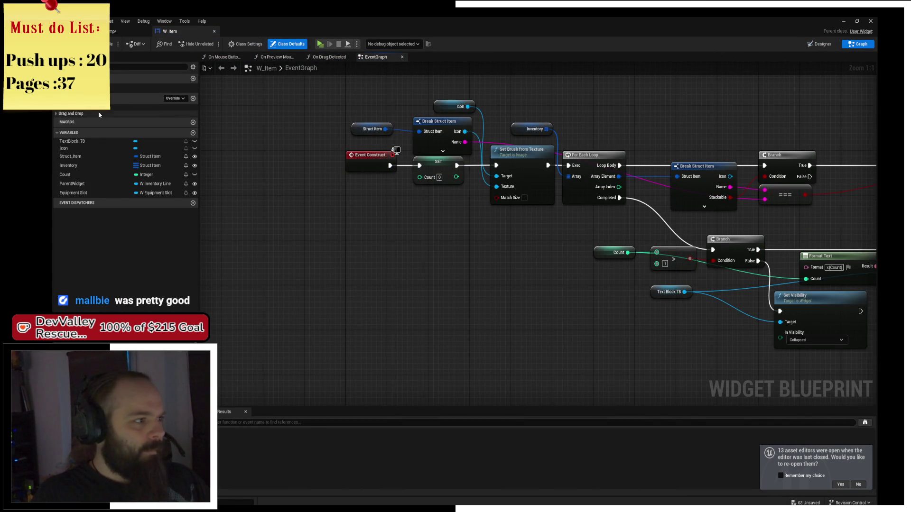
{"action": "left_click", "coordinate": [172, 98]}
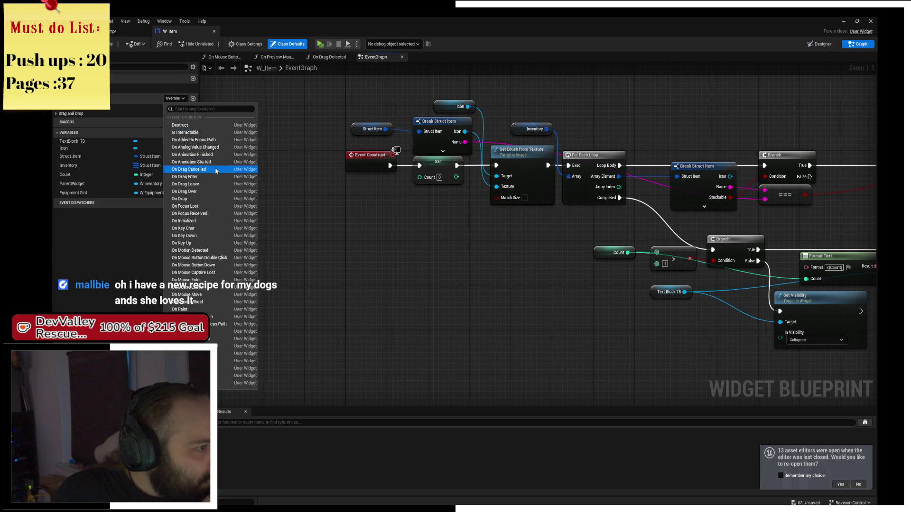
{"action": "left_click", "coordinate": [212, 236]}
- Return Handled from On Key Down and insert a Print String node after the event
{"action": "mouse_move", "coordinate": [467, 212]}
{"action": "left_mouse_down"}
{"action": "mouse_move", "coordinate": [769, 217]}
{"action": "mouse_move", "coordinate": [679, 256]}
{"action": "left_mouse_up"}
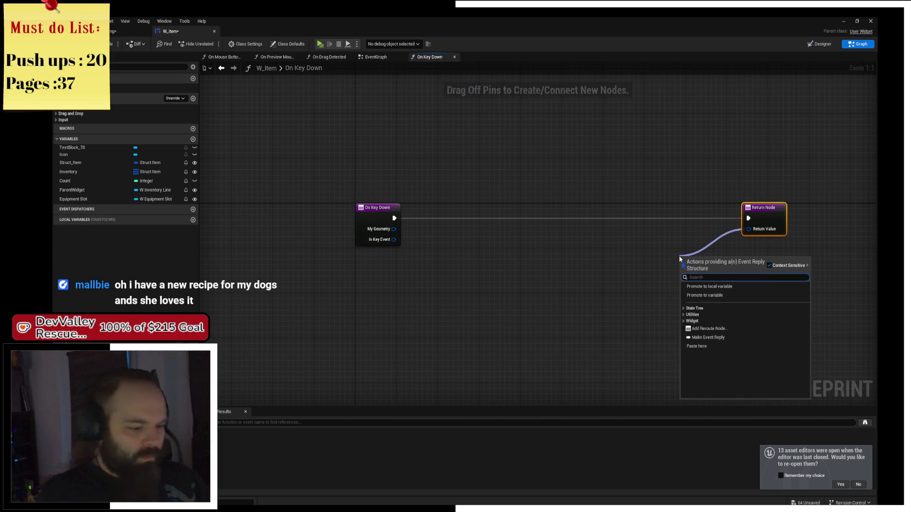
{"action": "type", "text": "handled"}
{"action": "key", "text": "Return"}
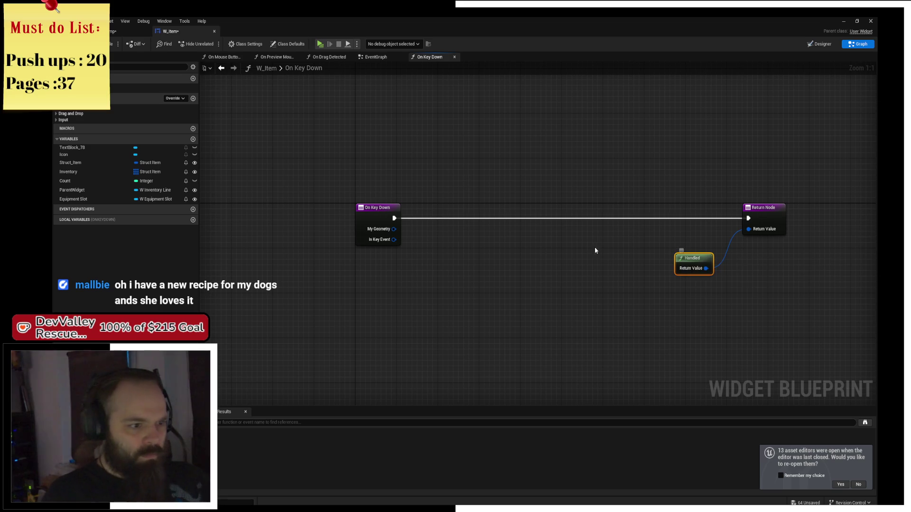
{"action": "mouse_move", "coordinate": [394, 218]}
{"action": "left_mouse_down"}
{"action": "mouse_move", "coordinate": [625, 232]}
{"action": "mouse_move", "coordinate": [652, 223]}
{"action": "left_mouse_up"}
{"action": "type", "text": "print"}
{"action": "key", "text": "Return"}
{"action": "left_click", "coordinate": [551, 212]}
{"action": "left_click_drag", "start_coordinate": [528, 211], "coordinate": [479, 211]}
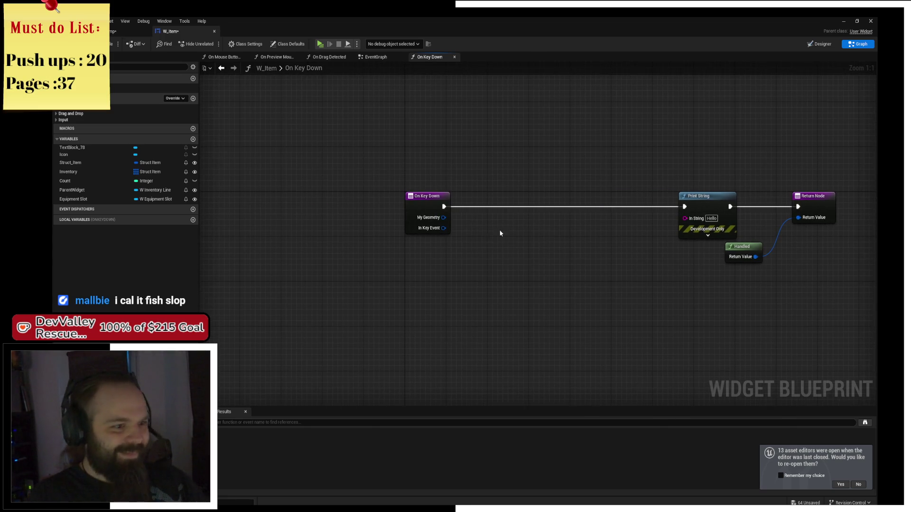
- Try an Equal (==) node off In Key Event, delete it, and start a test play
{"action": "scroll", "coordinate": [357, 229], "scroll_direction": "up", "scroll_amount": 1}
{"action": "left_click_drag", "start_coordinate": [357, 229], "coordinate": [426, 273]}
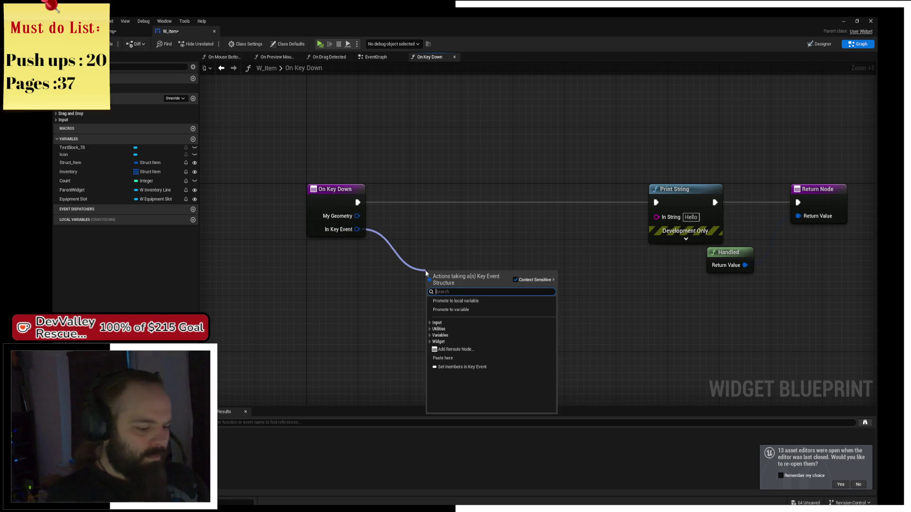
{"action": "type", "text": "=="}
{"action": "key", "text": "Return"}
{"action": "key", "text": "Delete"}
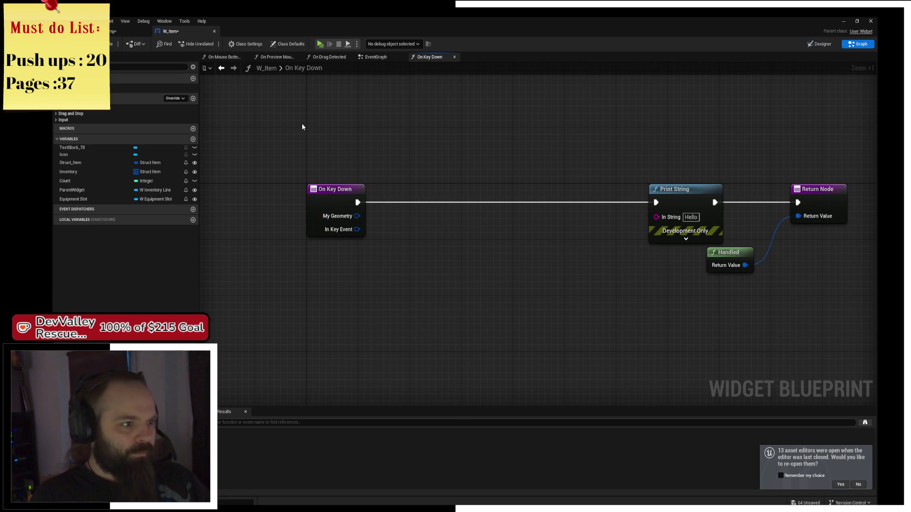
{"action": "left_click", "coordinate": [320, 44]}
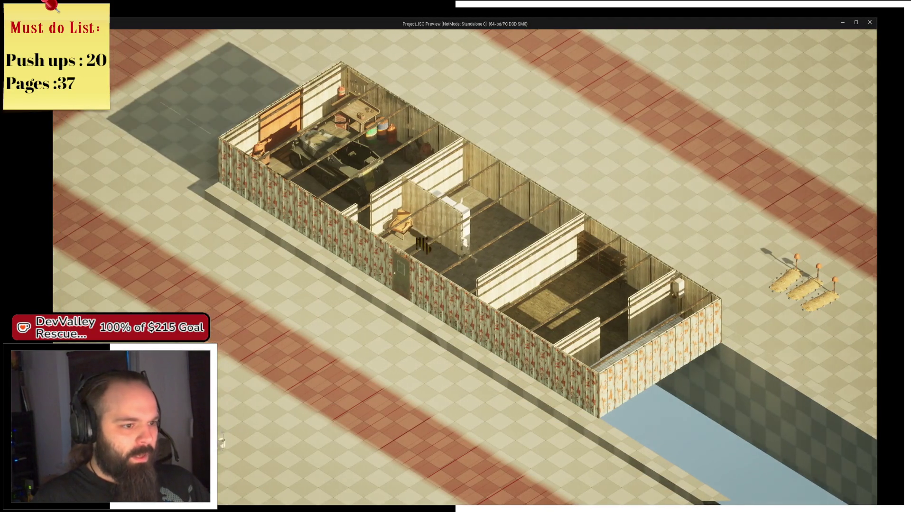
- Take All from the crate, check the x3 gears in the inventory, then Alt+Tab to W_Item
{"action": "scroll", "coordinate": [423, 244], "scroll_direction": "up", "scroll_amount": 3}
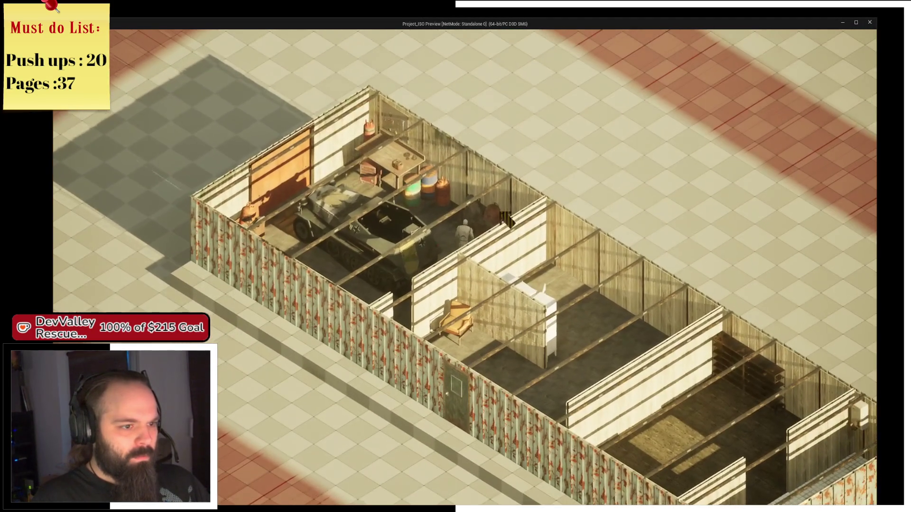
{"action": "right_click", "coordinate": [388, 186]}
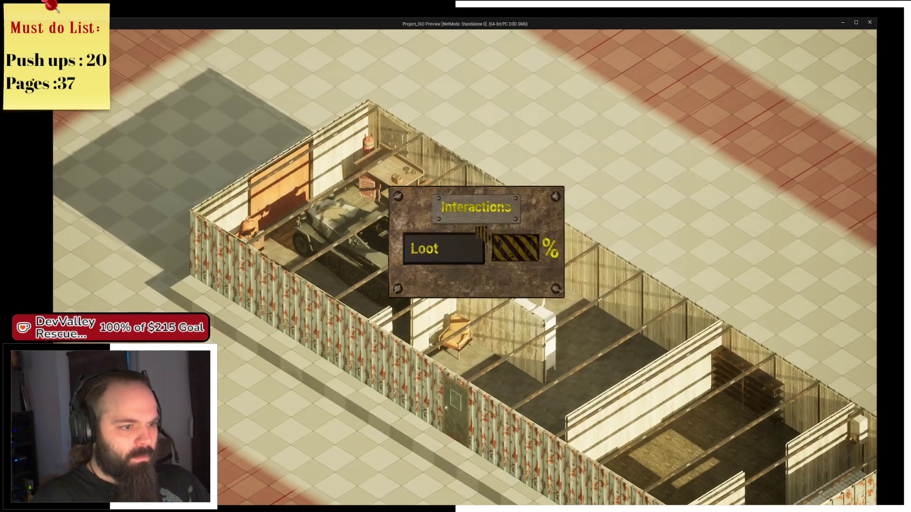
{"action": "left_click", "coordinate": [424, 247]}
{"action": "left_click", "coordinate": [532, 311]}
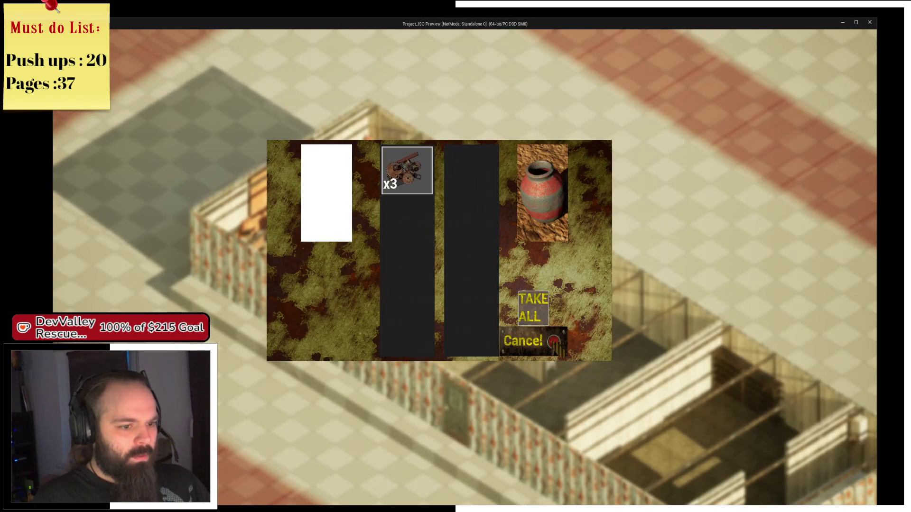
{"action": "left_click", "coordinate": [554, 342]}
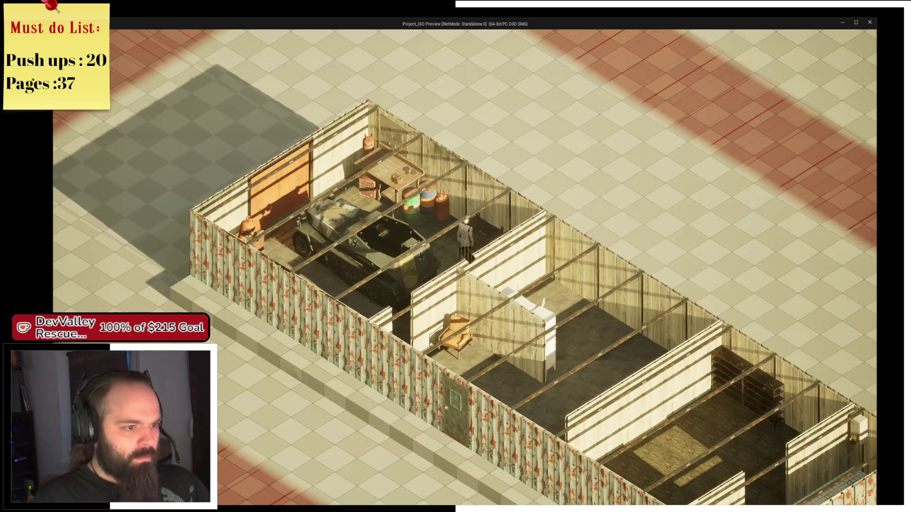
{"action": "key", "text": "i"}
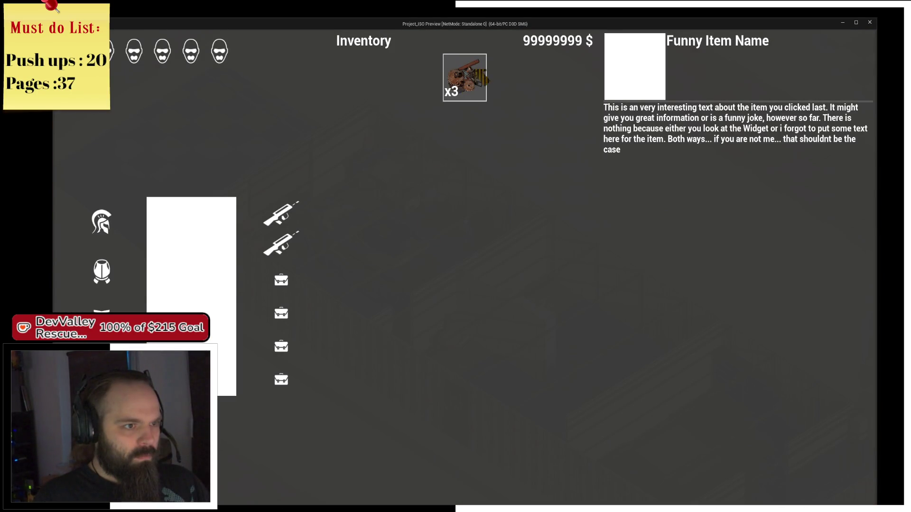
{"action": "key", "text": "alt+Tab"}
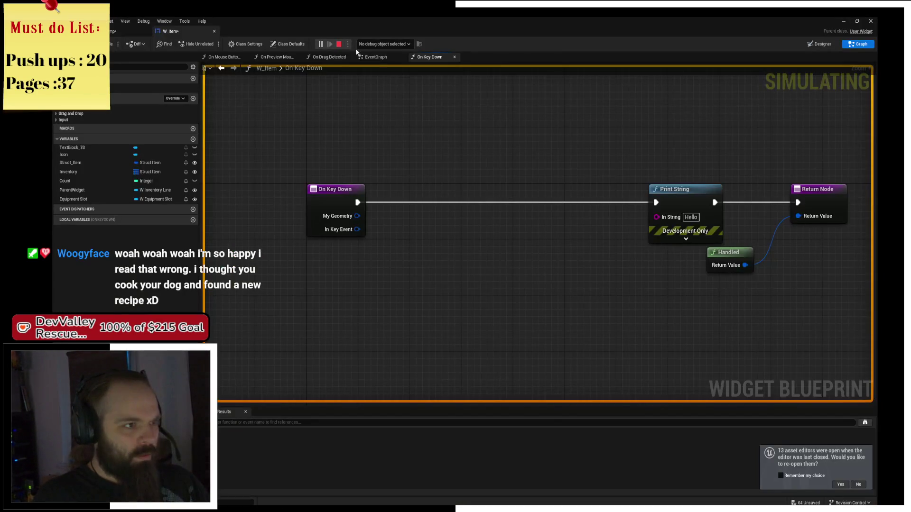
- Delete the On Mouse Button Up function from W_Item and open the Functions Override list
{"action": "scroll", "coordinate": [413, 164], "scroll_direction": "down", "scroll_amount": 1}
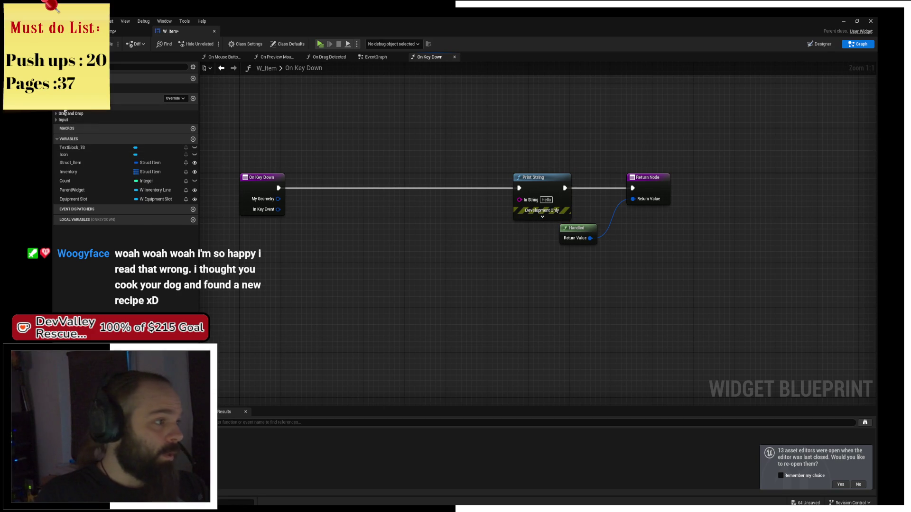
{"action": "scroll", "coordinate": [100, 126], "scroll_direction": "up", "scroll_amount": 1}
{"action": "left_click", "coordinate": [100, 125]}
{"action": "key", "text": "Delete"}
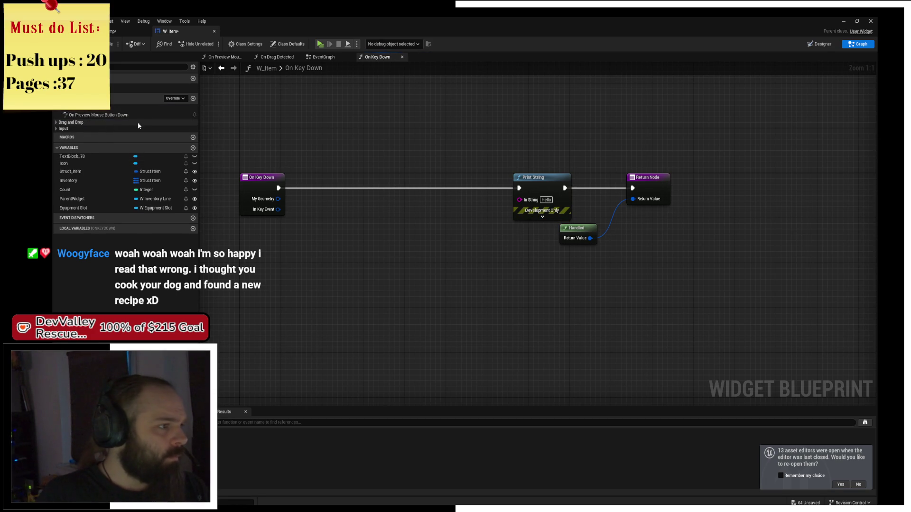
{"action": "left_click", "coordinate": [183, 100]}
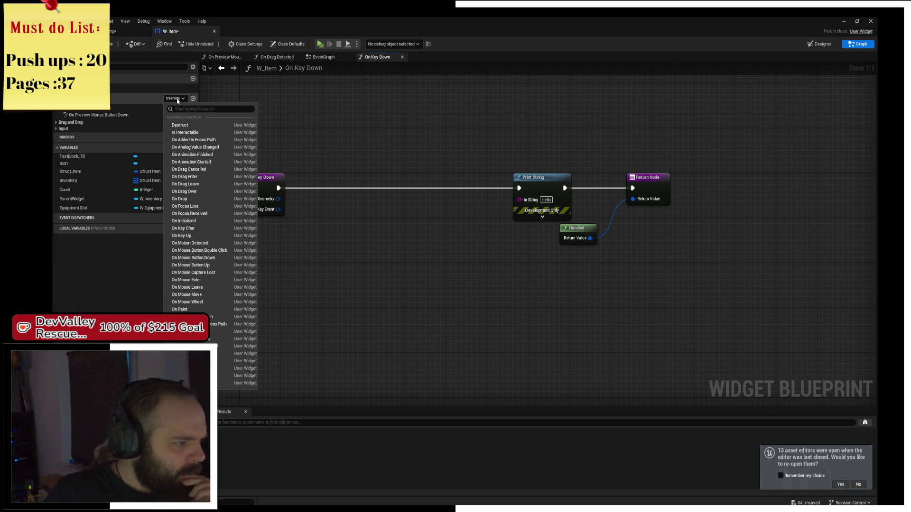
- Override On Mouse Button Double Click with a Print String node and compile
{"action": "left_click", "coordinate": [219, 252]}
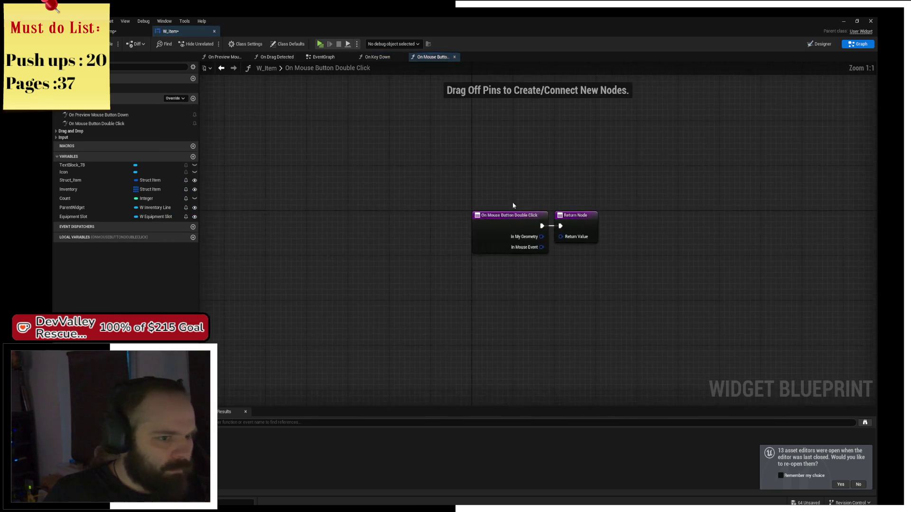
{"action": "left_click_drag", "start_coordinate": [429, 207], "coordinate": [804, 209]}
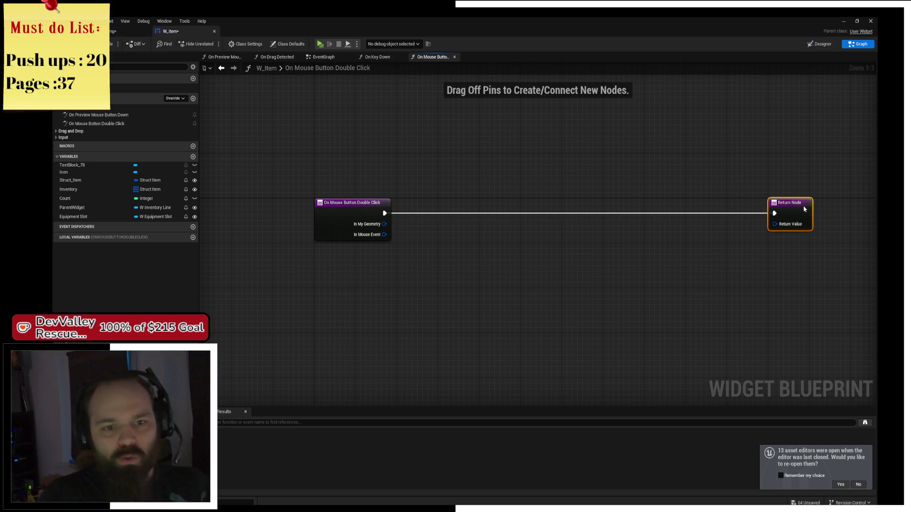
{"action": "scroll", "coordinate": [551, 202], "scroll_direction": "up", "scroll_amount": 1}
{"action": "mouse_move", "coordinate": [256, 215]}
{"action": "left_mouse_down"}
{"action": "mouse_move", "coordinate": [365, 255]}
{"action": "mouse_move", "coordinate": [401, 208]}
{"action": "left_mouse_up"}
{"action": "type", "text": "print string"}
{"action": "key", "text": "Return"}
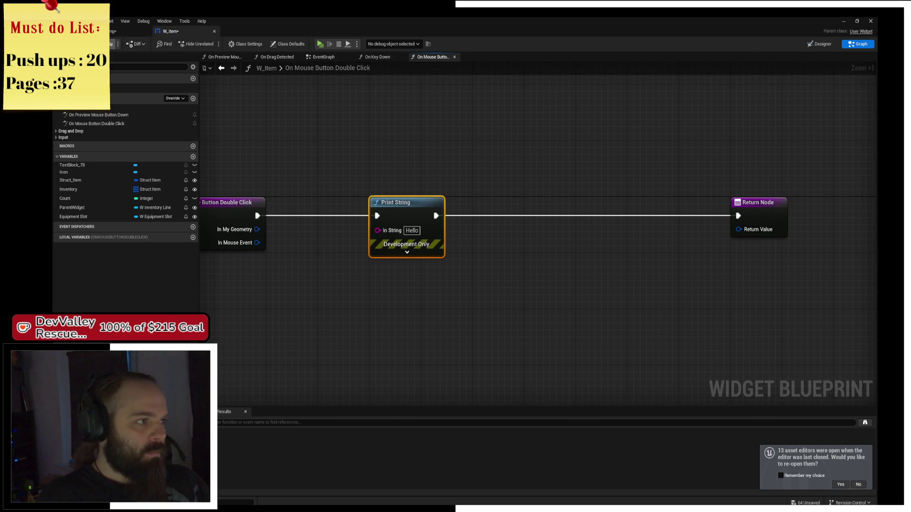
{"action": "left_click", "coordinate": [110, 43]}
- Feed a Handled reply into the Return Value and recompile to clear the warning
{"action": "left_click_drag", "start_coordinate": [745, 234], "coordinate": [624, 261]}
{"action": "type", "text": "hand"}
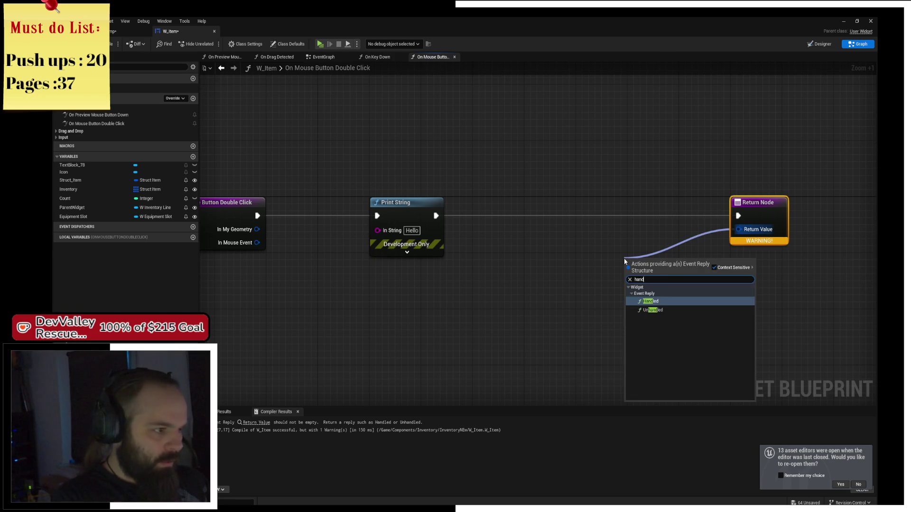
{"action": "key", "text": "Return"}
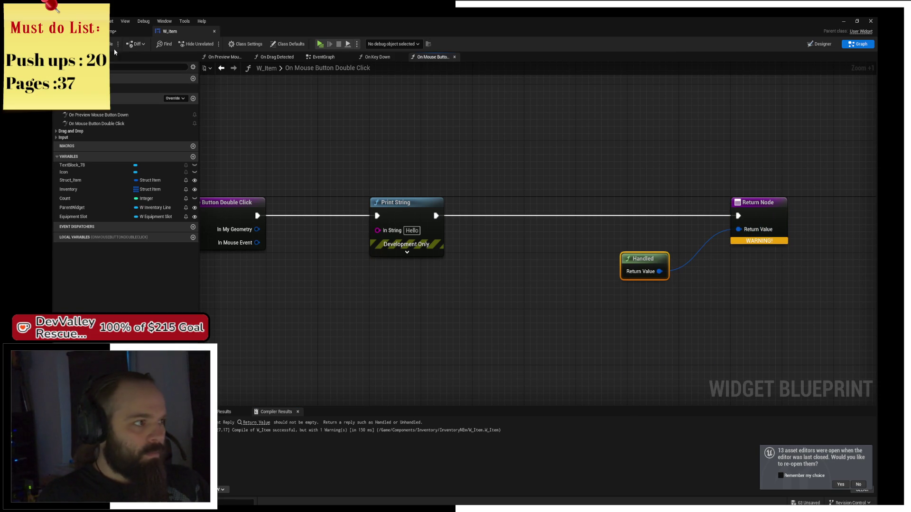
{"action": "left_click", "coordinate": [114, 44]}
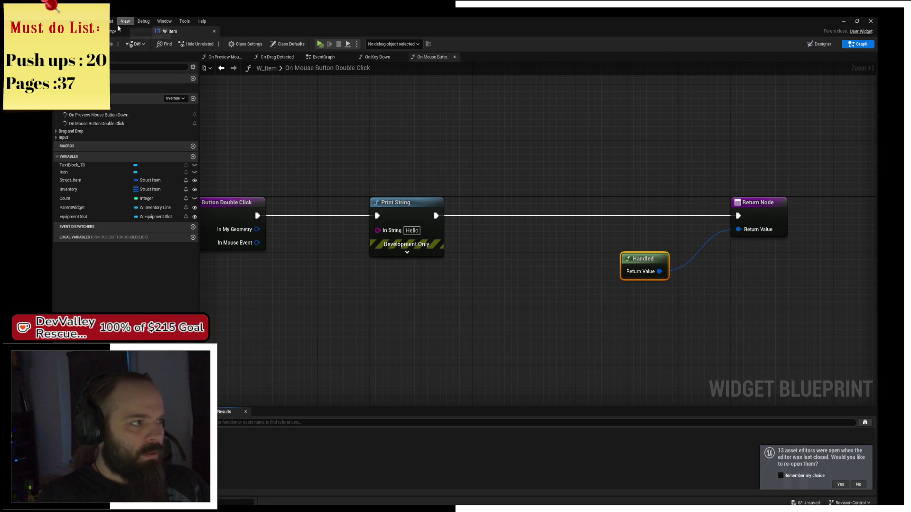
{"action": "left_click", "coordinate": [117, 30]}
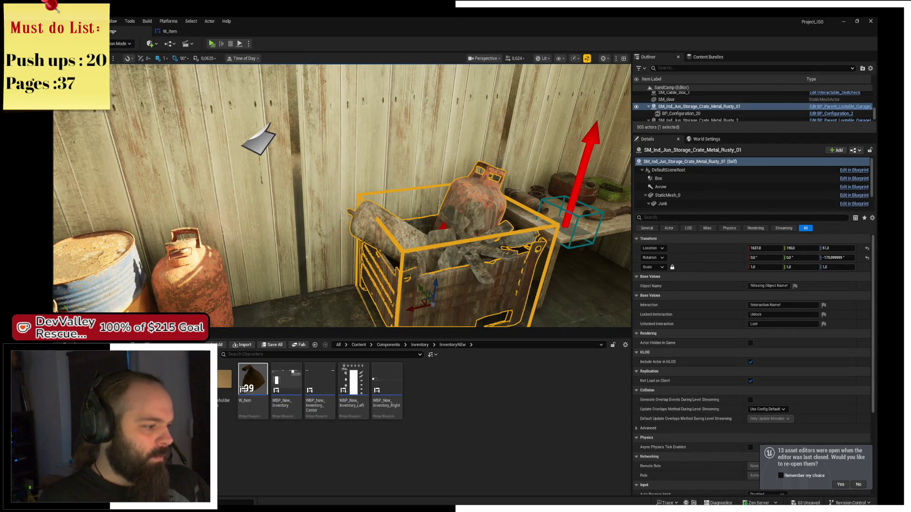
- Find and open BP_ThirdPerson_Character_Fallout, the Default Pawn Class in World Settings
{"action": "key", "text": "alt+Left"}
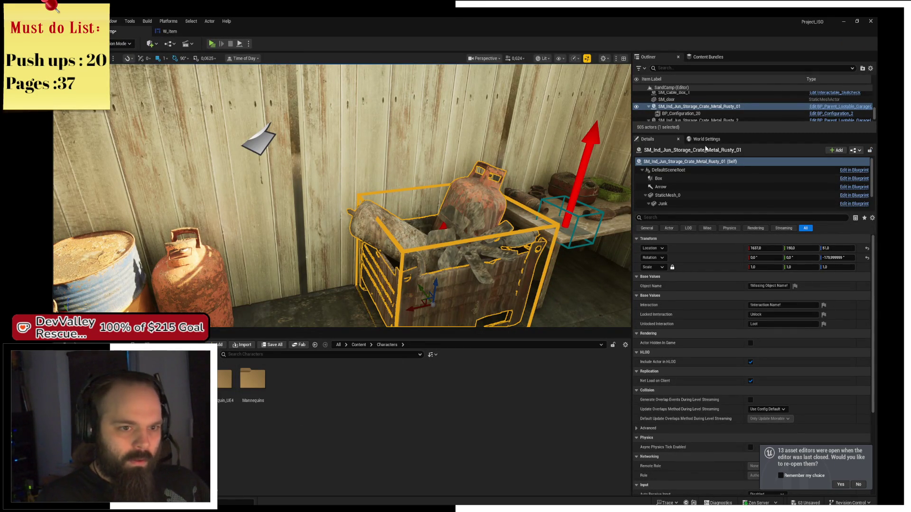
{"action": "left_click", "coordinate": [707, 141]}
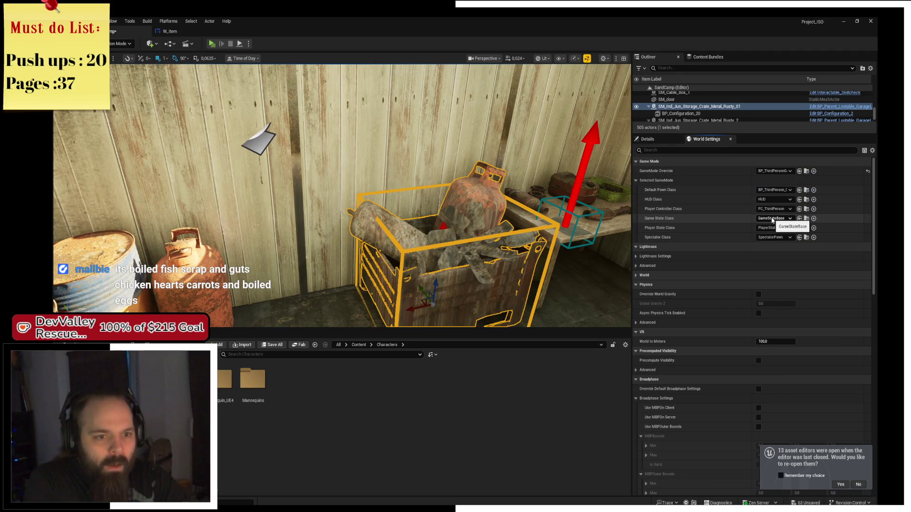
{"action": "left_click", "coordinate": [807, 190]}
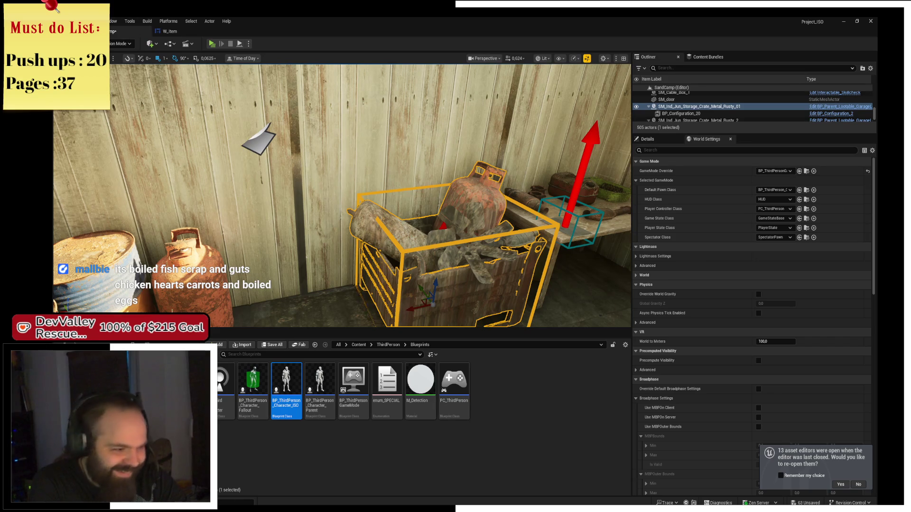
{"action": "left_click", "coordinate": [250, 400]}
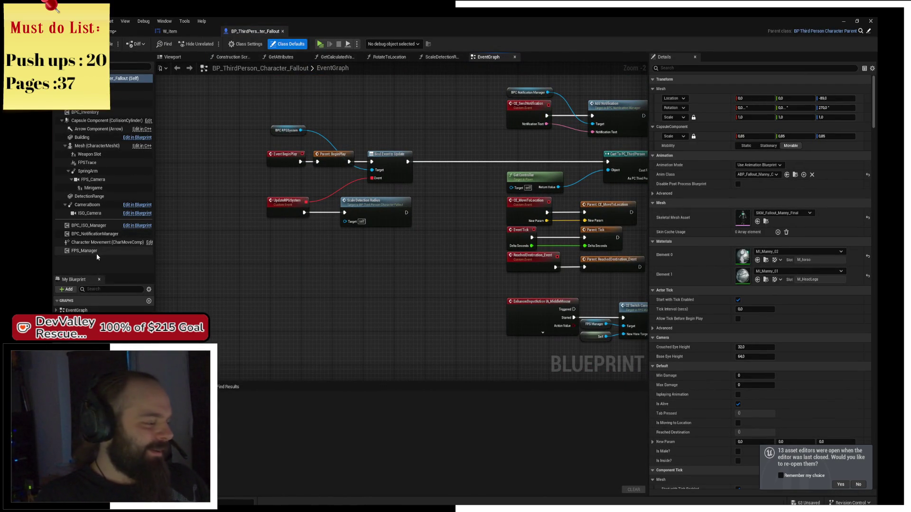
- Inspect BPC_Inventory's Predefined Inventory entries, Spear and HealingPowder
{"action": "left_click", "coordinate": [101, 113]}
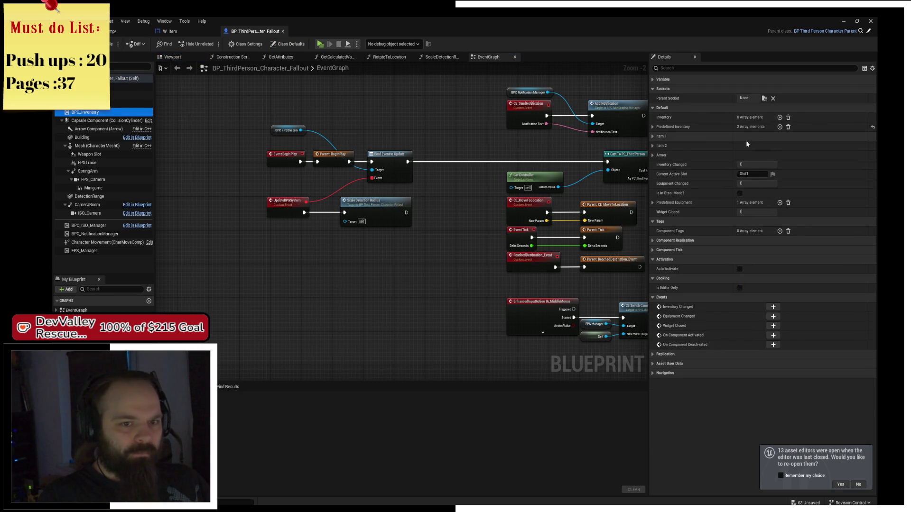
{"action": "left_click", "coordinate": [653, 127]}
{"action": "left_click", "coordinate": [659, 137]}
{"action": "left_click", "coordinate": [658, 166]}
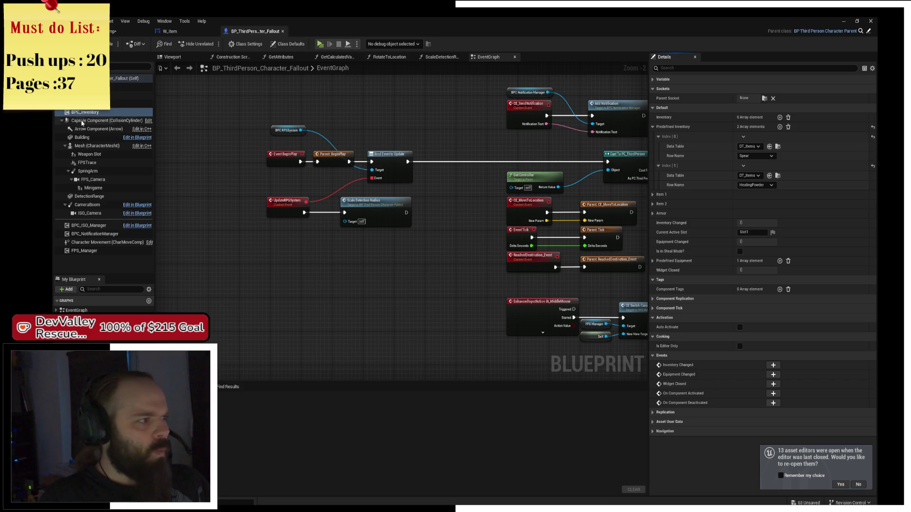
- Open the BPC_Inventory blueprint on its event graph
{"action": "right_click", "coordinate": [87, 113]}
{"action": "left_click", "coordinate": [128, 215]}
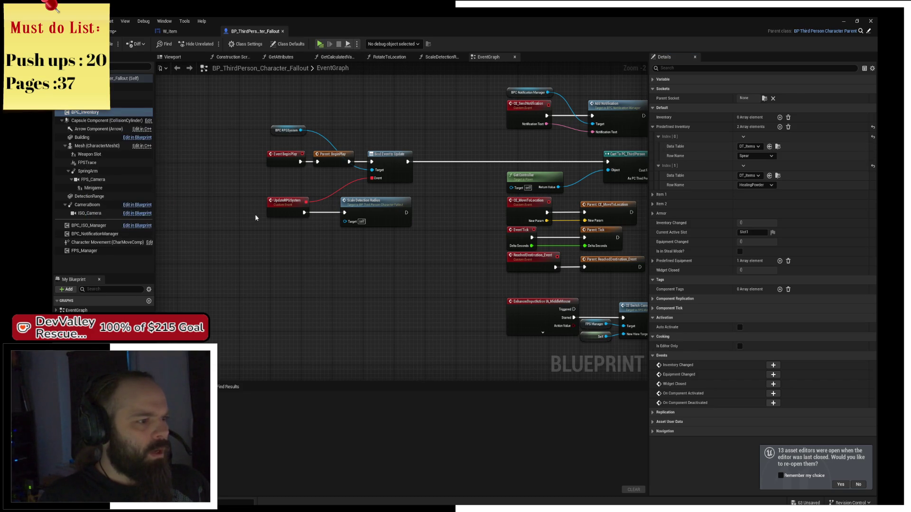
{"action": "left_click", "coordinate": [364, 57]}
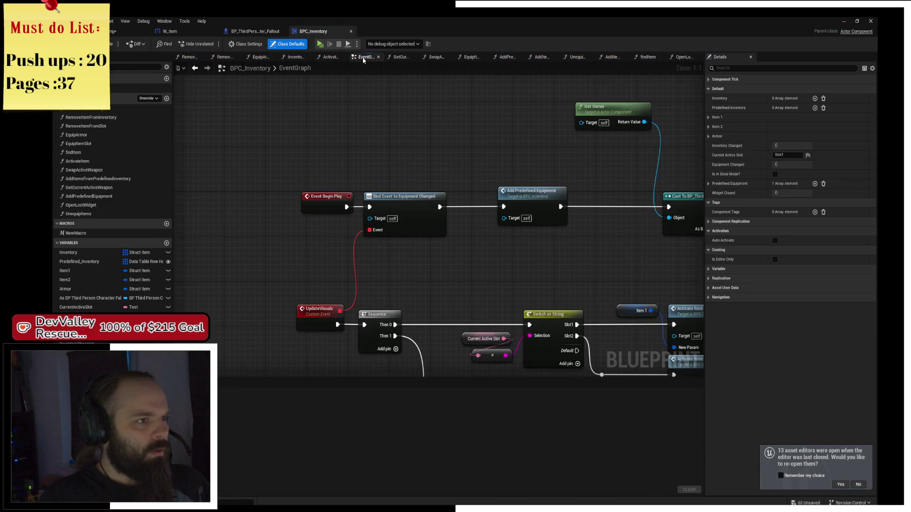
- Debug AddPredefinedEquipment in play, stepping through Branch and For Loop to Switch on Int, then stop
{"action": "scroll", "coordinate": [425, 157], "scroll_direction": "up", "scroll_amount": 4}
{"action": "left_click_drag", "start_coordinate": [372, 138], "coordinate": [499, 143]}
{"action": "double_click", "coordinate": [290, 179]}
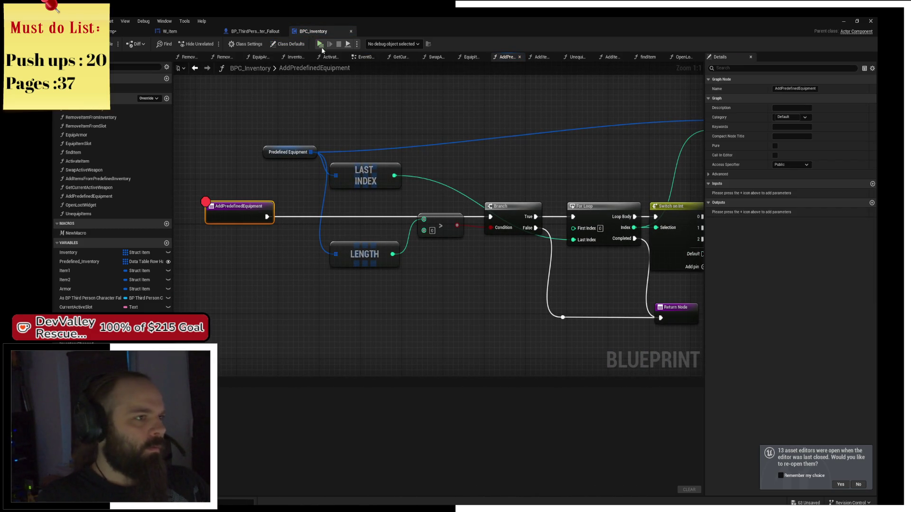
{"action": "key", "text": "alt+p"}
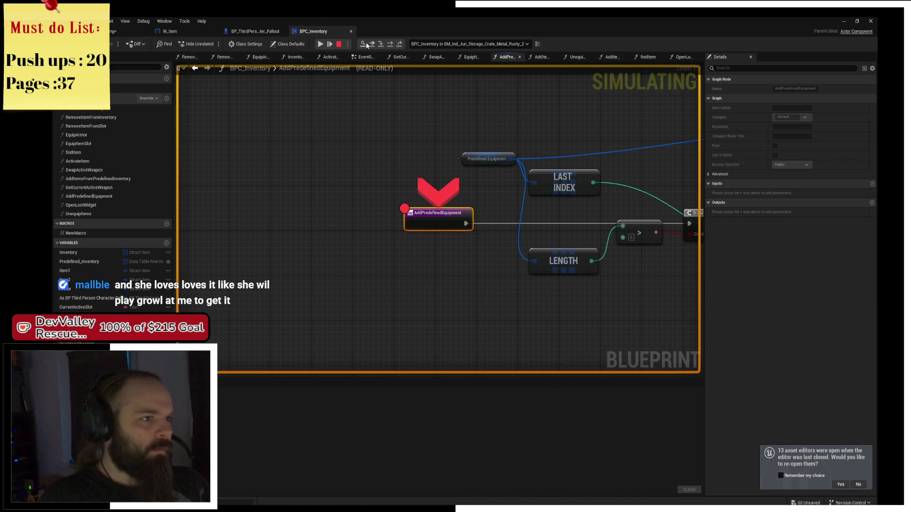
{"action": "left_click", "coordinate": [391, 47]}
{"action": "left_click", "coordinate": [392, 47]}
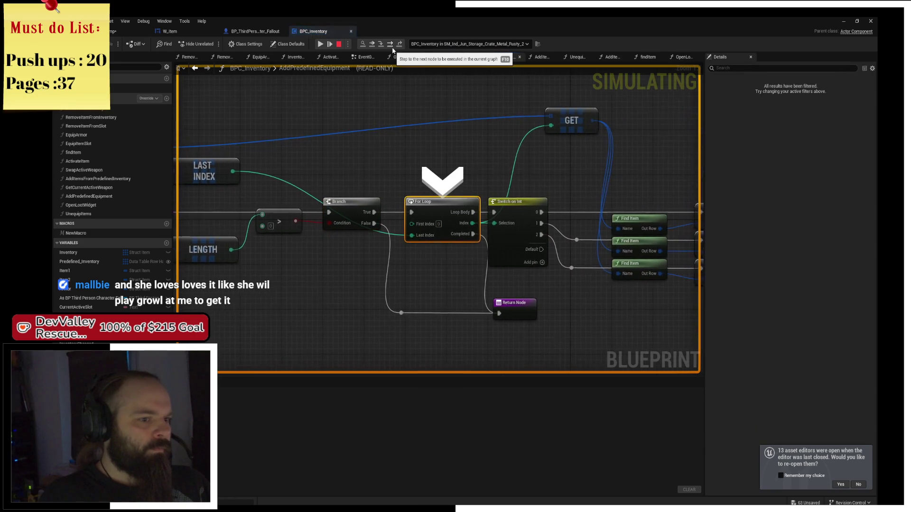
{"action": "left_click", "coordinate": [391, 47]}
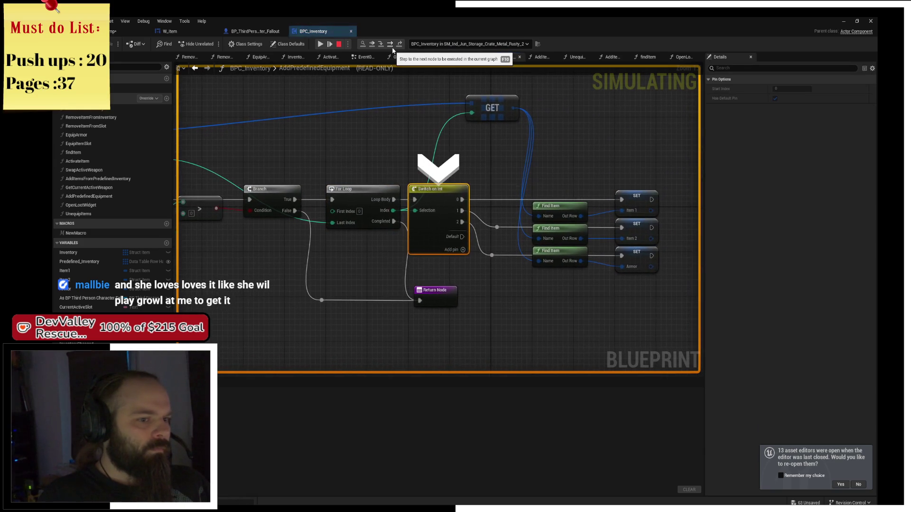
{"action": "left_click", "coordinate": [339, 44]}
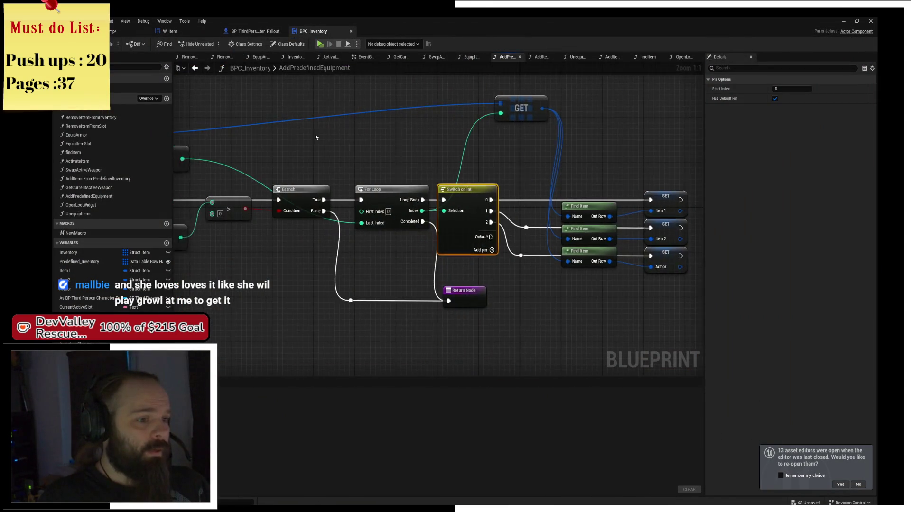
- Delete the old nodes, keeping only the entry and Predefined Equipment nodes
{"action": "scroll", "coordinate": [316, 137], "scroll_direction": "down", "scroll_amount": 3}
{"action": "mouse_move", "coordinate": [311, 114]}
{"action": "left_mouse_down"}
{"action": "mouse_move", "coordinate": [475, 200]}
{"action": "mouse_move", "coordinate": [682, 254]}
{"action": "left_mouse_up"}
{"action": "key", "text": "Delete"}
{"action": "scroll", "coordinate": [393, 175], "scroll_direction": "up", "scroll_amount": 6}
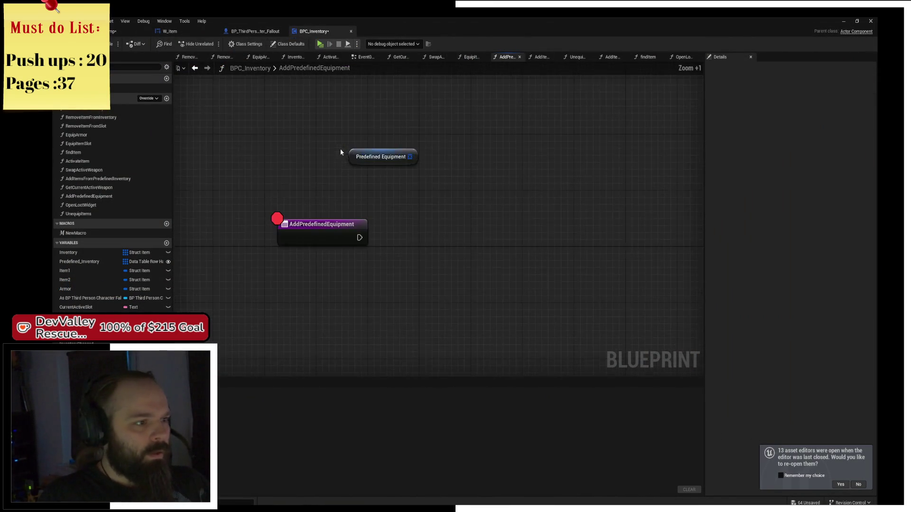
- Loop over Predefined Equipment with a For Each Loop run from the function entry
{"action": "left_click_drag", "start_coordinate": [412, 155], "coordinate": [476, 225]}
{"action": "type", "text": "for e"}
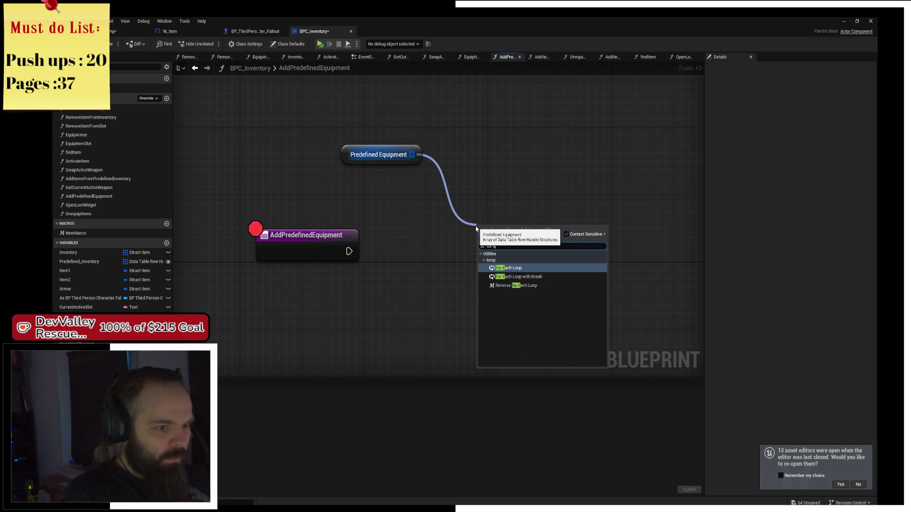
{"action": "key", "text": "Return"}
{"action": "mouse_move", "coordinate": [349, 251]}
{"action": "left_mouse_down"}
{"action": "mouse_move", "coordinate": [493, 243]}
{"action": "mouse_move", "coordinate": [490, 255]}
{"action": "left_mouse_up"}
- Place an Add Item to Inventory node aligned beside the loop
{"action": "left_click_drag", "start_coordinate": [548, 268], "coordinate": [648, 226]}
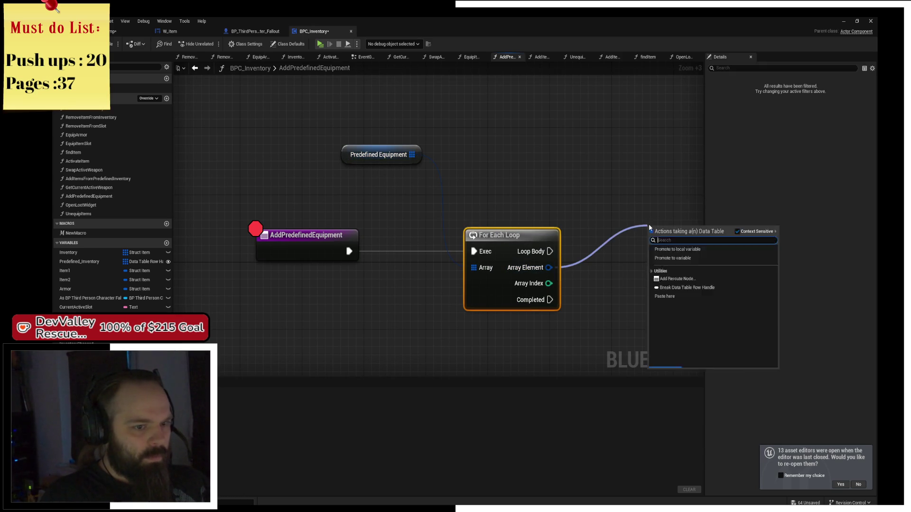
{"action": "type", "text": "add"}
{"action": "key", "text": "Escape"}
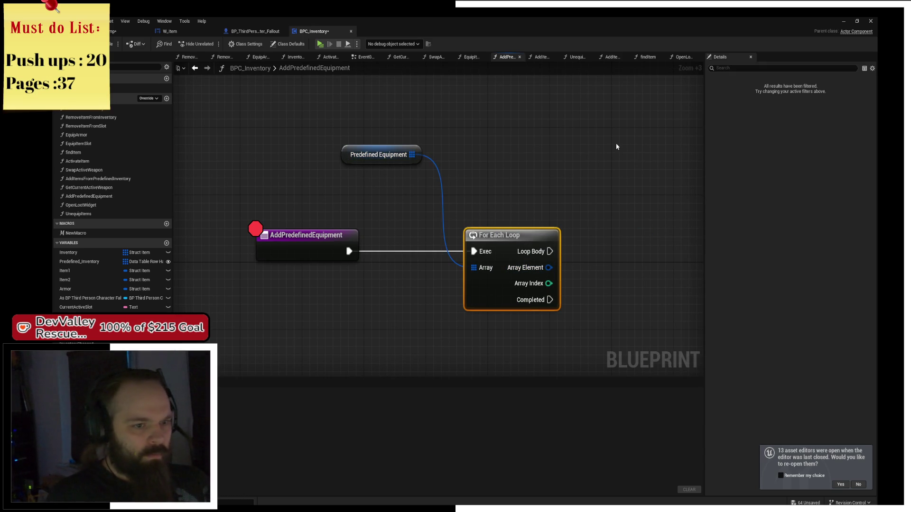
{"action": "right_click", "coordinate": [617, 146]}
{"action": "type", "text": "add to inve"}
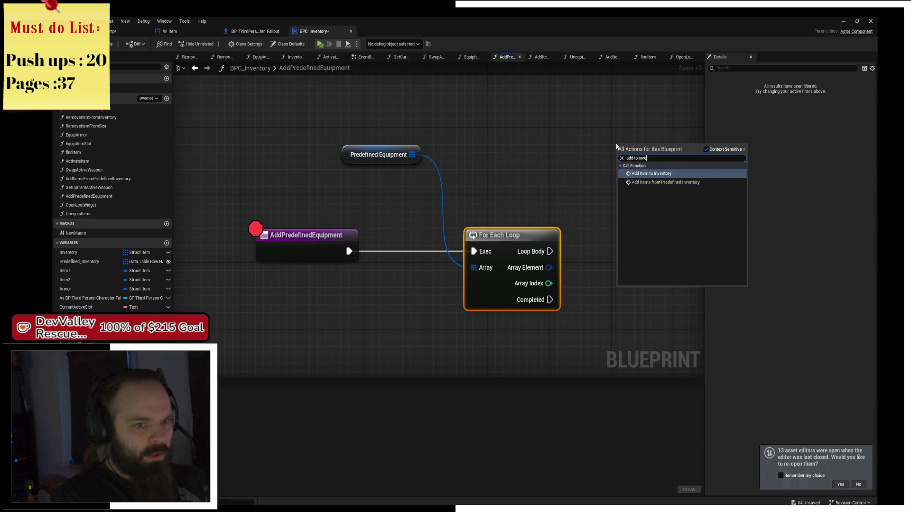
{"action": "key", "text": "Return"}
{"action": "mouse_move", "coordinate": [617, 143]}
{"action": "left_mouse_down"}
{"action": "mouse_move", "coordinate": [585, 235]}
{"action": "mouse_move", "coordinate": [590, 286]}
{"action": "left_mouse_up"}
{"action": "key", "text": "q"}
{"action": "left_click", "coordinate": [554, 198]}
{"action": "left_click_drag", "start_coordinate": [554, 199], "coordinate": [434, 162]}
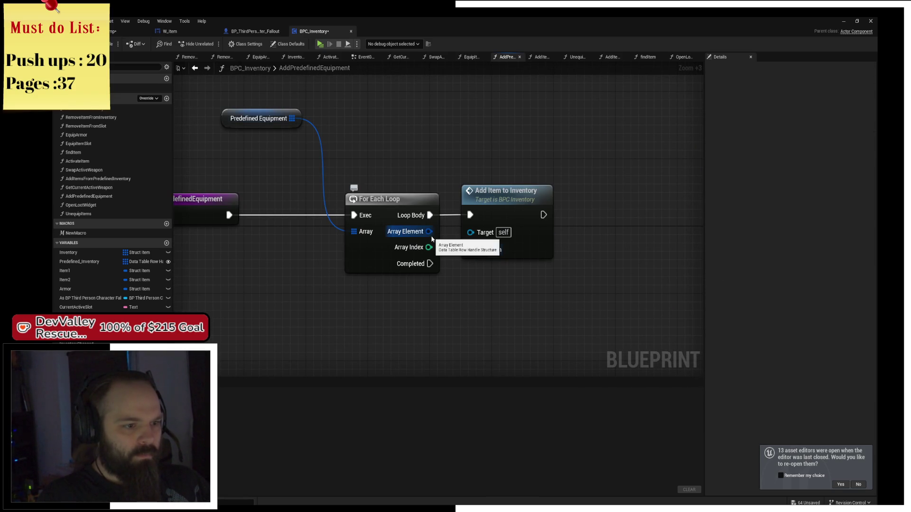
{"action": "left_click_drag", "start_coordinate": [493, 210], "coordinate": [669, 210]}
- Break each Array Element with a Break Data Table Row Handle node
{"action": "mouse_move", "coordinate": [429, 232]}
{"action": "left_mouse_down"}
{"action": "mouse_move", "coordinate": [480, 276]}
{"action": "mouse_move", "coordinate": [496, 255]}
{"action": "left_mouse_up"}
{"action": "type", "text": "bre"}
{"action": "left_click", "coordinate": [523, 304]}
{"action": "left_click_drag", "start_coordinate": [612, 252], "coordinate": [453, 239]}
{"action": "left_click_drag", "start_coordinate": [506, 184], "coordinate": [645, 185]}
- Wire Get Data Table Row from Loop Body and Row Name, its Out Row into New Item, then play
{"action": "mouse_move", "coordinate": [417, 252]}
{"action": "left_mouse_down"}
{"action": "mouse_move", "coordinate": [465, 244]}
{"action": "mouse_move", "coordinate": [476, 227]}
{"action": "left_mouse_up"}
{"action": "type", "text": "get data tab"}
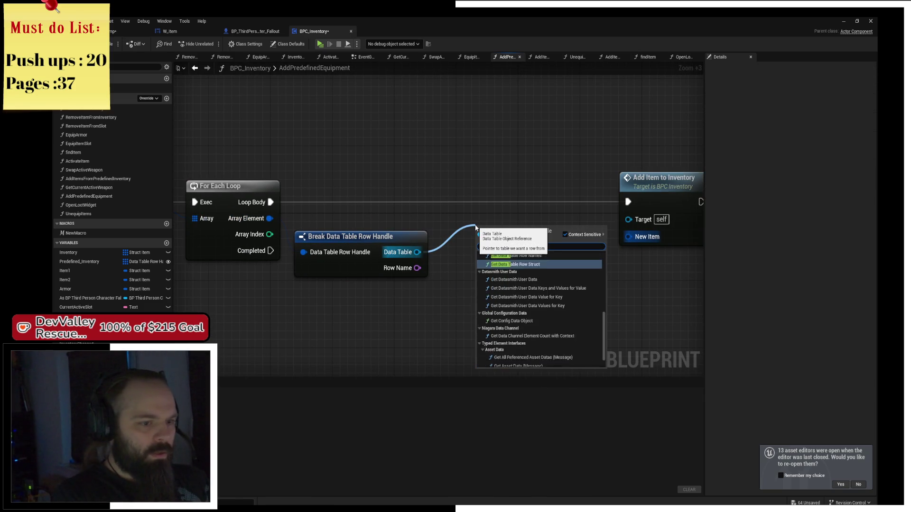
{"action": "key", "text": "Down"}
{"action": "key", "text": "Down"}
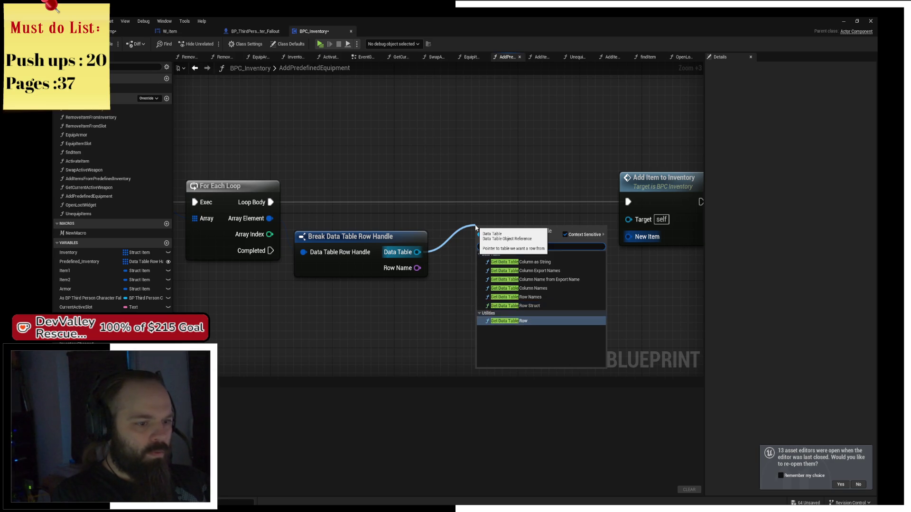
{"action": "key", "text": "Return"}
{"action": "left_click_drag", "start_coordinate": [494, 225], "coordinate": [479, 184]}
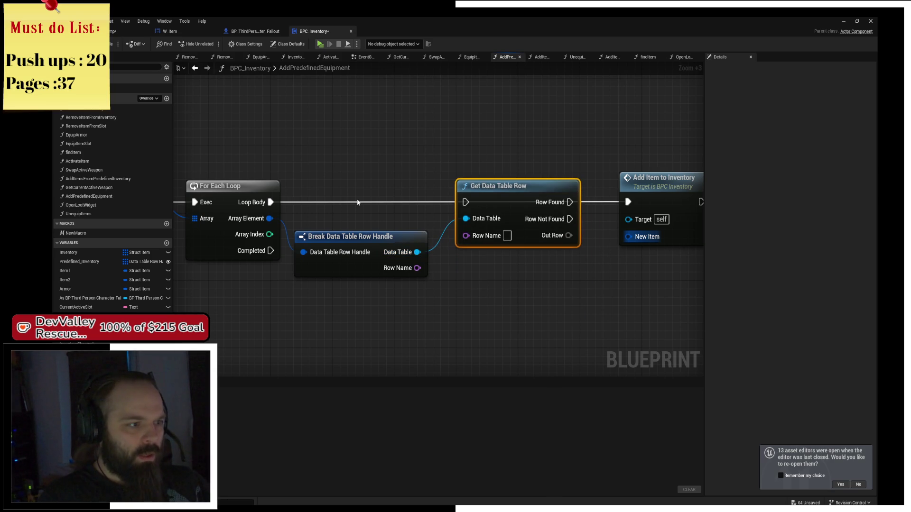
{"action": "left_click_drag", "start_coordinate": [270, 202], "coordinate": [466, 202]}
{"action": "left_click_drag", "start_coordinate": [417, 268], "coordinate": [466, 235]}
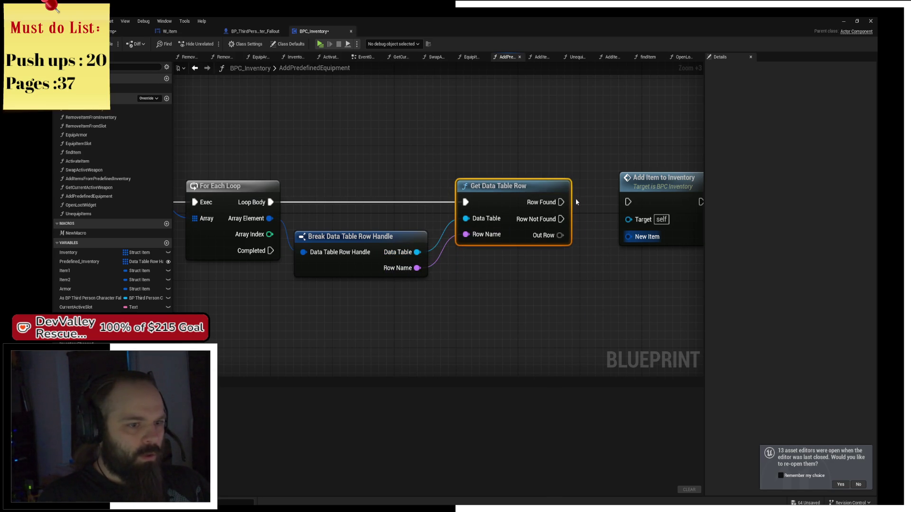
{"action": "mouse_move", "coordinate": [560, 235]}
{"action": "left_mouse_down"}
{"action": "mouse_move", "coordinate": [638, 237]}
{"action": "mouse_move", "coordinate": [628, 237]}
{"action": "left_mouse_up"}
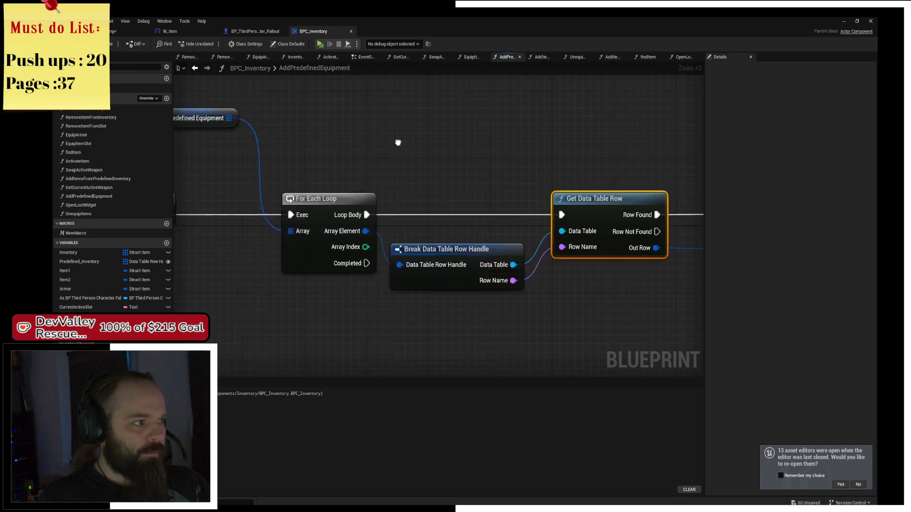
{"action": "left_click", "coordinate": [343, 203]}
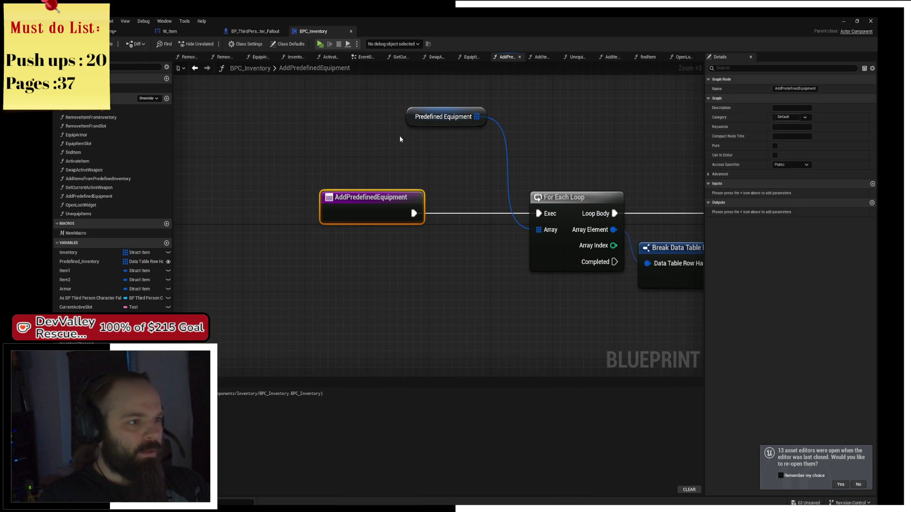
{"action": "left_click", "coordinate": [320, 44]}
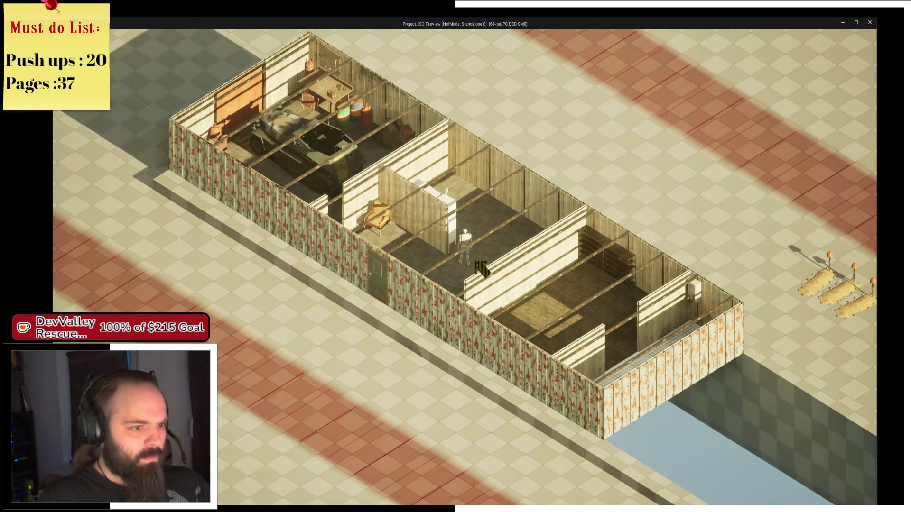
- Test the in-game inventory and check the Message Log for play errors
{"action": "key", "text": "i"}
{"action": "key", "text": "i"}
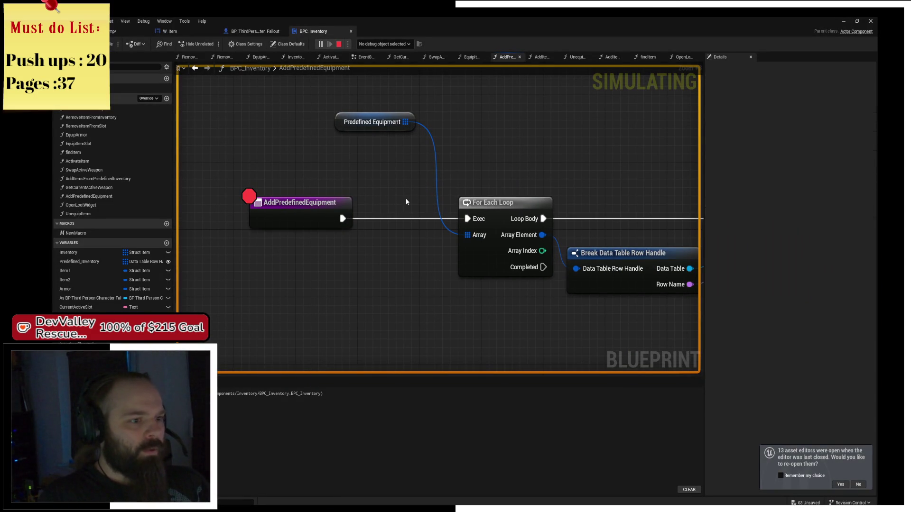
{"action": "left_click", "coordinate": [329, 42]}
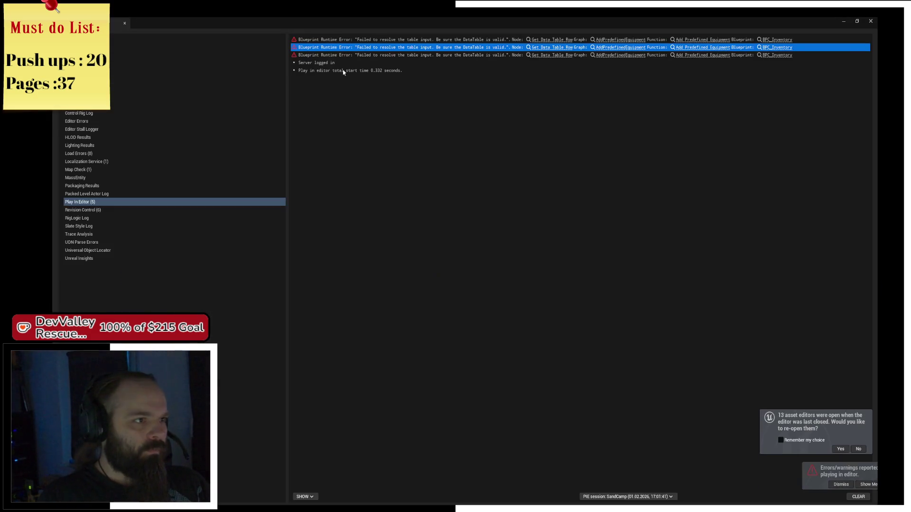
{"action": "left_click", "coordinate": [871, 22]}
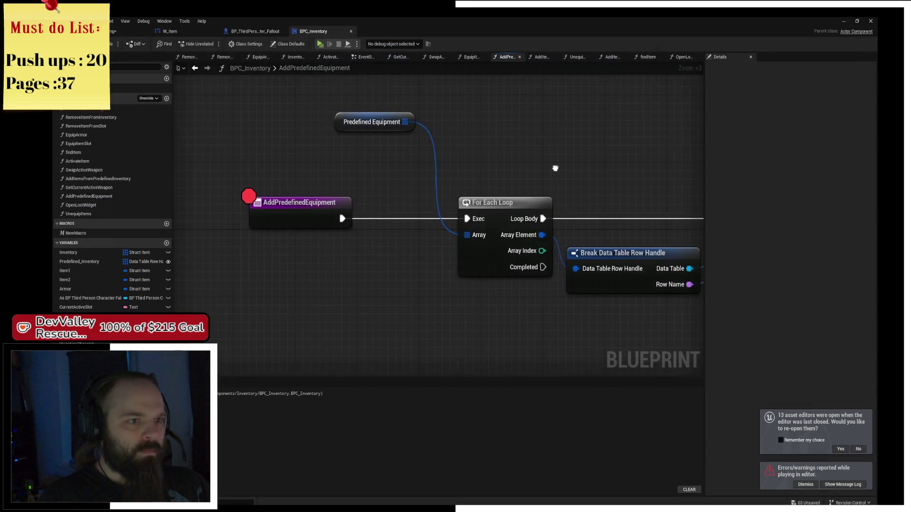
- Undo the rebuild to restore the Length, Last Index, Branch and For Loop nodes
{"action": "scroll", "coordinate": [555, 167], "scroll_direction": "down", "scroll_amount": 2}
{"action": "key", "text": "ctrl+z"}
{"action": "left_click_drag", "start_coordinate": [482, 162], "coordinate": [420, 162]}
{"action": "key", "text": "ctrl+z"}
{"action": "key", "text": "ctrl+z"}
{"action": "key", "text": "ctrl+z"}
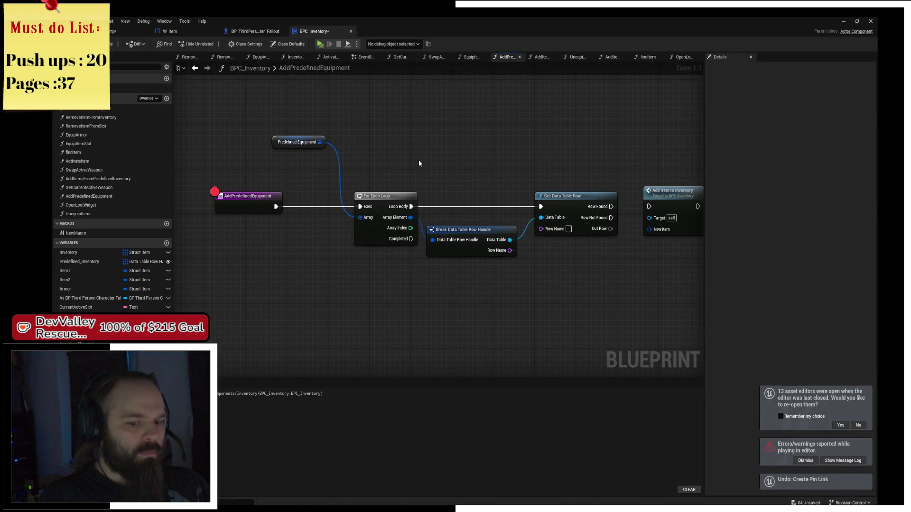
{"action": "key", "text": "ctrl+z"}
{"action": "key", "text": "ctrl+z"}
{"action": "key", "text": "ctrl+z"}
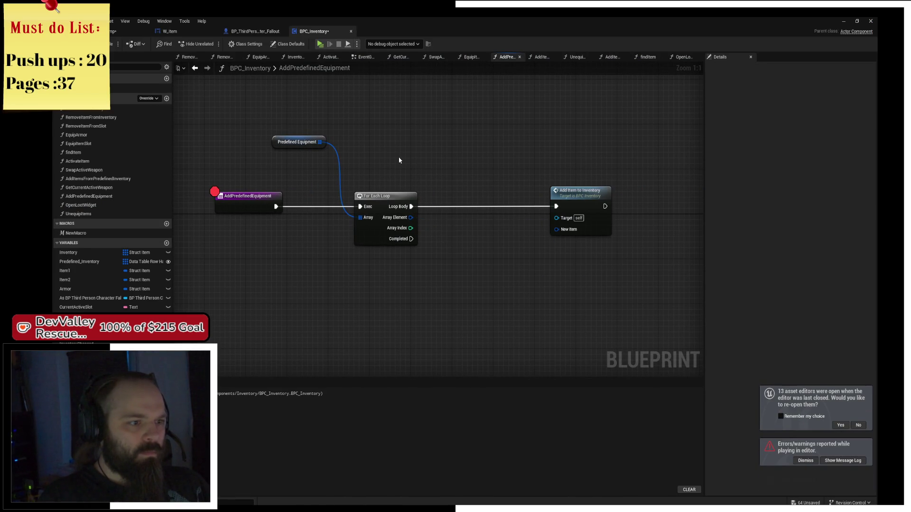
{"action": "key", "text": "ctrl+z"}
{"action": "key", "text": "ctrl+z"}
{"action": "key", "text": "ctrl+z"}
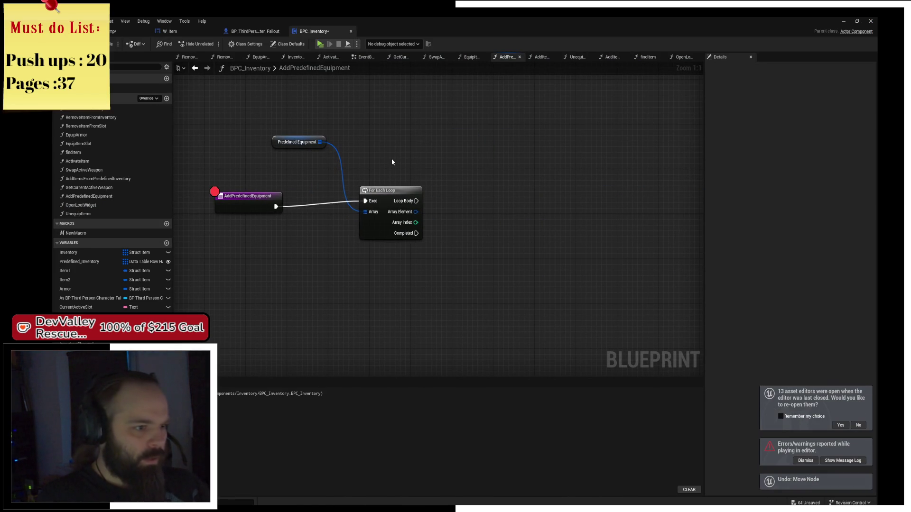
{"action": "left_click_drag", "start_coordinate": [360, 189], "coordinate": [652, 200]}
{"action": "left_click", "coordinate": [374, 210]}
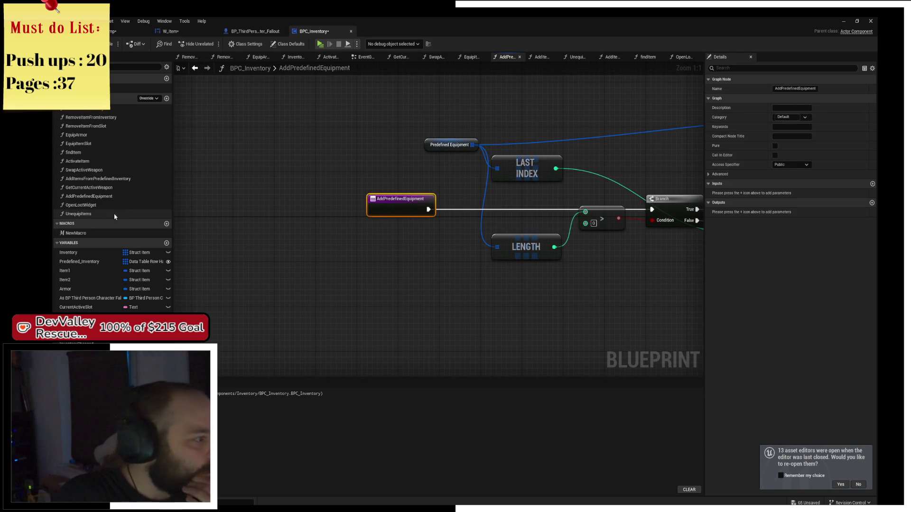
- Open AddItemsFromPredefinedInventory and select its entry node for the breakpoint
{"action": "double_click", "coordinate": [121, 178]}
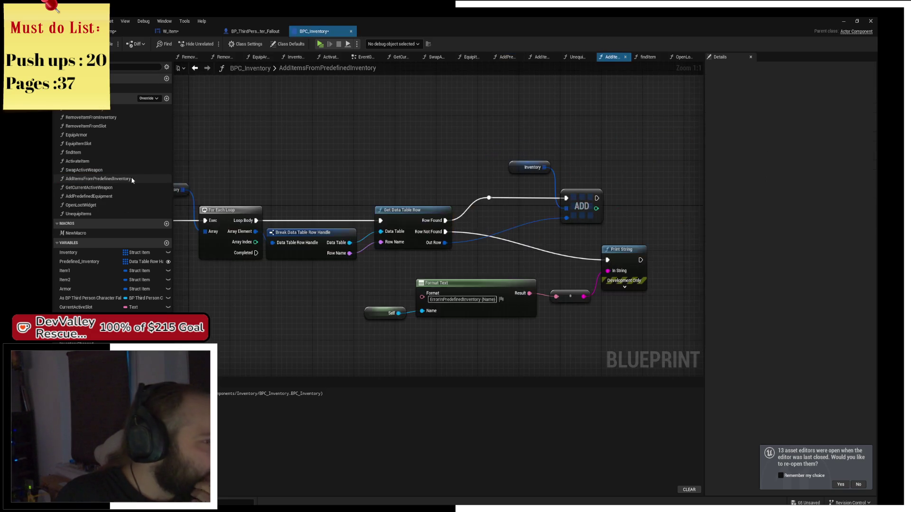
{"action": "left_click", "coordinate": [332, 195]}
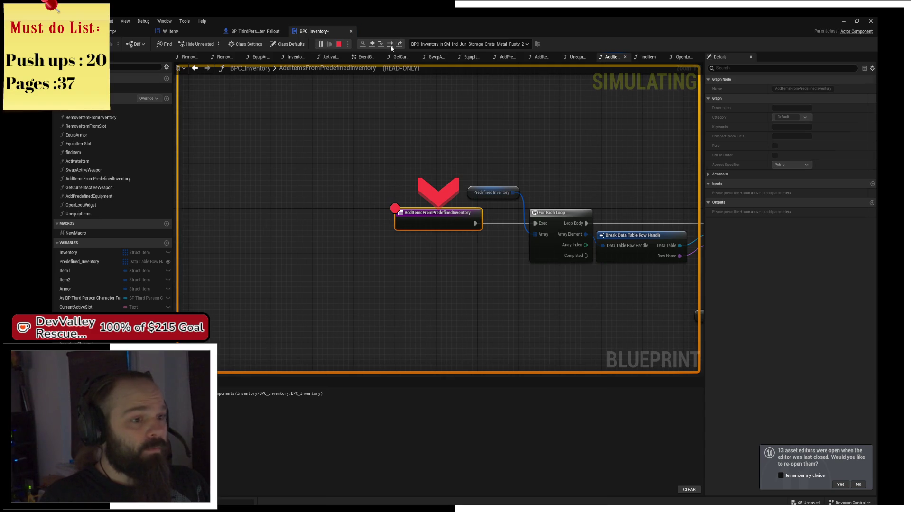
- Step through ForEachLoop and Get Data Table Row to the ADD node, inspecting the Inventory array
{"action": "left_click", "coordinate": [391, 46]}
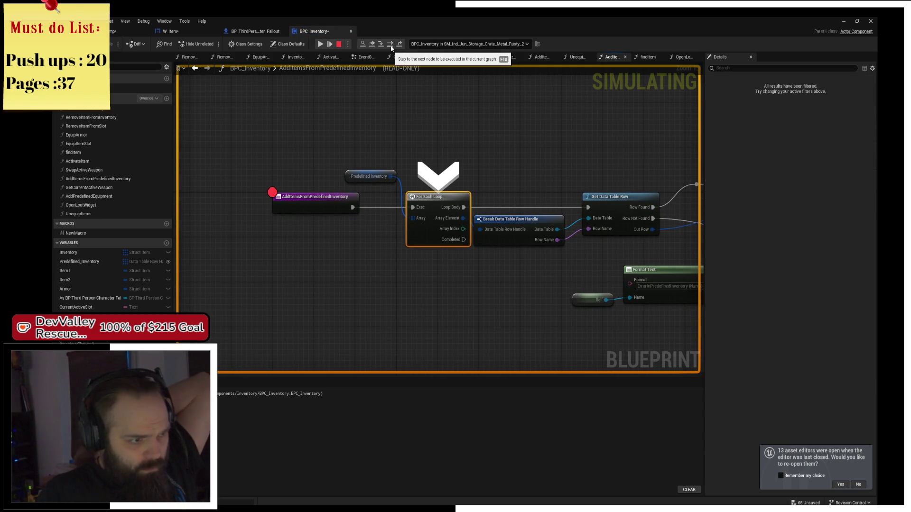
{"action": "left_click", "coordinate": [391, 46]}
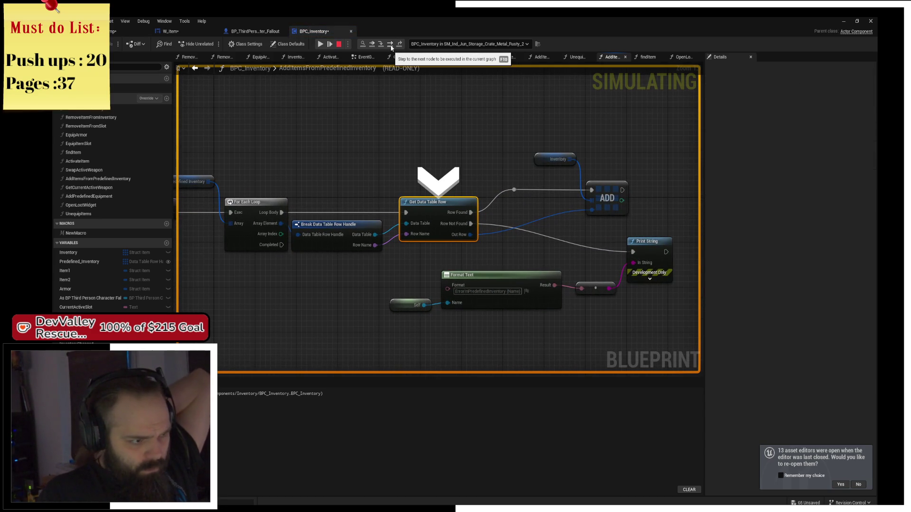
{"action": "left_click", "coordinate": [391, 47]}
{"action": "mouse_move", "coordinate": [398, 181]}
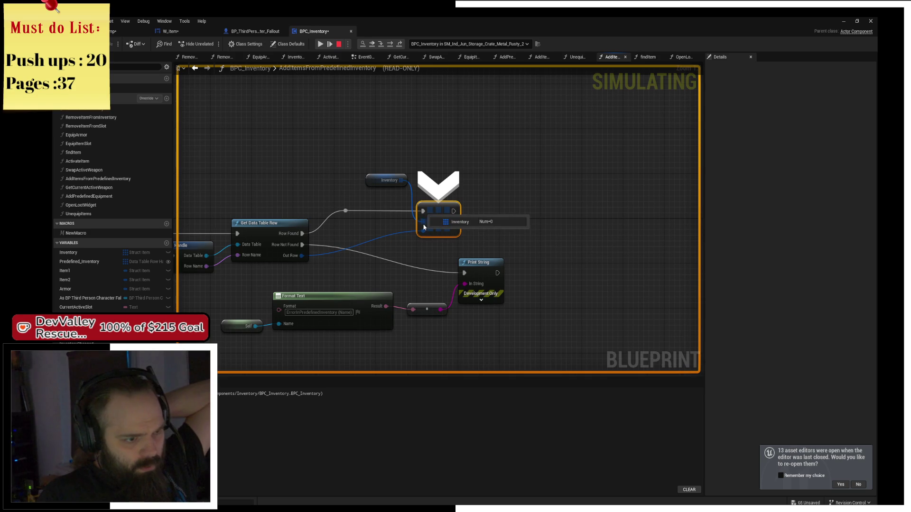
{"action": "mouse_move", "coordinate": [423, 231]}
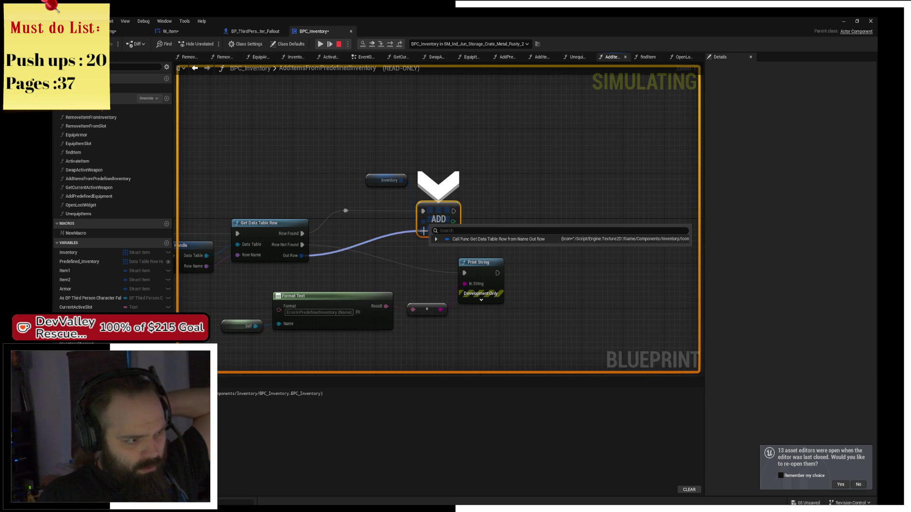
{"action": "left_click", "coordinate": [392, 43]}
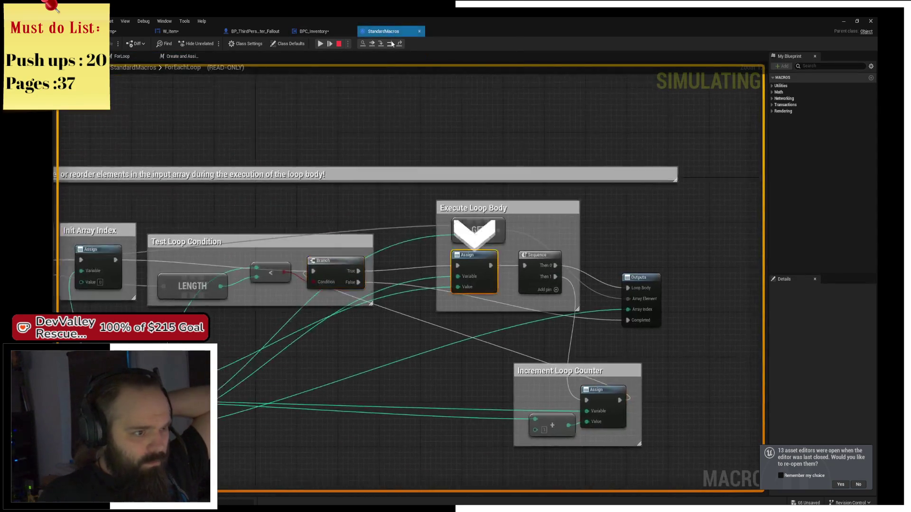
{"action": "left_click", "coordinate": [391, 44]}
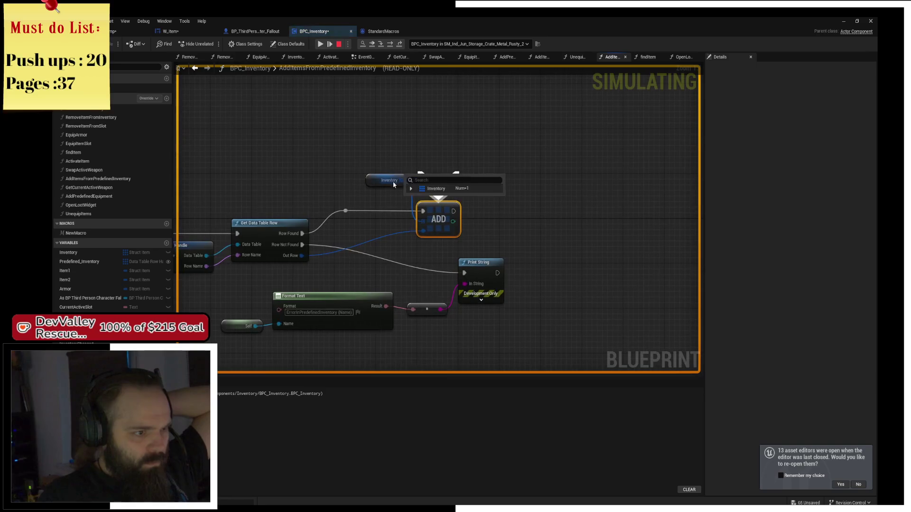
{"action": "left_click", "coordinate": [412, 189]}
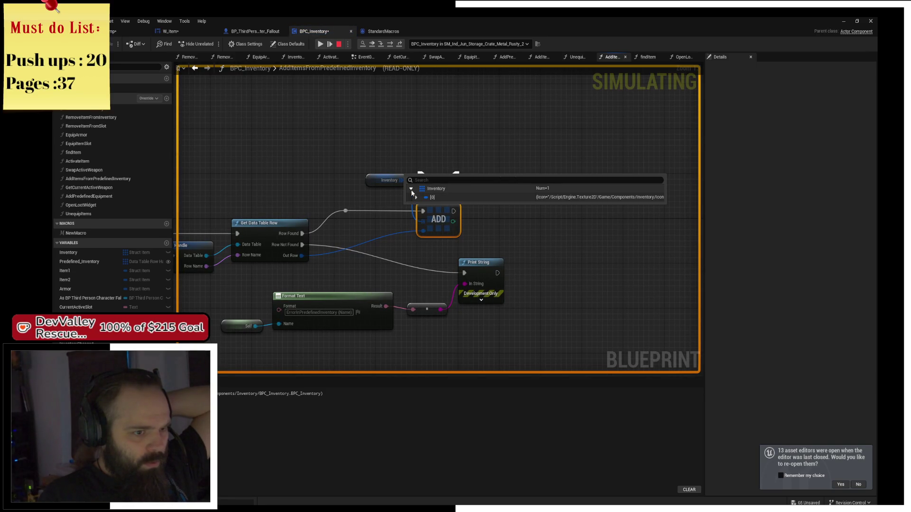
{"action": "left_click", "coordinate": [416, 197]}
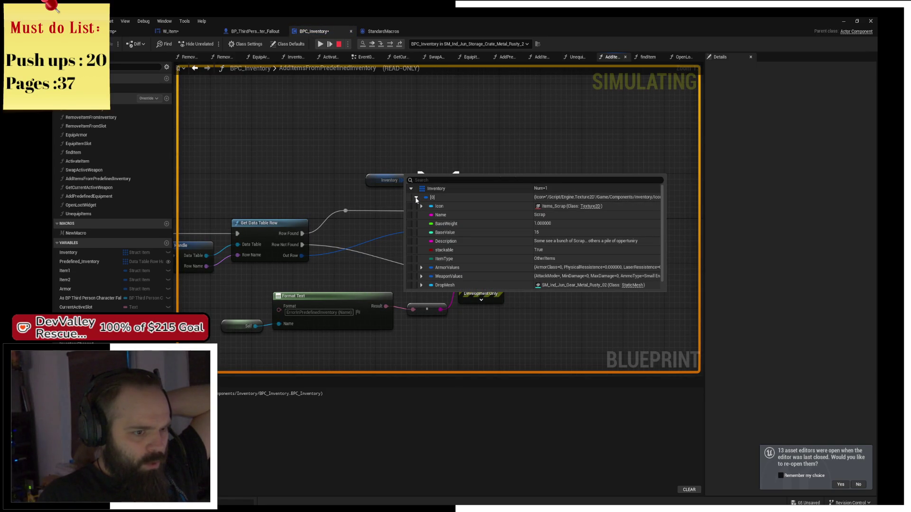
- Keep stepping through the loop macro's nodes back out to the inventory graph
{"action": "left_click", "coordinate": [388, 45]}
{"action": "left_click", "coordinate": [388, 45]}
{"action": "left_click", "coordinate": [388, 45]}
{"action": "left_click", "coordinate": [388, 45]}
{"action": "left_click", "coordinate": [388, 45]}
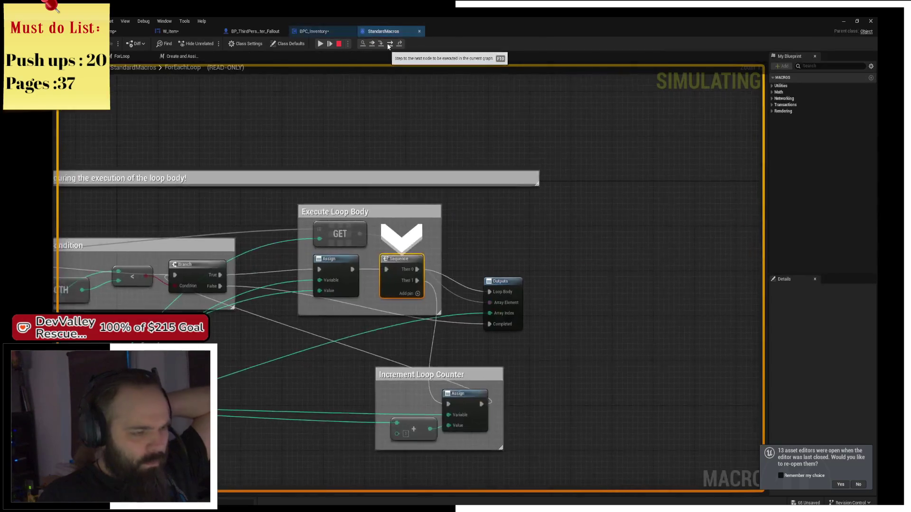
{"action": "left_click", "coordinate": [388, 45]}
{"action": "left_click", "coordinate": [388, 45]}
{"action": "left_click", "coordinate": [388, 45]}
{"action": "left_click", "coordinate": [388, 45]}
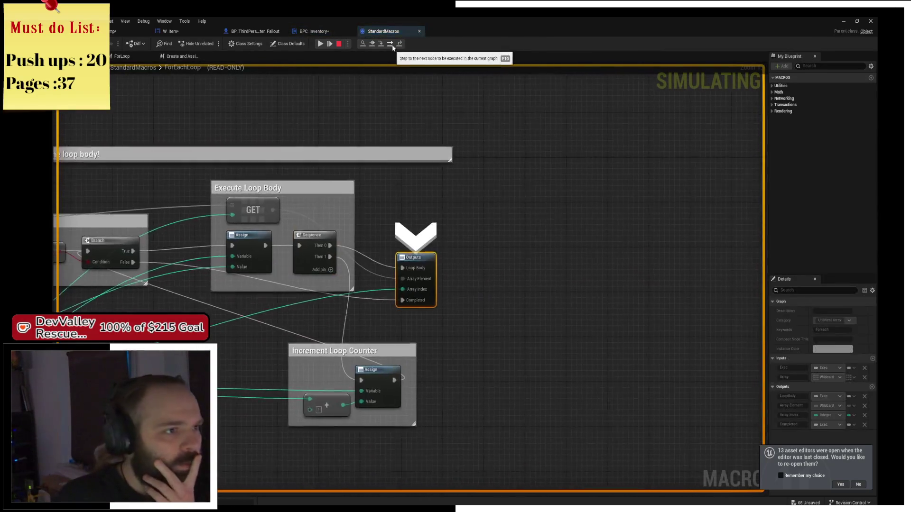
{"action": "left_click", "coordinate": [388, 45]}
{"action": "left_click", "coordinate": [388, 45]}
- Debug the BP_ThirdPerson_Character_ISO0 instance, run to the breakpoint, resume, and stop
{"action": "left_click", "coordinate": [421, 44]}
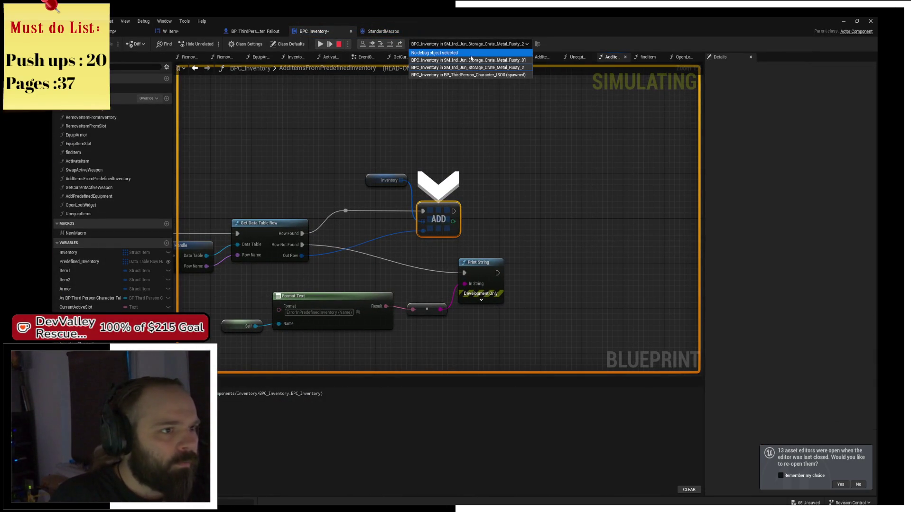
{"action": "left_click", "coordinate": [494, 75]}
{"action": "left_click", "coordinate": [322, 46]}
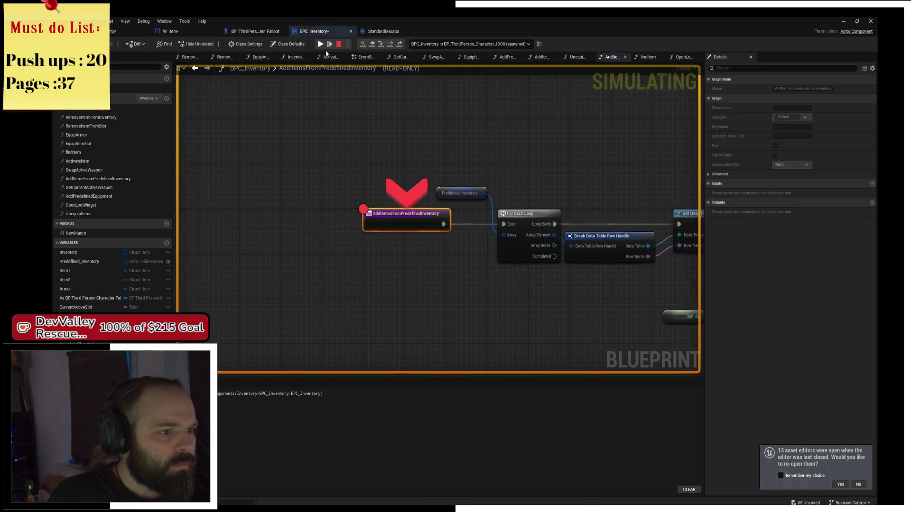
{"action": "left_click", "coordinate": [390, 46]}
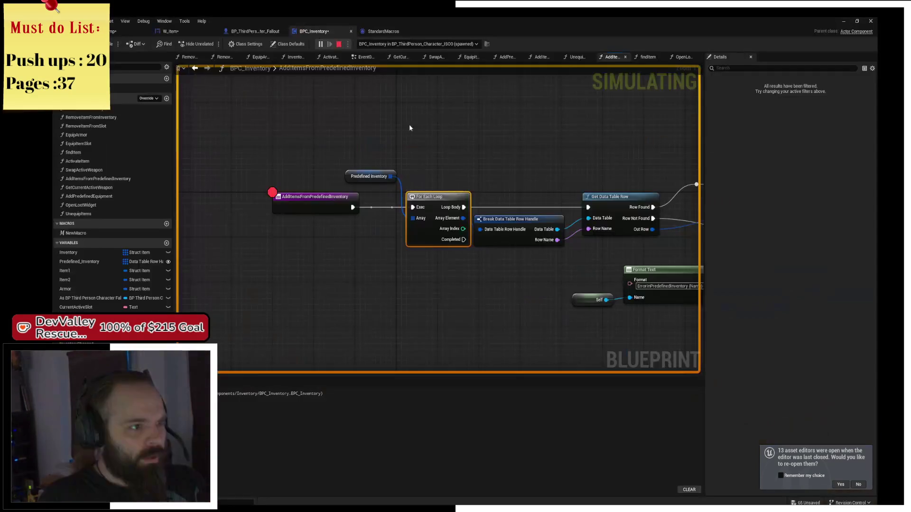
{"action": "left_click", "coordinate": [338, 44]}
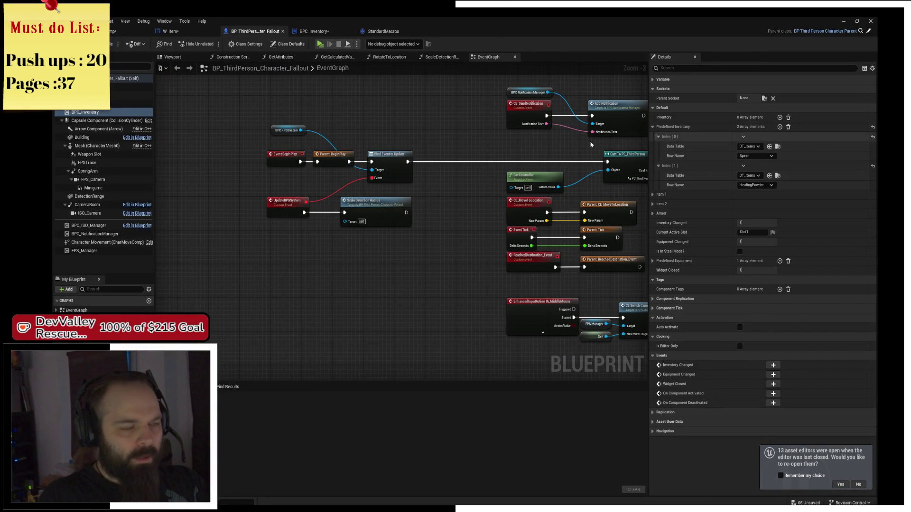
- Debug a new run on the spawned character, stepping to the For Each Loop, then stop
{"action": "left_click", "coordinate": [321, 44]}
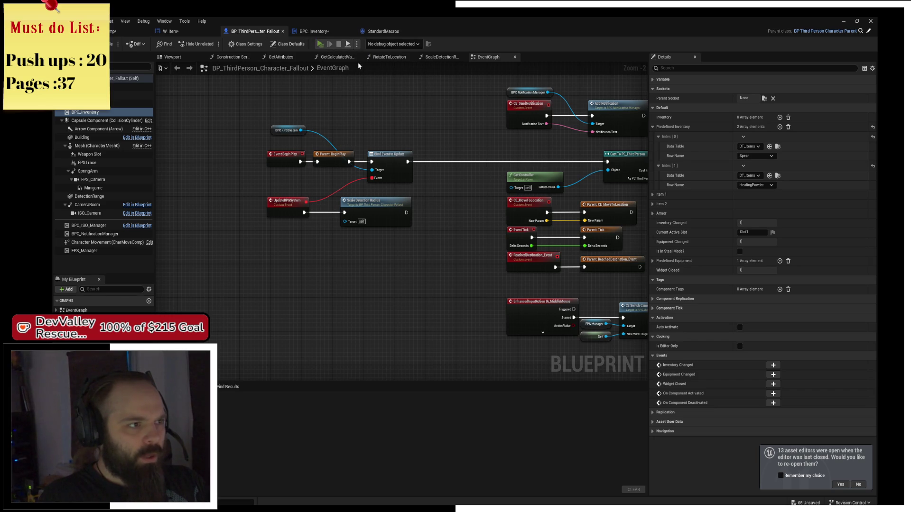
{"action": "left_click", "coordinate": [493, 44]}
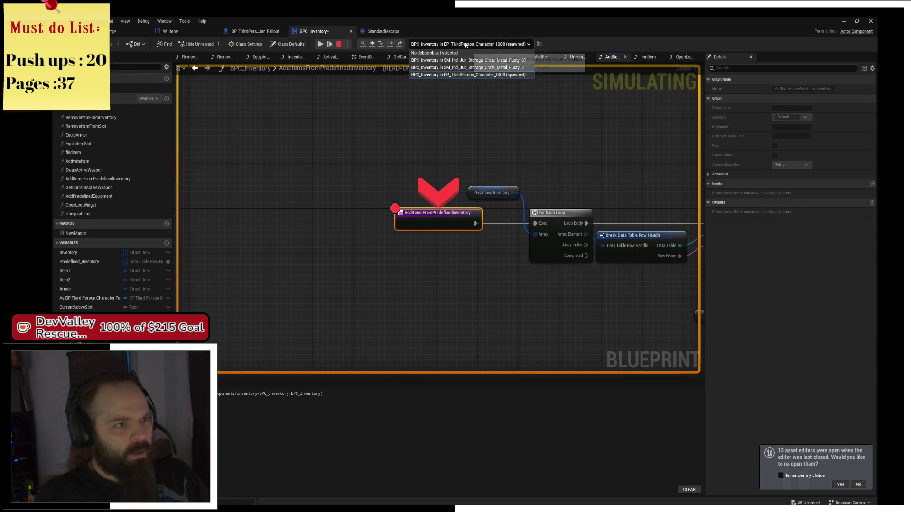
{"action": "left_click", "coordinate": [493, 44]}
{"action": "left_click", "coordinate": [493, 45]}
{"action": "left_click", "coordinate": [416, 76]}
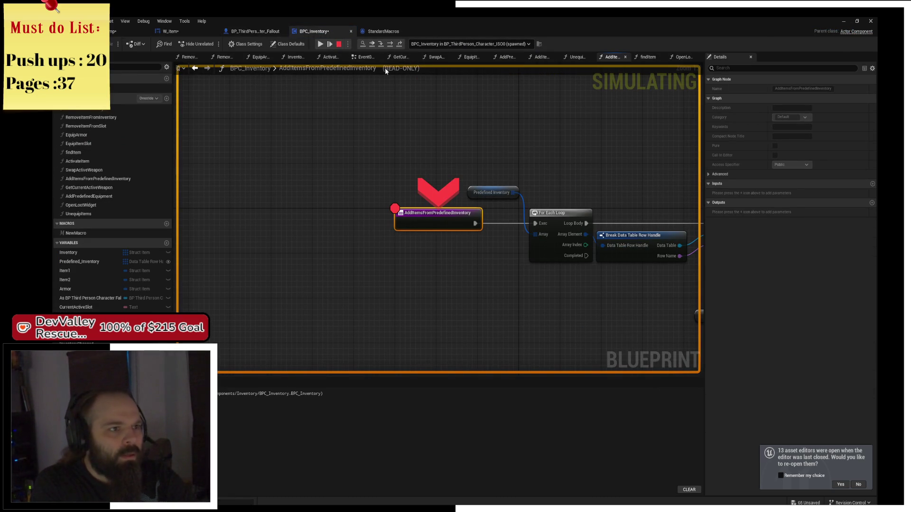
{"action": "left_click", "coordinate": [390, 44]}
{"action": "mouse_move", "coordinate": [389, 178]}
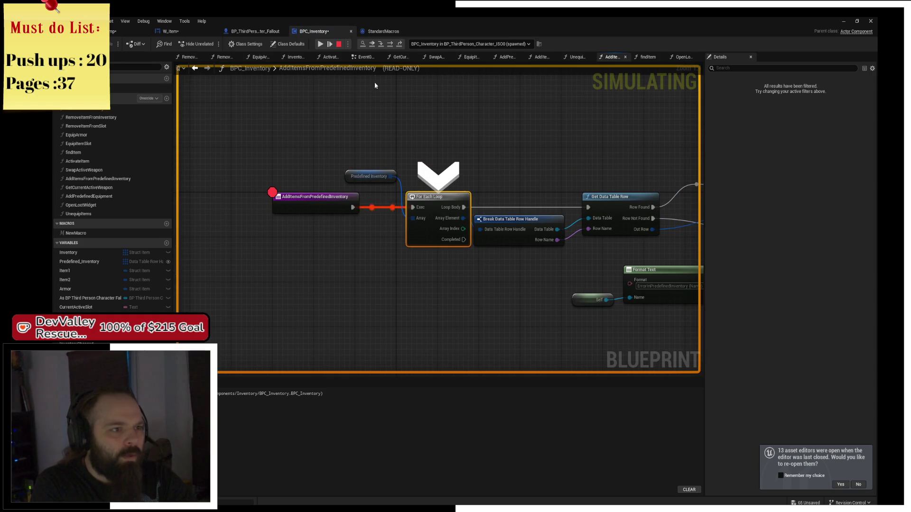
{"action": "left_click", "coordinate": [339, 44]}
- Return from the Fallout character blueprint to the level editor
{"action": "left_click", "coordinate": [348, 199]}
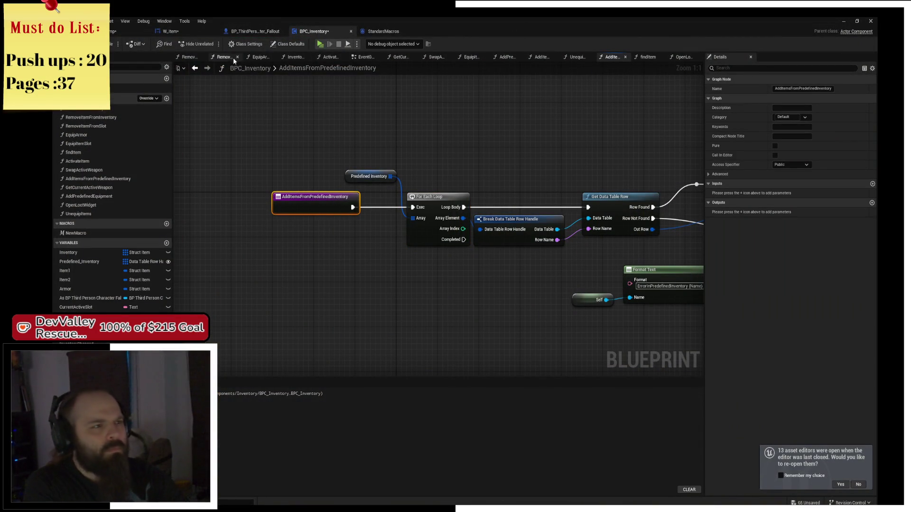
{"action": "left_click", "coordinate": [256, 32]}
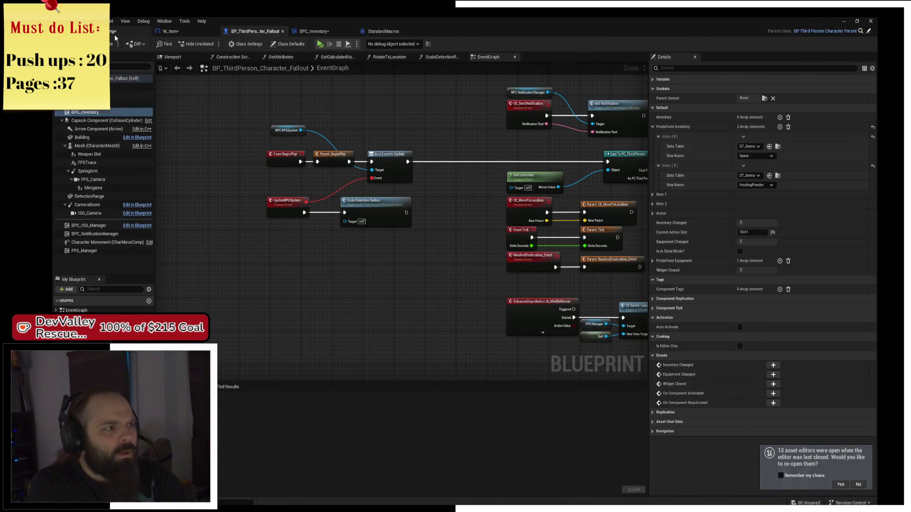
{"action": "left_click", "coordinate": [114, 34]}
{"action": "left_click", "coordinate": [294, 441]}
- Add a DT_Items Predefined Inventory entry with row Viviant to BP_ThirdPerson_Character_ISO and compile
{"action": "double_click", "coordinate": [287, 386]}
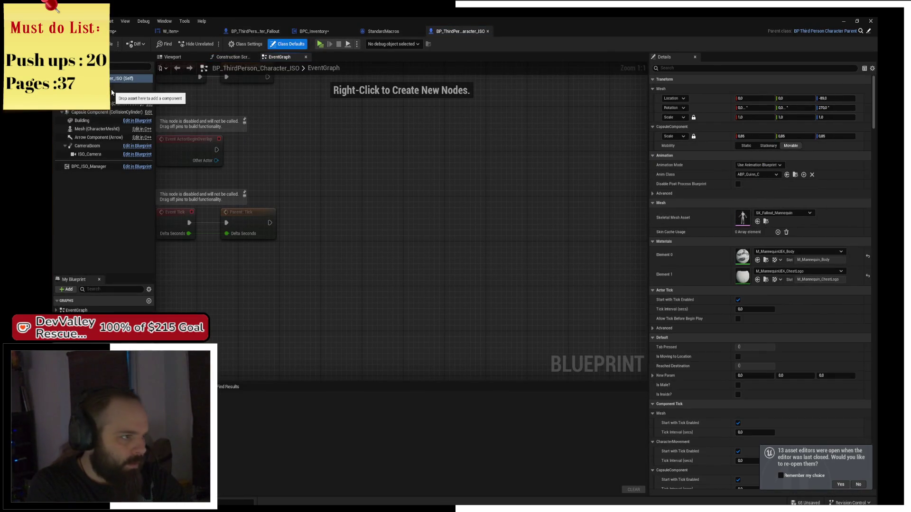
{"action": "left_click", "coordinate": [112, 88]}
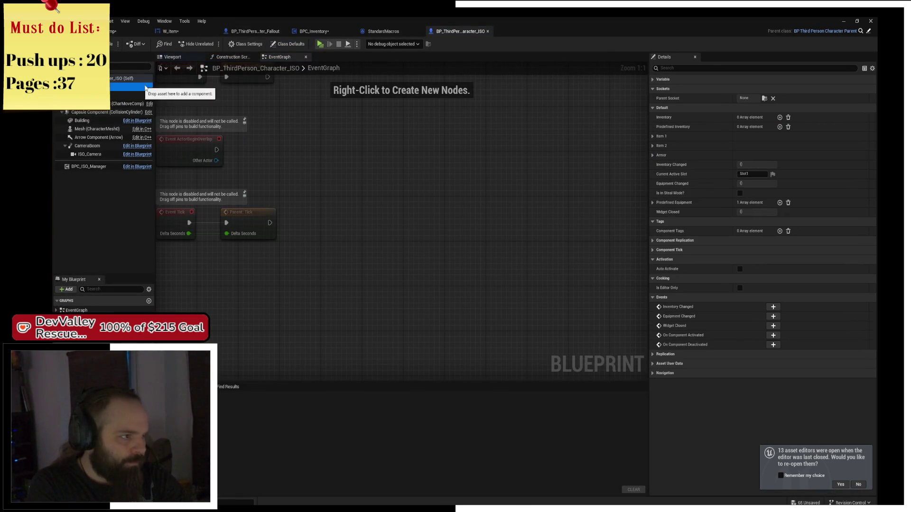
{"action": "left_click", "coordinate": [780, 126]}
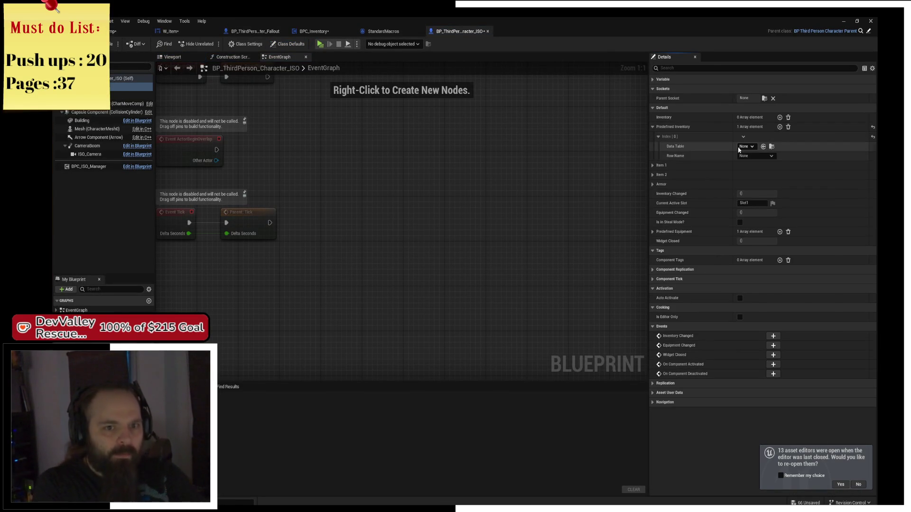
{"action": "left_click", "coordinate": [739, 147]}
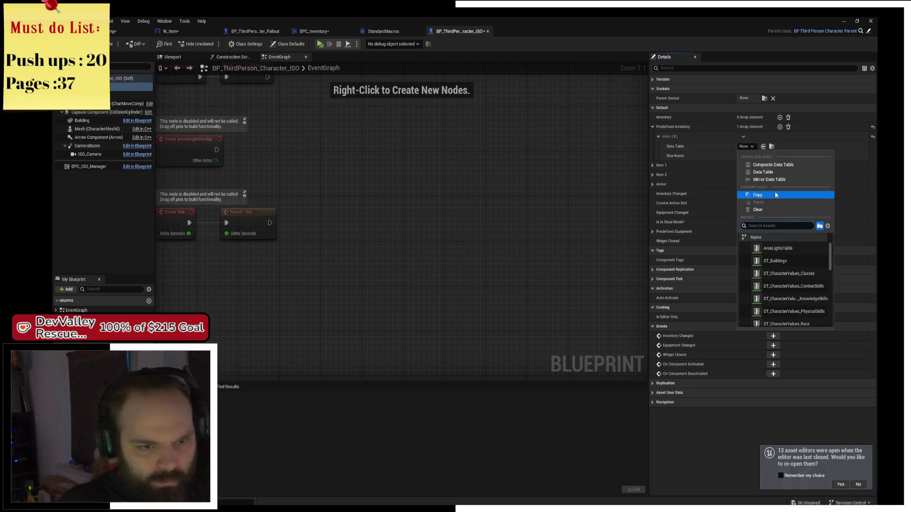
{"action": "type", "text": "Items"}
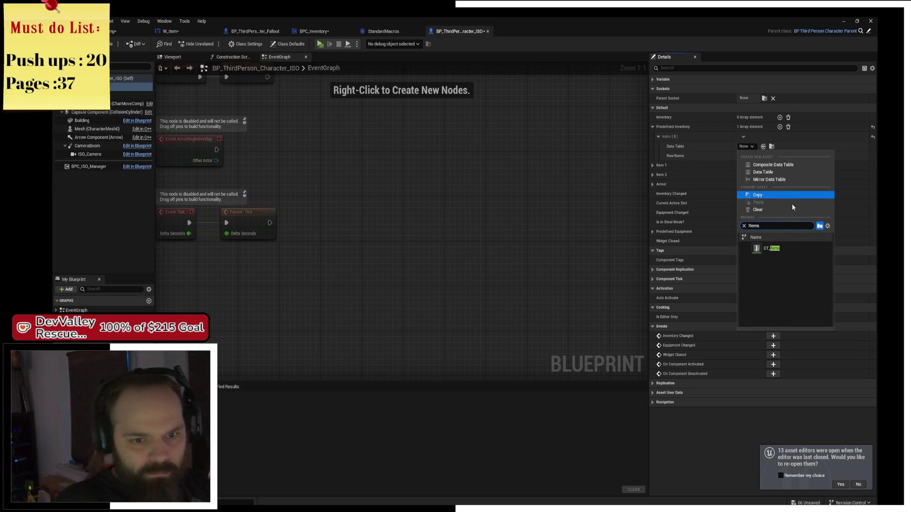
{"action": "left_click", "coordinate": [771, 248]}
{"action": "left_click", "coordinate": [757, 156]}
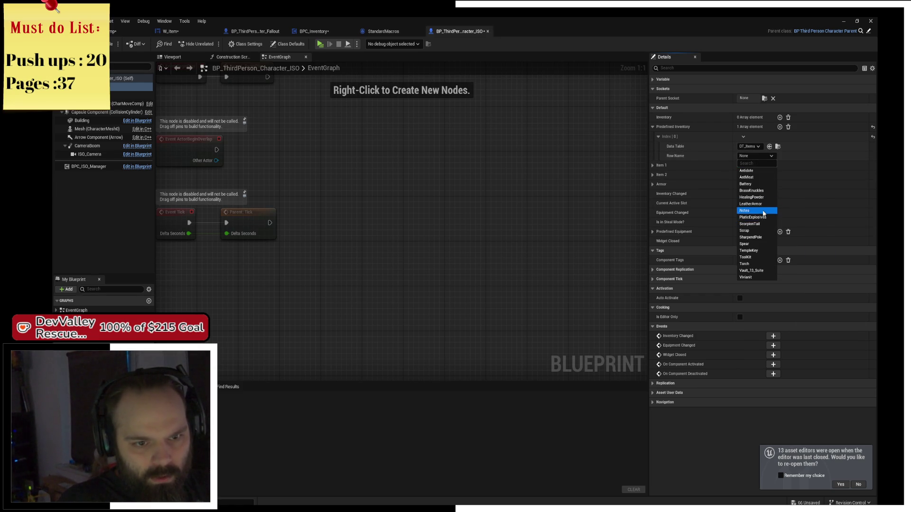
{"action": "left_click", "coordinate": [751, 271]}
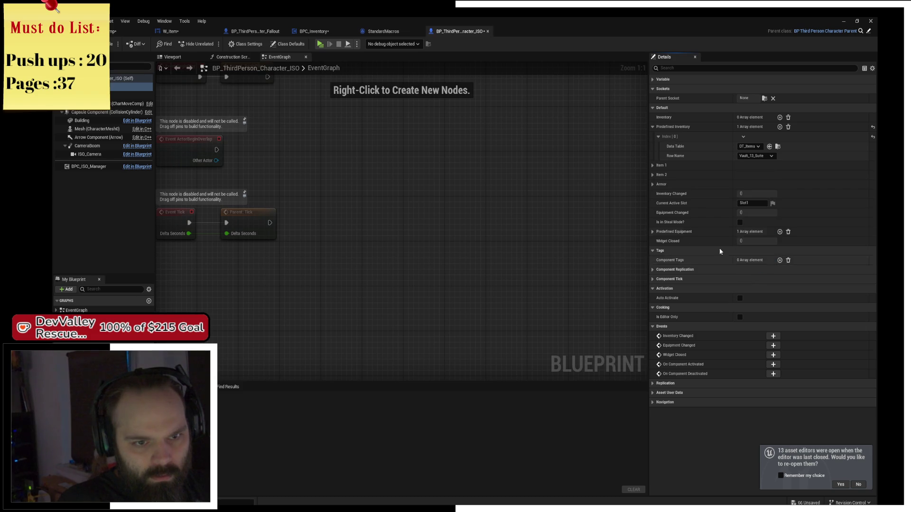
{"action": "left_click", "coordinate": [755, 156]}
{"action": "left_click", "coordinate": [759, 277]}
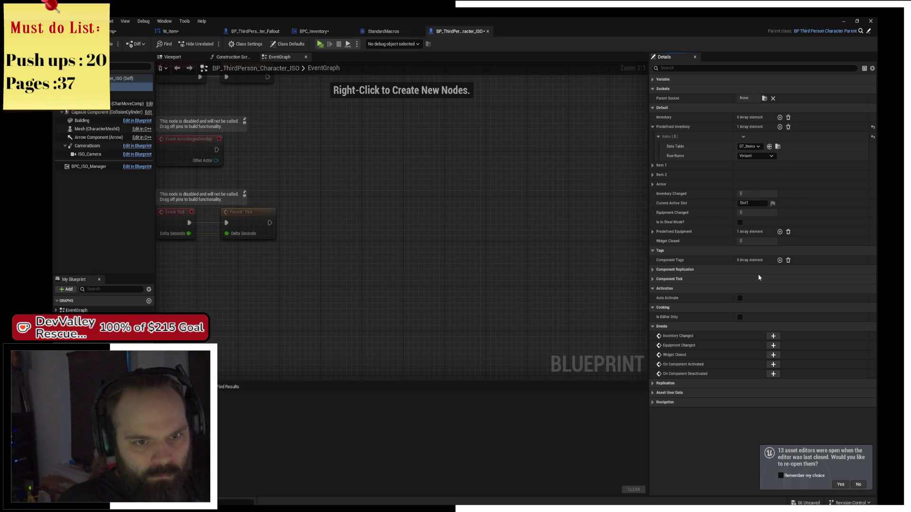
{"action": "left_click", "coordinate": [102, 44]}
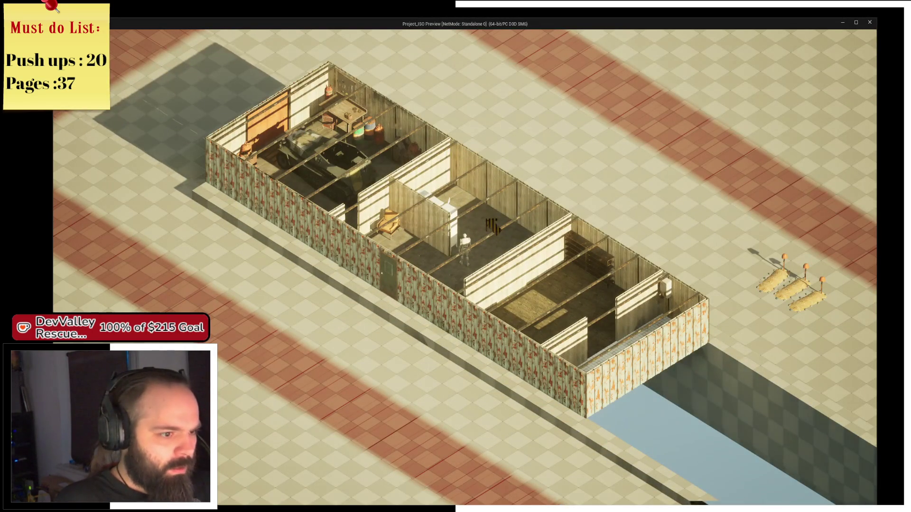
{"action": "key", "text": "i"}
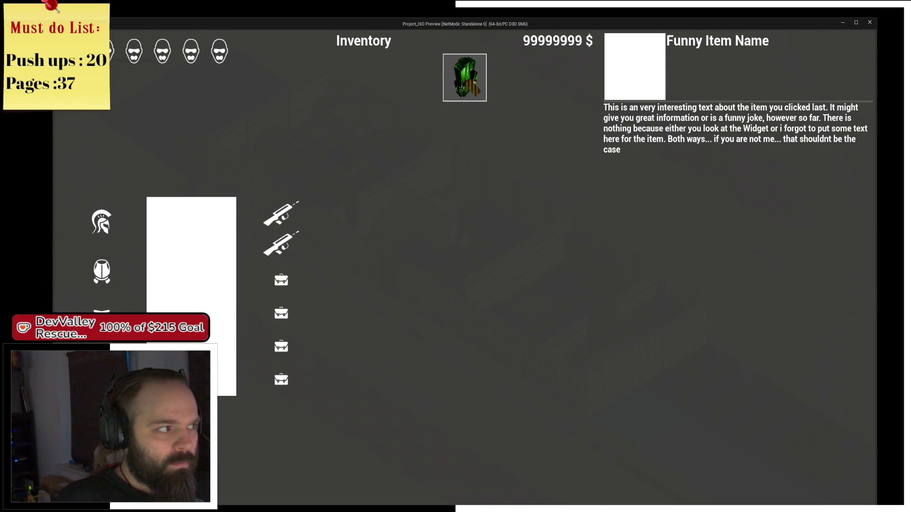
{"action": "key", "text": "i"}
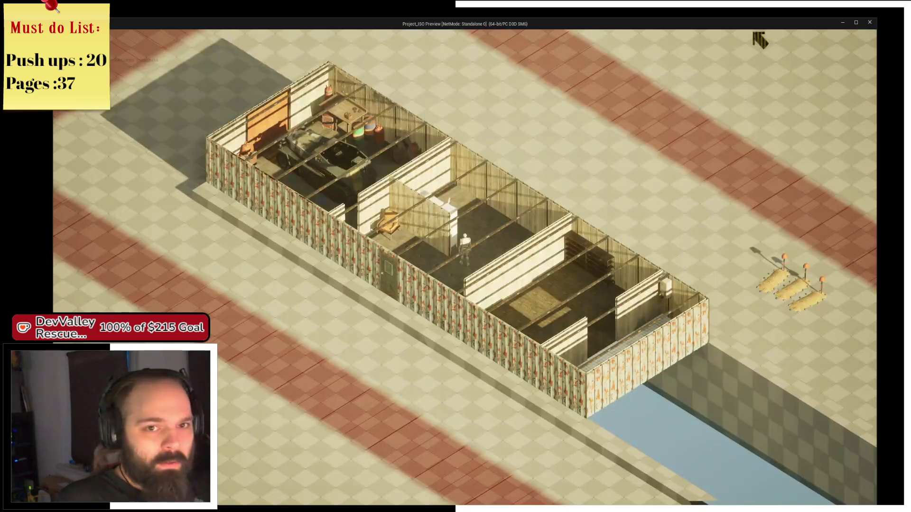
{"action": "left_click", "coordinate": [868, 23]}
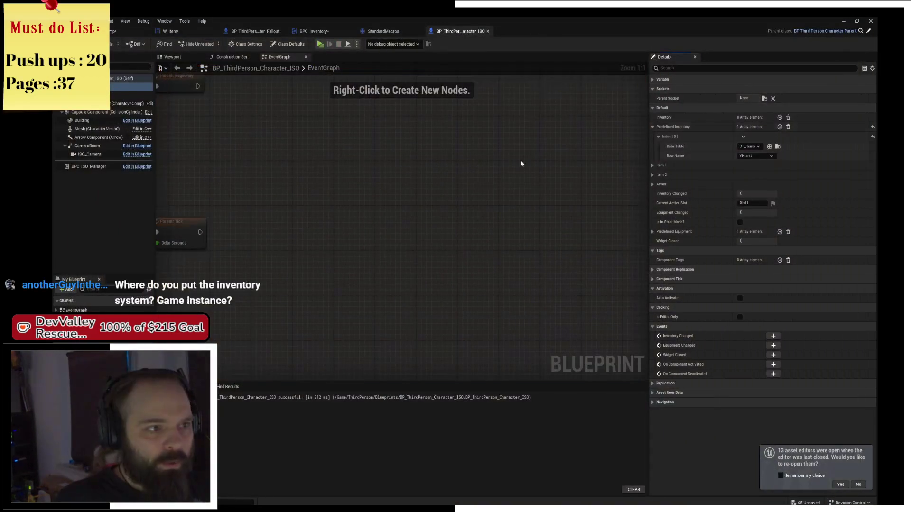
{"action": "left_click", "coordinate": [117, 31]}
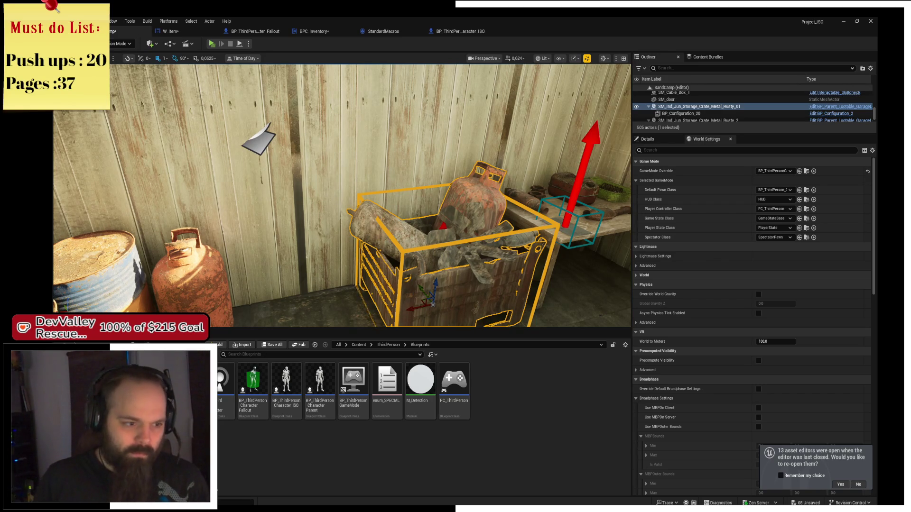
- Fly the viewport camera through the storage rooms to inspect them
{"action": "left_click_drag", "start_coordinate": [342, 195], "coordinate": [309, 156]}
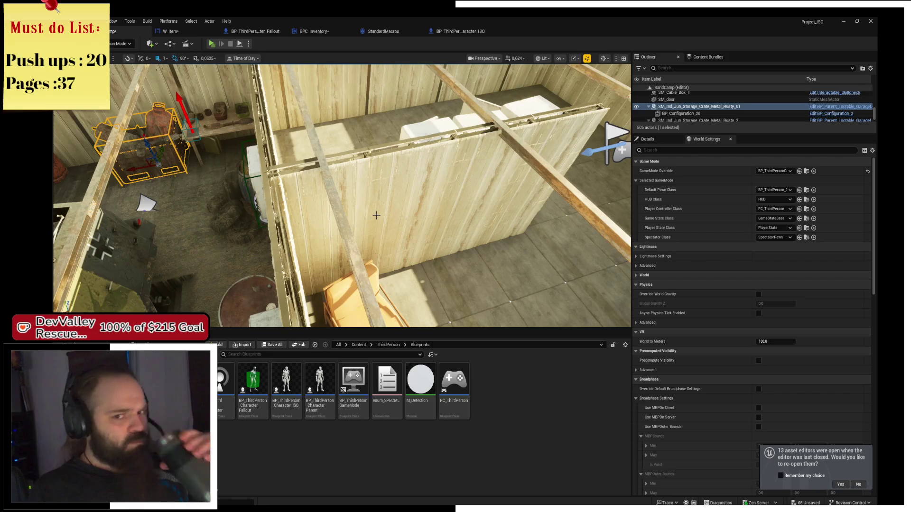
{"action": "left_click", "coordinate": [171, 31]}
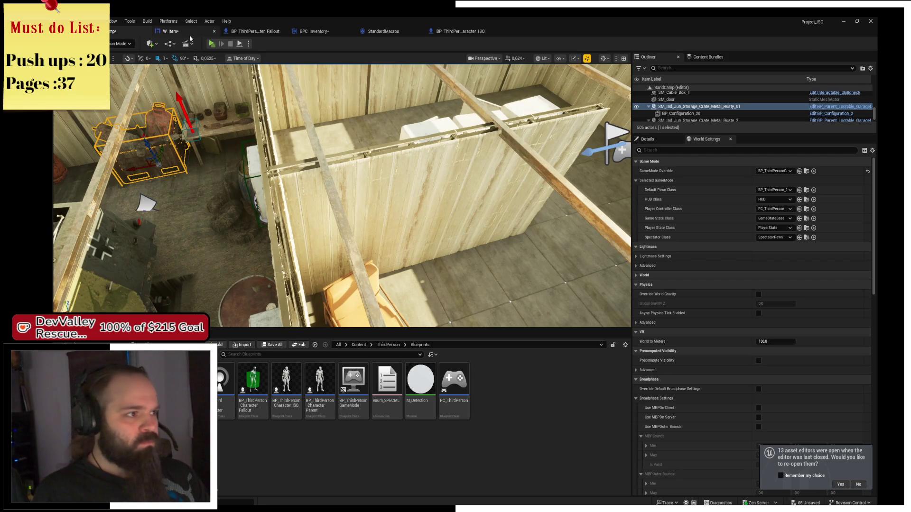
- Delete the Print String node off the double-click event, trying then removing Get All Widgets Of Class
{"action": "left_click", "coordinate": [410, 213]}
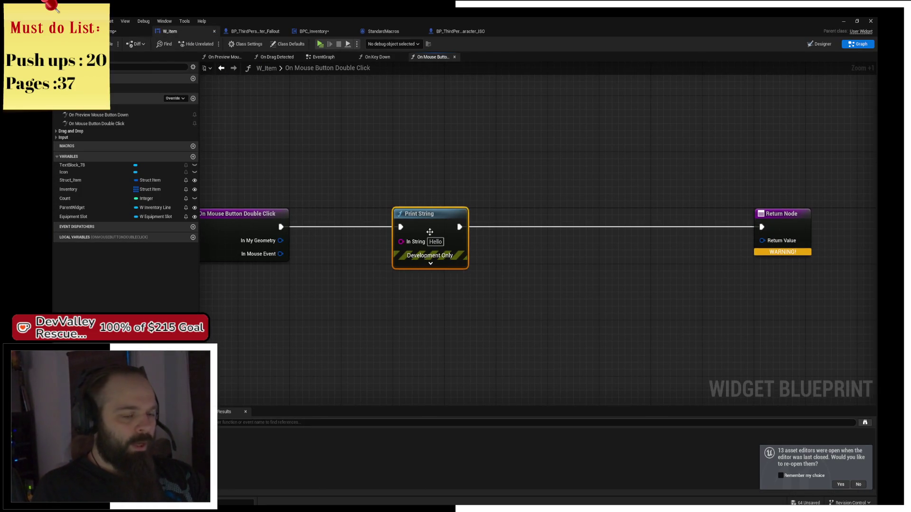
{"action": "key", "text": "Delete"}
{"action": "mouse_move", "coordinate": [280, 227]}
{"action": "left_mouse_down"}
{"action": "mouse_move", "coordinate": [715, 252]}
{"action": "mouse_move", "coordinate": [755, 227]}
{"action": "mouse_move", "coordinate": [369, 227]}
{"action": "left_mouse_up"}
{"action": "type", "text": "get "}
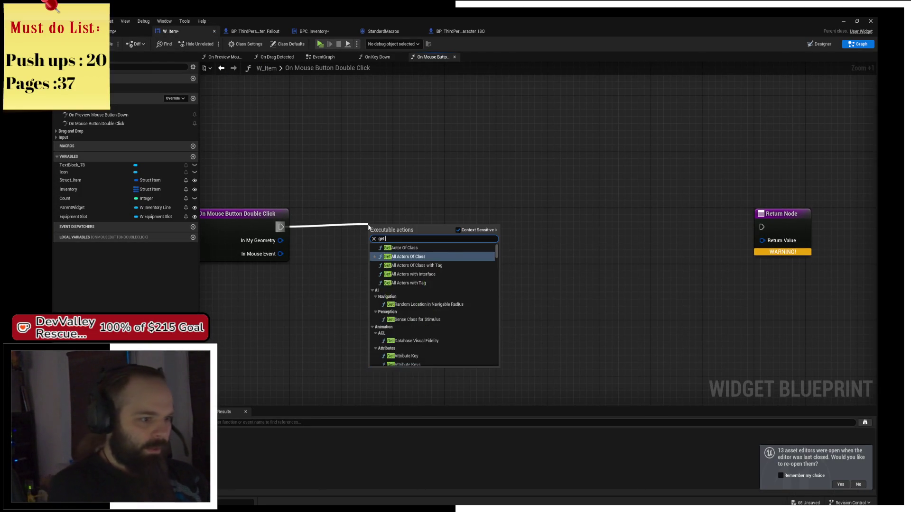
{"action": "type", "text": "widget of cl"}
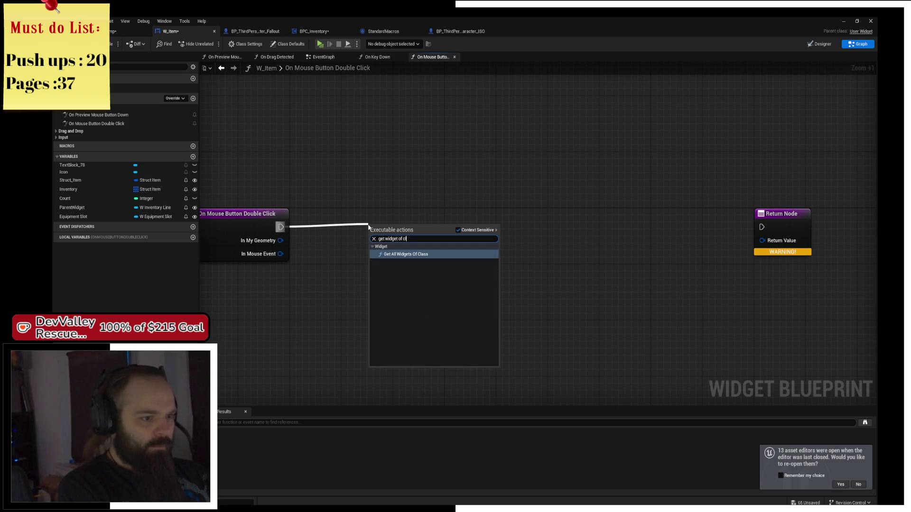
{"action": "key", "text": "Return"}
{"action": "left_click_drag", "start_coordinate": [419, 224], "coordinate": [394, 216]}
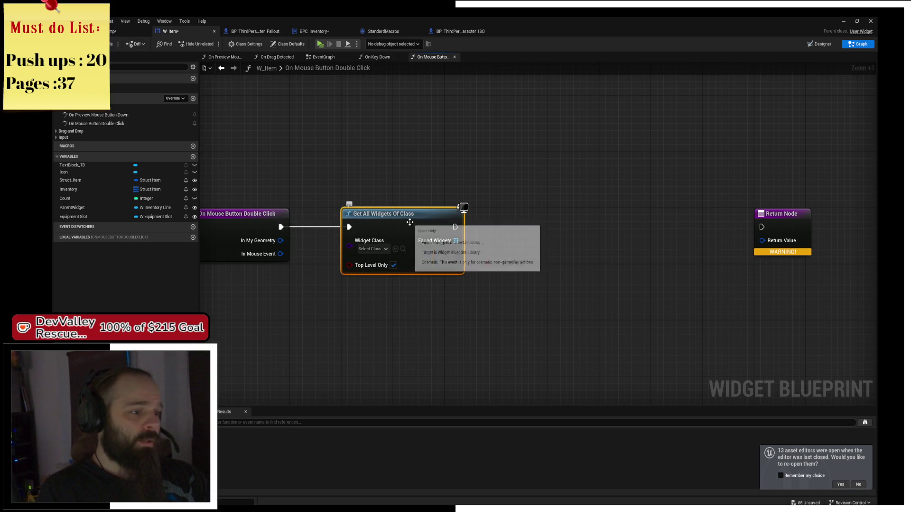
{"action": "key", "text": "Delete"}
- Add a Create Widget node after On Mouse Button Double Click
{"action": "left_click_drag", "start_coordinate": [281, 227], "coordinate": [379, 225]}
{"action": "type", "text": "create wu"}
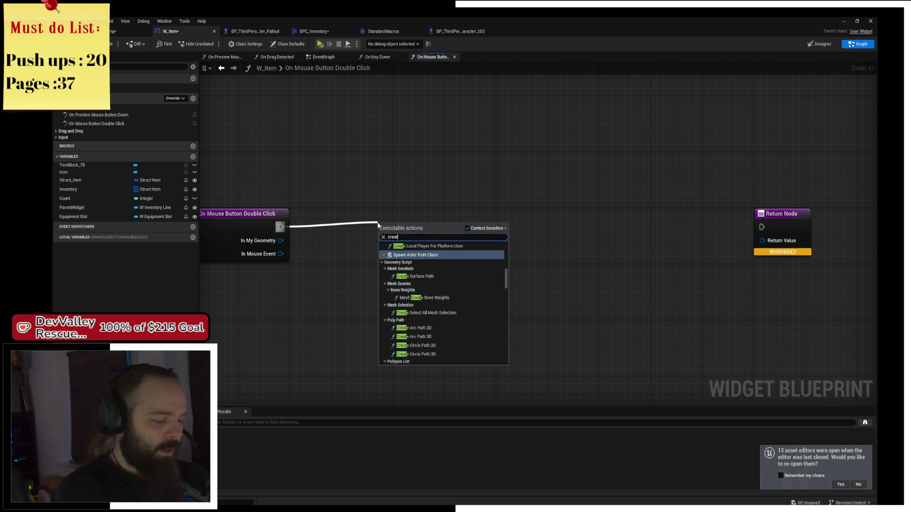
{"action": "key", "text": "BackSpace"}
{"action": "type", "text": "id"}
{"action": "key", "text": "Return"}
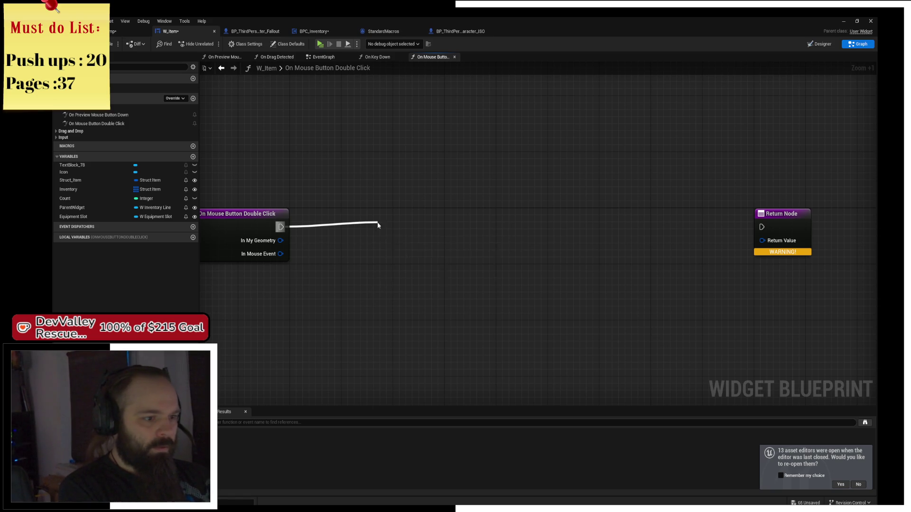
{"action": "mouse_move", "coordinate": [401, 232]}
{"action": "left_mouse_down"}
{"action": "mouse_move", "coordinate": [421, 218]}
{"action": "mouse_move", "coordinate": [503, 211]}
{"action": "left_mouse_up"}
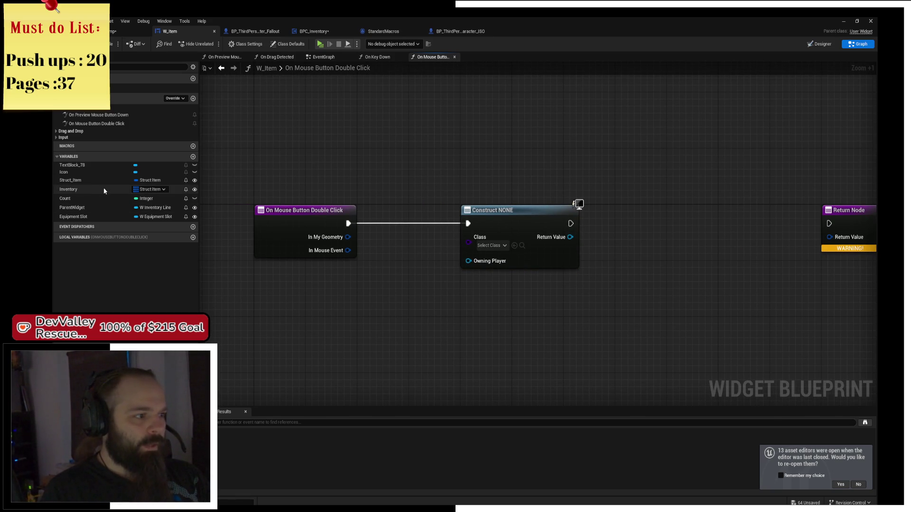
- Place a Struct Item getter, break it, and feed Item Type into an == node
{"action": "mouse_move", "coordinate": [100, 179]}
{"action": "left_mouse_down"}
{"action": "mouse_move", "coordinate": [271, 307]}
{"action": "mouse_move", "coordinate": [343, 335]}
{"action": "left_mouse_up"}
{"action": "type", "text": "bre"}
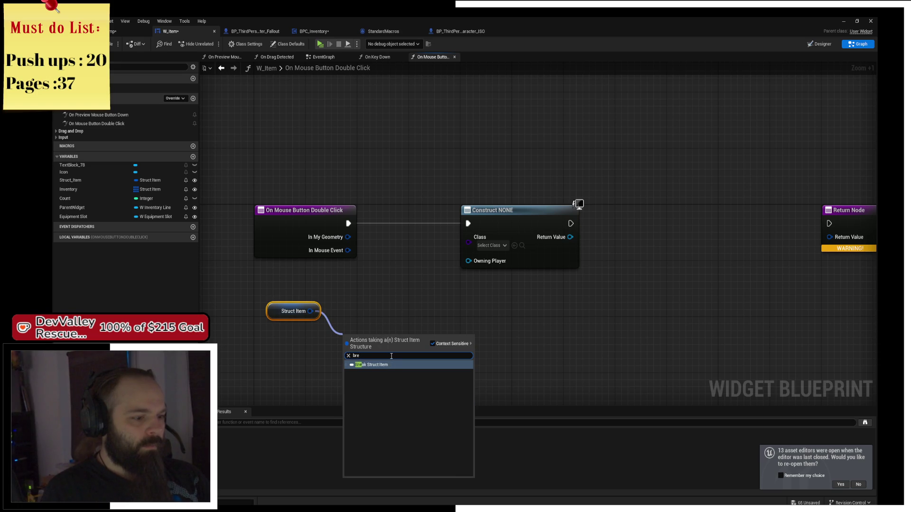
{"action": "left_click", "coordinate": [390, 364]}
{"action": "left_click_drag", "start_coordinate": [376, 368], "coordinate": [371, 295]}
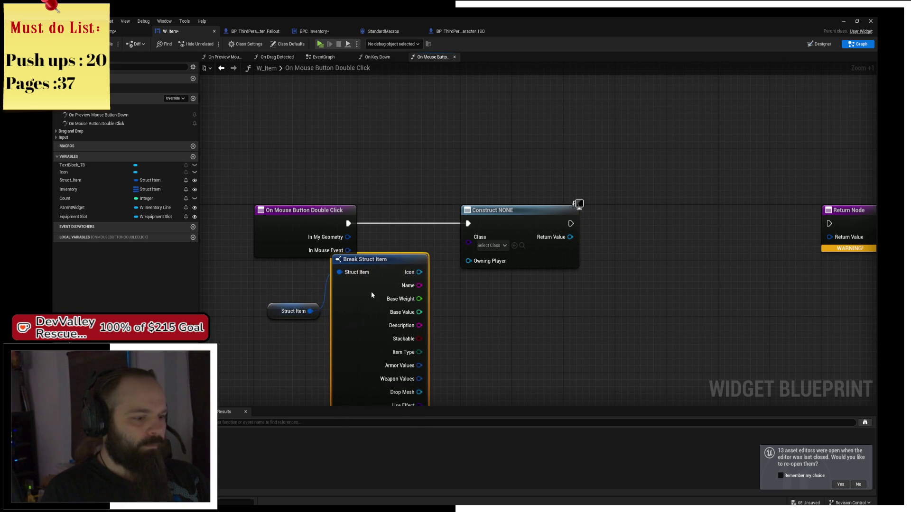
{"action": "left_click_drag", "start_coordinate": [419, 352], "coordinate": [488, 326]}
{"action": "type", "text": "="}
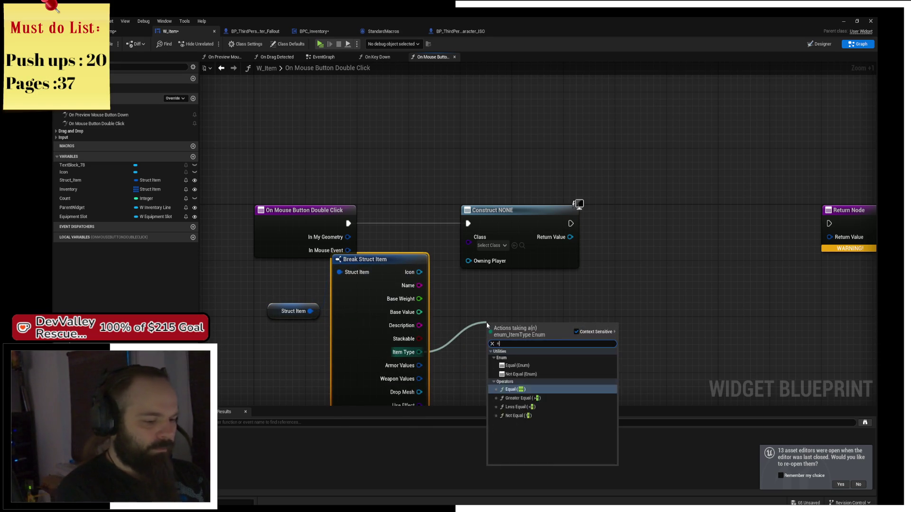
{"action": "key", "text": "Return"}
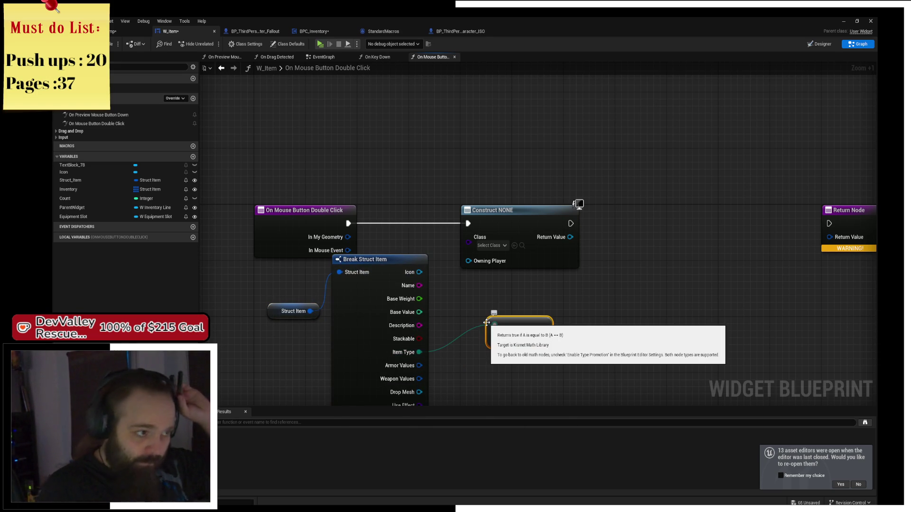
{"action": "left_click", "coordinate": [114, 32]}
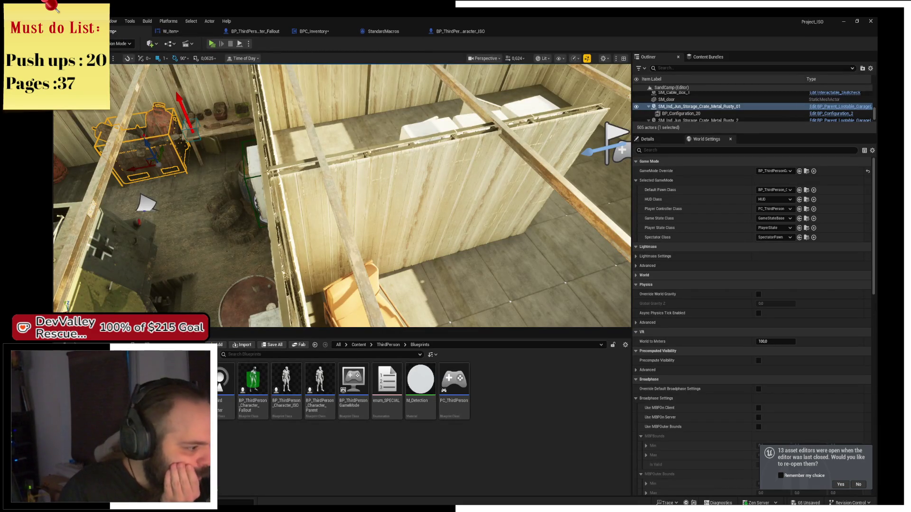
- Add a sixth enumerator, Notes, to enum_ItemType in Components/Inventory and save it
{"action": "left_click", "coordinate": [190, 404]}
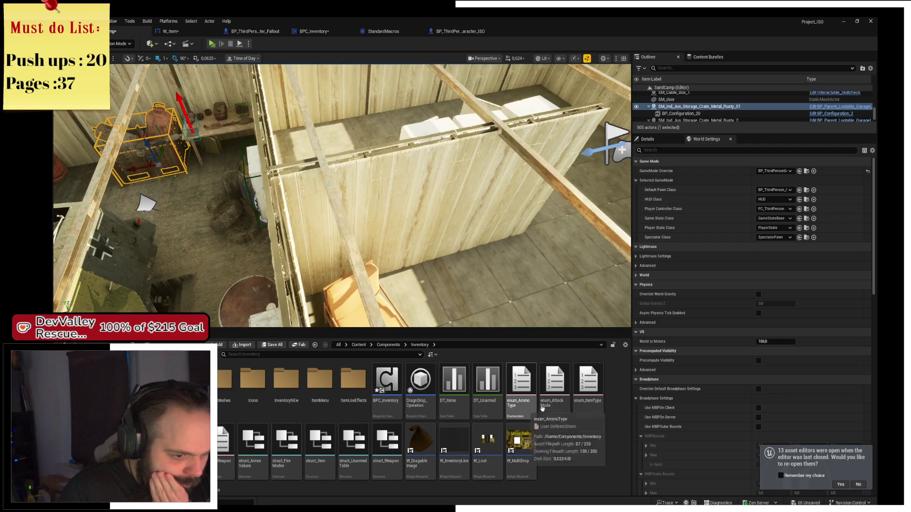
{"action": "double_click", "coordinate": [589, 382]}
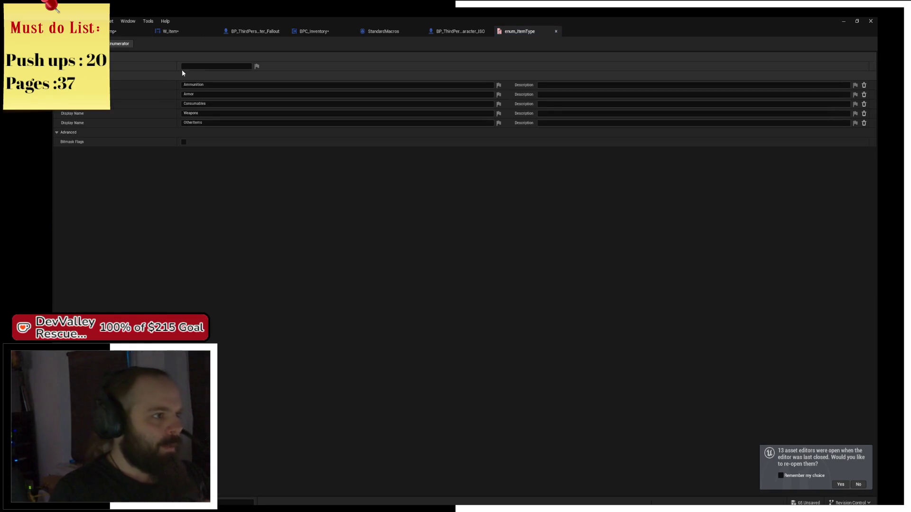
{"action": "left_click", "coordinate": [209, 132]}
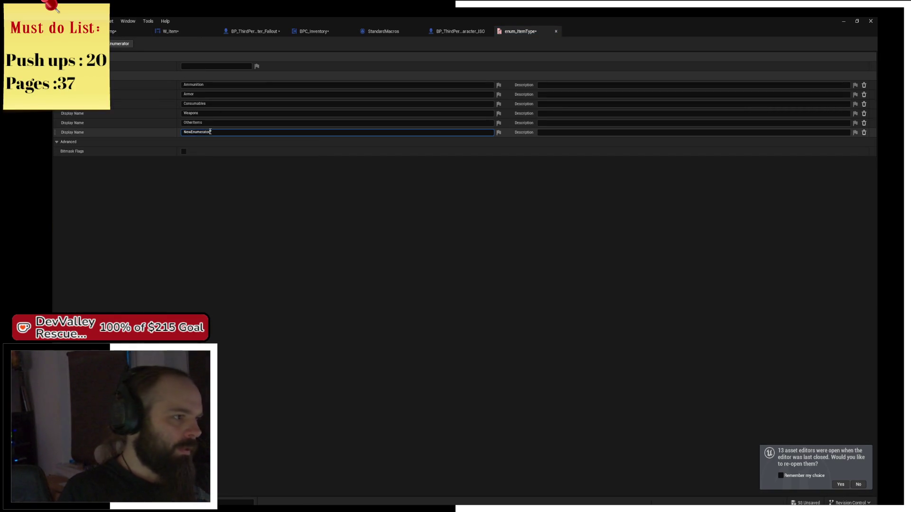
{"action": "type", "text": "otes"}
{"action": "key", "text": "Return"}
{"action": "key", "text": "ctrl+s"}
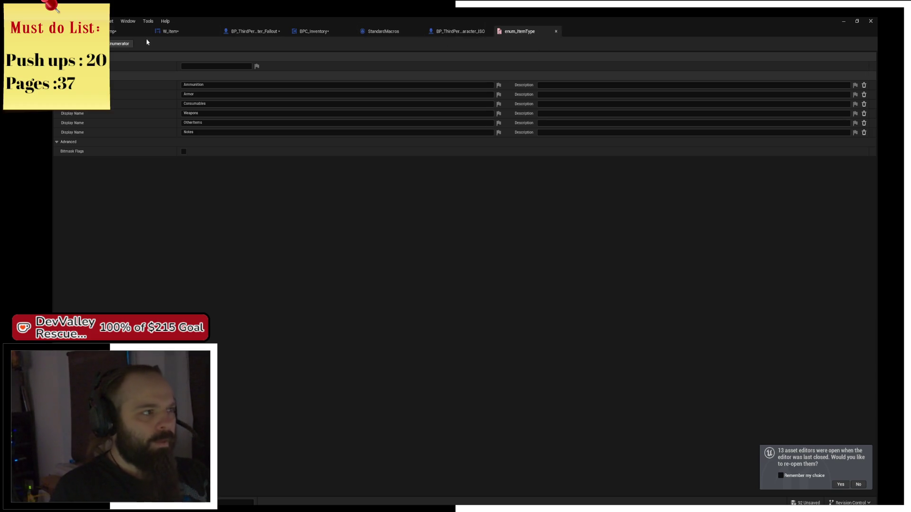
{"action": "left_click", "coordinate": [118, 31]}
- Create a User Widget-based Widget Blueprint named ReadNoteWidget in the InventoryNEW folder
{"action": "left_click", "coordinate": [288, 386]}
{"action": "double_click", "coordinate": [288, 386]}
{"action": "right_click", "coordinate": [421, 437]}
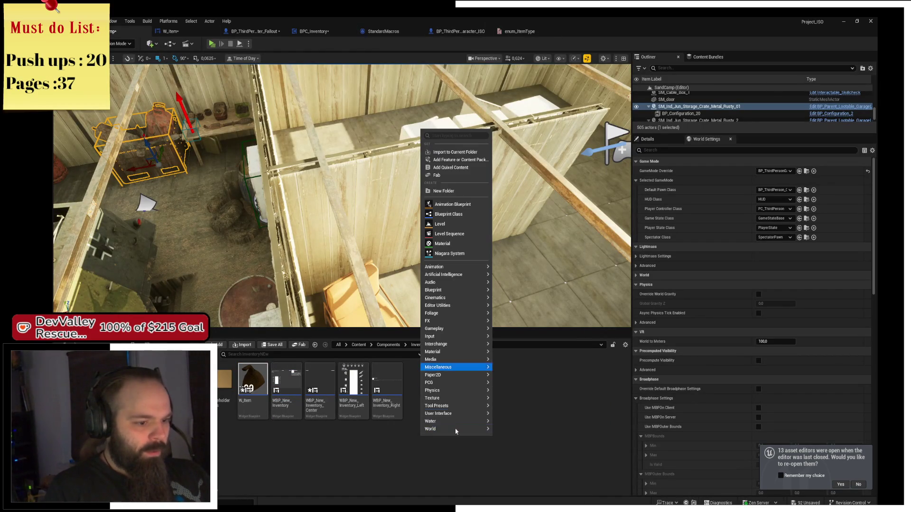
{"action": "mouse_move", "coordinate": [452, 425]}
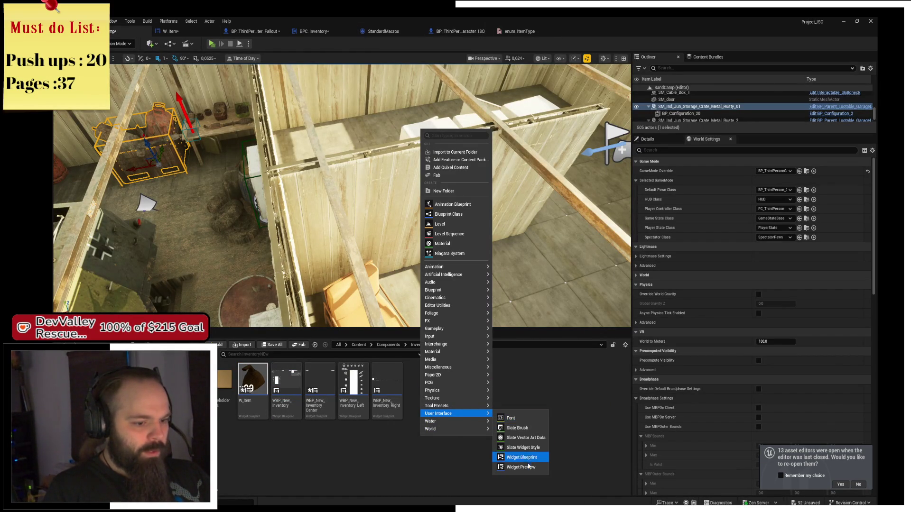
{"action": "left_click", "coordinate": [521, 458]}
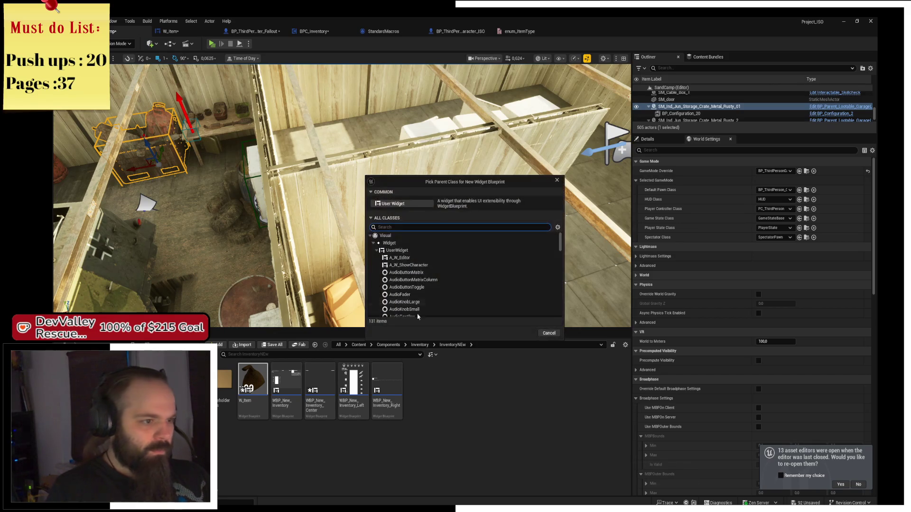
{"action": "left_click", "coordinate": [392, 203]}
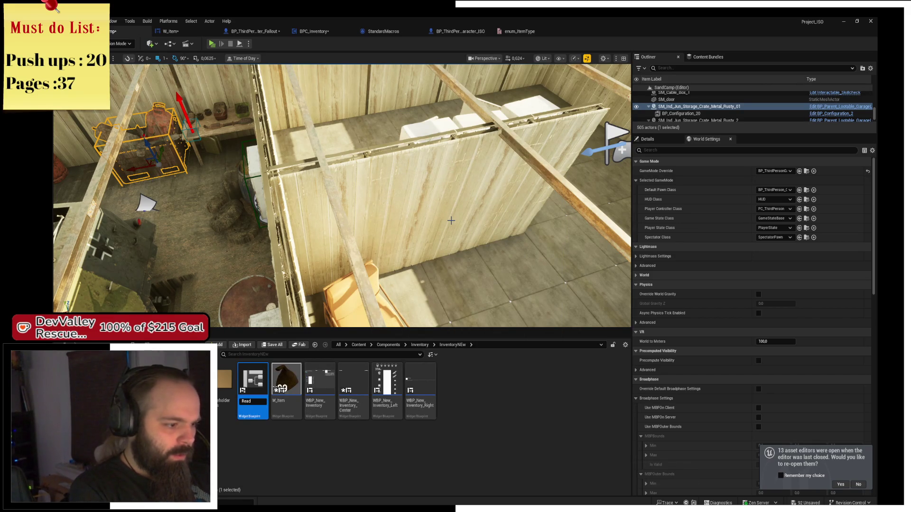
{"action": "key", "text": "Return"}
{"action": "key", "text": "Return"}
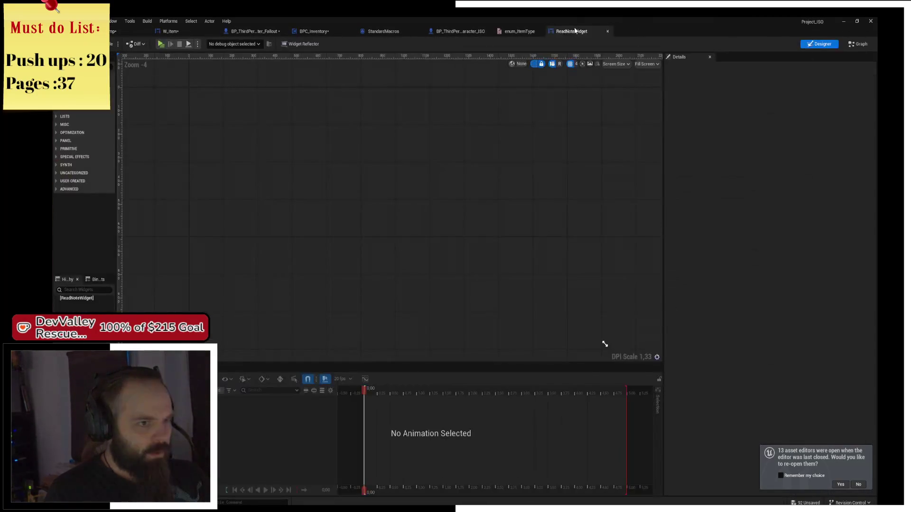
{"action": "left_click", "coordinate": [130, 31]}
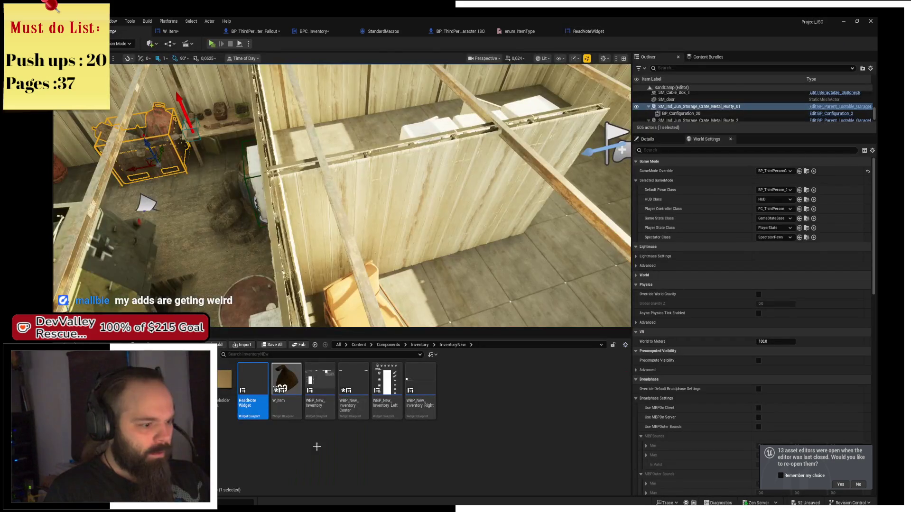
- In DT_Items, set the Notes row's ItemType to Notes and save the table
{"action": "left_click", "coordinate": [426, 345]}
{"action": "key", "text": "Escape"}
{"action": "left_click", "coordinate": [419, 345]}
{"action": "double_click", "coordinate": [454, 387]}
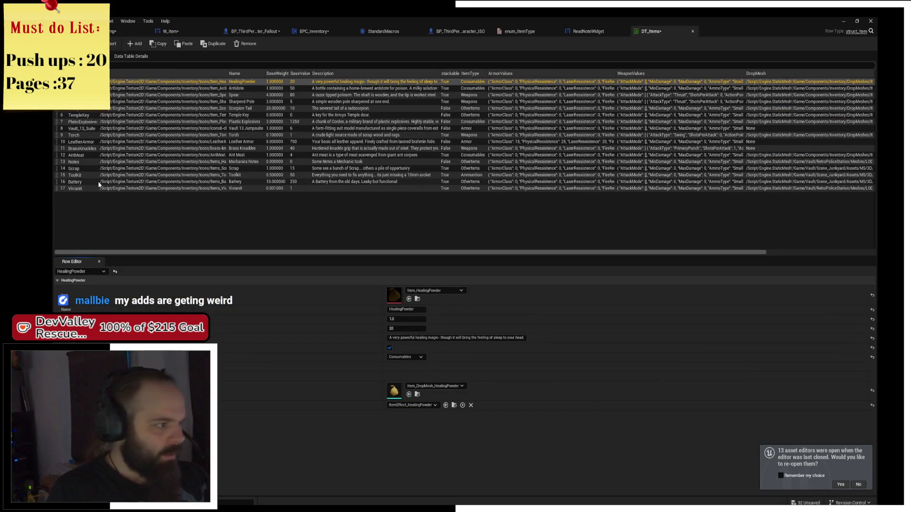
{"action": "left_click", "coordinate": [89, 162]}
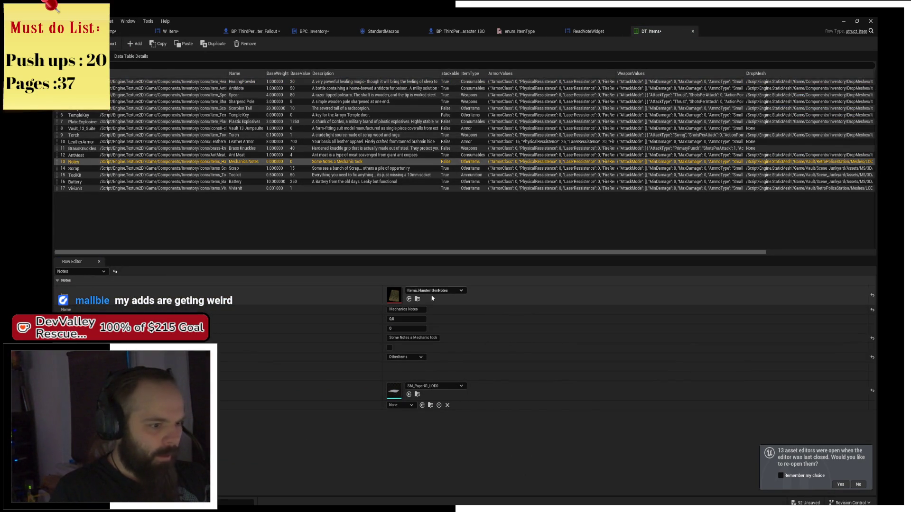
{"action": "left_click", "coordinate": [406, 356]}
{"action": "left_click", "coordinate": [394, 397]}
{"action": "key", "text": "ctrl+s"}
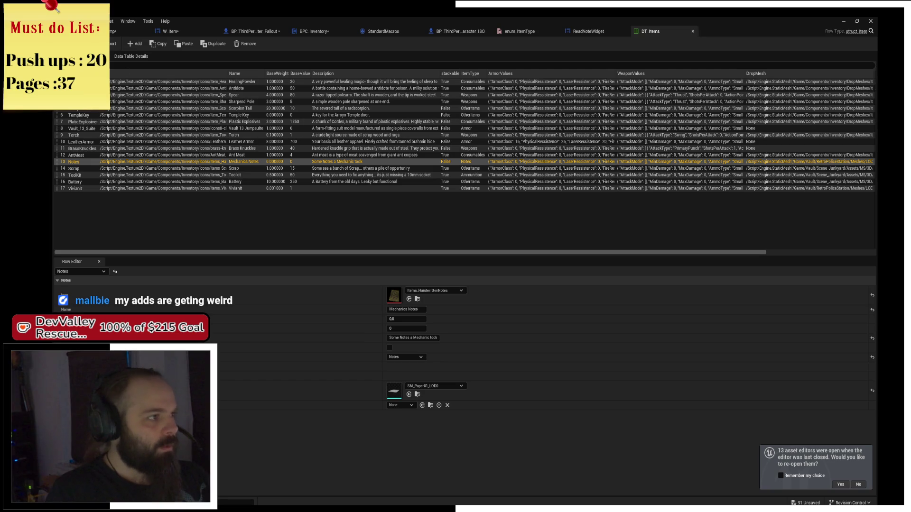
- Go back through the open editor tabs to W_Item's double-click graph
{"action": "left_click", "coordinate": [589, 31]}
{"action": "left_click", "coordinate": [515, 35]}
{"action": "left_click", "coordinate": [459, 32]}
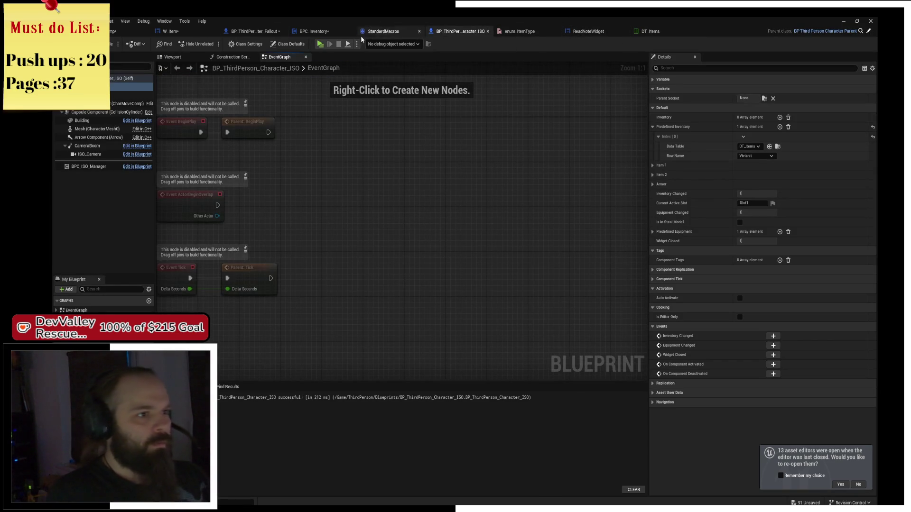
{"action": "left_click", "coordinate": [313, 32]}
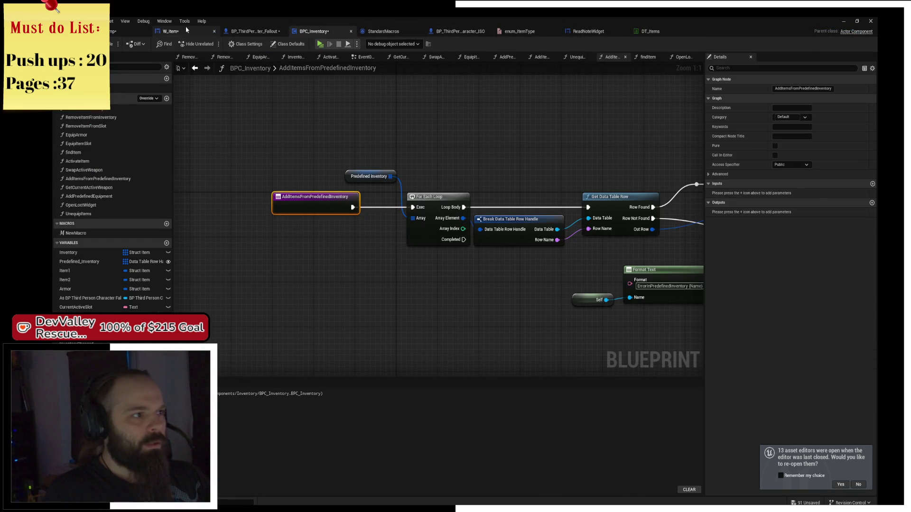
{"action": "left_click", "coordinate": [186, 30]}
{"action": "scroll", "coordinate": [485, 323], "scroll_direction": "up", "scroll_amount": 5}
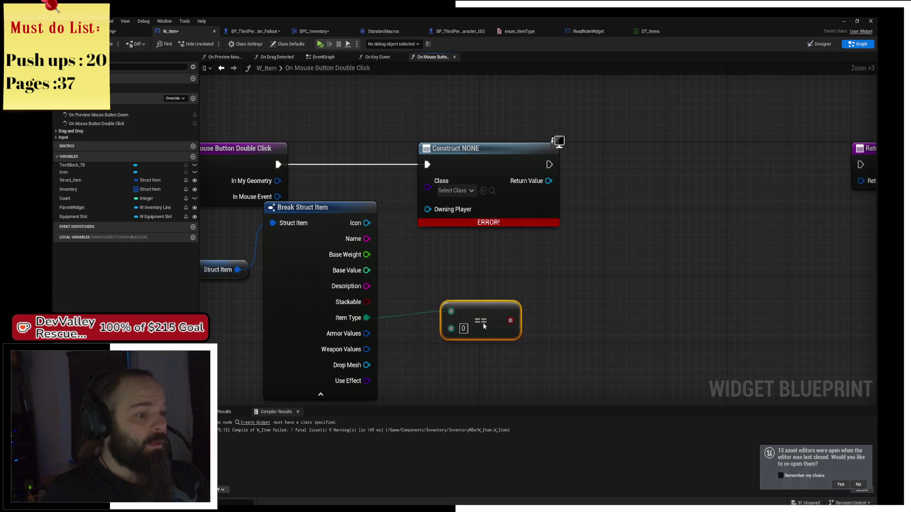
- Replace the old Equal with an enum Equal comparing Item Type to Notes
{"action": "key", "text": "Delete"}
{"action": "left_click_drag", "start_coordinate": [366, 317], "coordinate": [428, 300]}
{"action": "type", "text": "=="}
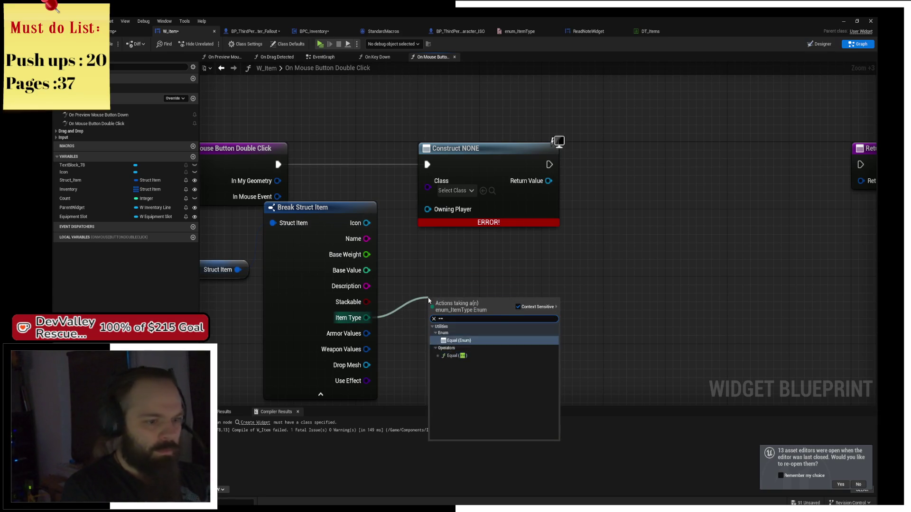
{"action": "key", "text": "Return"}
{"action": "left_click", "coordinate": [470, 321]}
{"action": "left_click", "coordinate": [463, 367]}
{"action": "left_click_drag", "start_coordinate": [495, 297], "coordinate": [457, 314]}
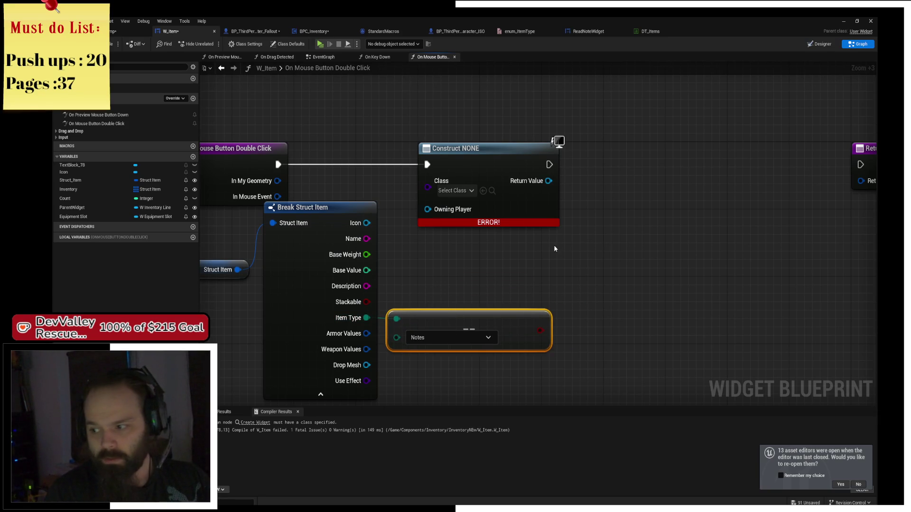
{"action": "left_click_drag", "start_coordinate": [555, 248], "coordinate": [520, 301]}
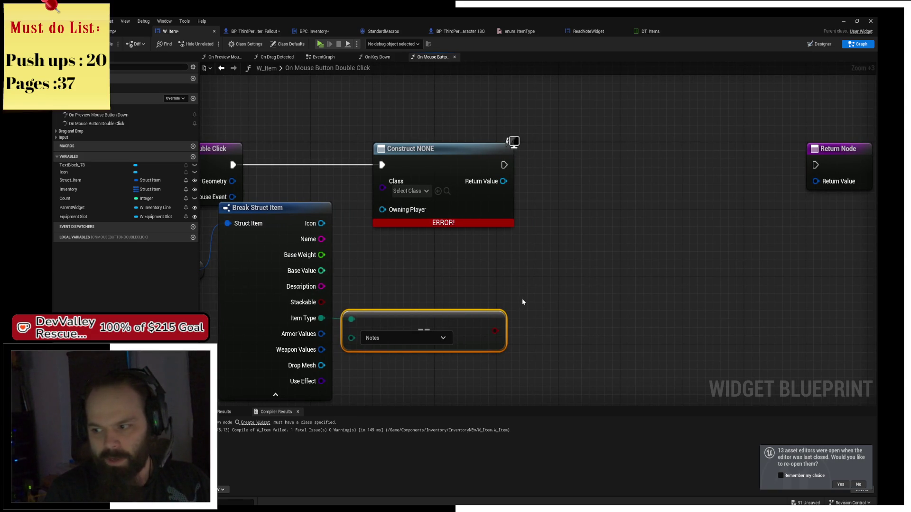
- Add a Branch on the Notes comparison, its True creating a ReadNoteWidget
{"action": "mouse_move", "coordinate": [494, 331]}
{"action": "left_mouse_down"}
{"action": "mouse_move", "coordinate": [553, 279]}
{"action": "mouse_move", "coordinate": [546, 222]}
{"action": "left_mouse_up"}
{"action": "key", "text": "b"}
{"action": "left_click_drag", "start_coordinate": [442, 160], "coordinate": [703, 162]}
{"action": "left_click_drag", "start_coordinate": [579, 232], "coordinate": [370, 156]}
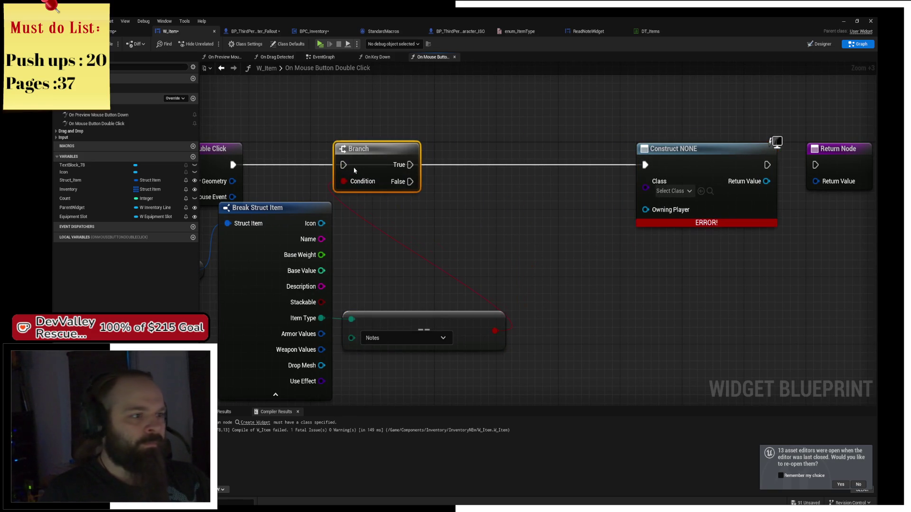
{"action": "left_click_drag", "start_coordinate": [233, 164], "coordinate": [344, 165]}
{"action": "left_click_drag", "start_coordinate": [411, 165], "coordinate": [648, 166]}
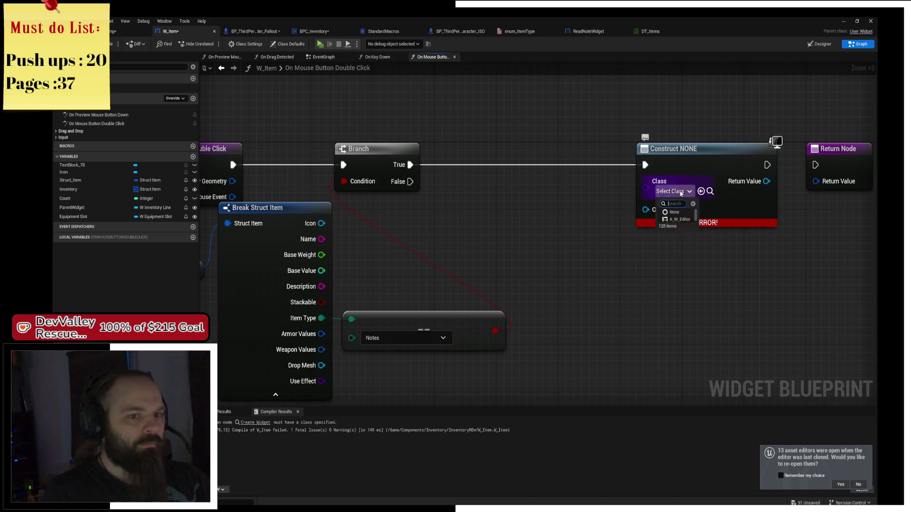
{"action": "left_click", "coordinate": [680, 191]}
{"action": "left_click", "coordinate": [683, 219]}
{"action": "mouse_move", "coordinate": [698, 170]}
{"action": "left_mouse_down"}
{"action": "mouse_move", "coordinate": [497, 162]}
{"action": "mouse_move", "coordinate": [497, 170]}
{"action": "left_mouse_up"}
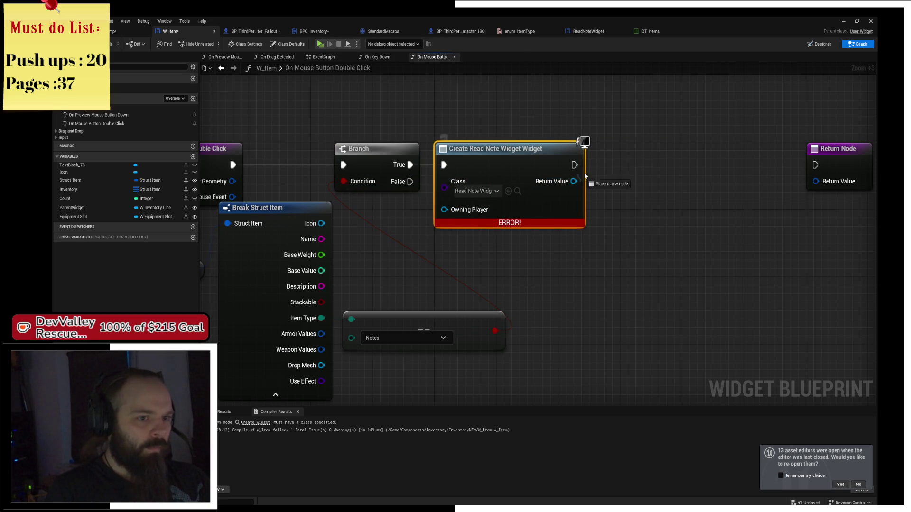
- Add the created ReadNoteWidget to the viewport with Add to Viewport
{"action": "left_click_drag", "start_coordinate": [574, 181], "coordinate": [628, 160]}
{"action": "type", "text": "add to viewport"}
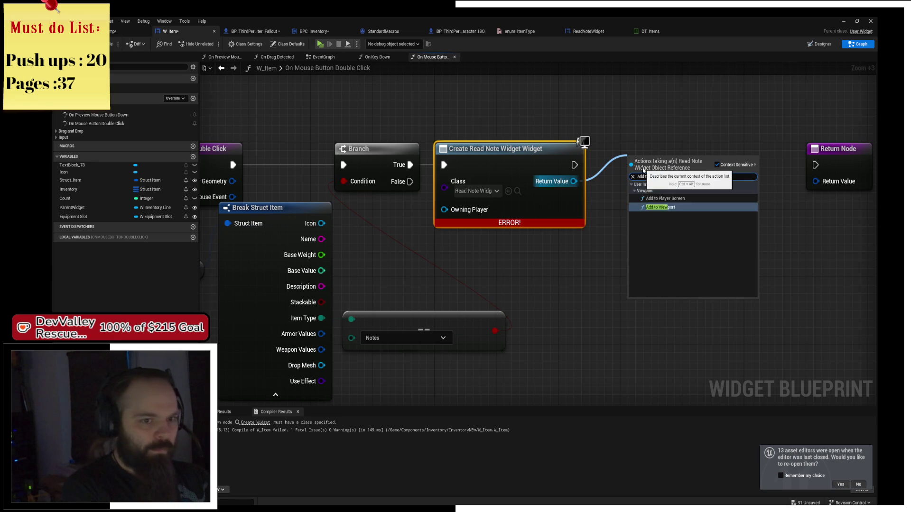
{"action": "key", "text": "Return"}
{"action": "left_click_drag", "start_coordinate": [660, 175], "coordinate": [629, 158]}
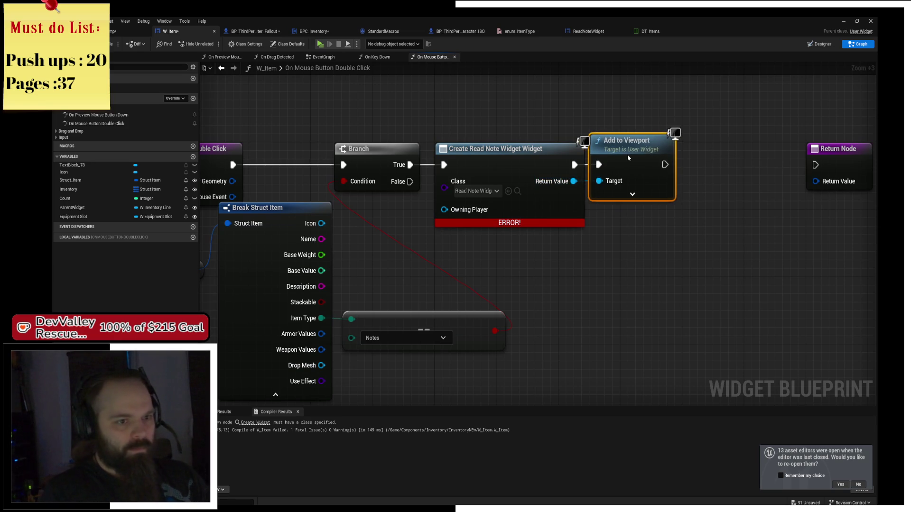
- Collapse Break Struct Item to its used pins and tidy it with the comparison node
{"action": "left_click", "coordinate": [276, 267]}
{"action": "left_click", "coordinate": [274, 379]}
{"action": "mouse_move", "coordinate": [267, 195]}
{"action": "left_mouse_down"}
{"action": "mouse_move", "coordinate": [369, 224]}
{"action": "mouse_move", "coordinate": [363, 279]}
{"action": "mouse_move", "coordinate": [375, 349]}
{"action": "mouse_move", "coordinate": [392, 333]}
{"action": "mouse_move", "coordinate": [376, 336]}
{"action": "left_mouse_up"}
{"action": "left_click", "coordinate": [274, 285], "text": "ctrl"}
{"action": "left_click", "coordinate": [536, 345], "text": "ctrl"}
{"action": "mouse_move", "coordinate": [535, 345]}
{"action": "left_mouse_down"}
{"action": "mouse_move", "coordinate": [434, 290]}
{"action": "mouse_move", "coordinate": [425, 254]}
{"action": "mouse_move", "coordinate": [318, 250]}
{"action": "left_mouse_up"}
{"action": "mouse_move", "coordinate": [451, 272]}
{"action": "left_mouse_down"}
{"action": "mouse_move", "coordinate": [289, 284]}
{"action": "mouse_move", "coordinate": [419, 245]}
{"action": "mouse_move", "coordinate": [538, 271]}
{"action": "left_mouse_up"}
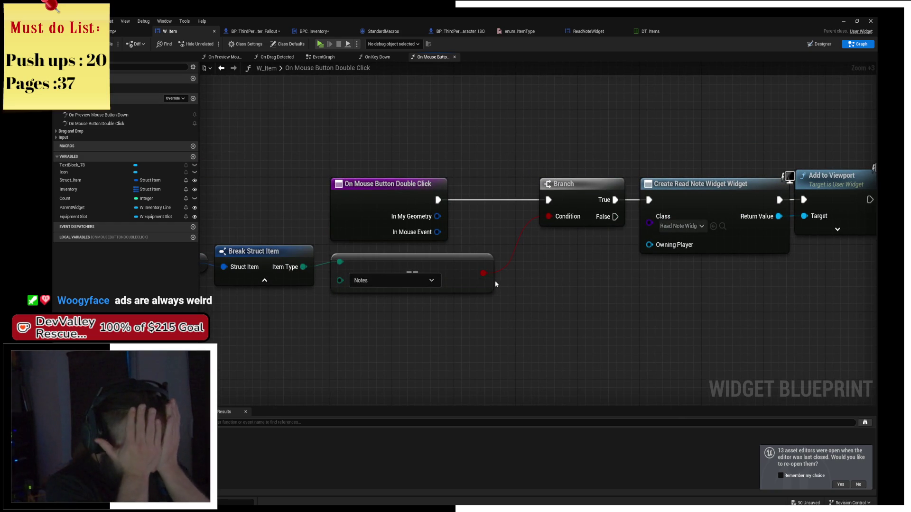
- Replace the Branch and comparison with a Switch on enum_ItemType driven by the double-click event
{"action": "left_click_drag", "start_coordinate": [303, 267], "coordinate": [353, 341]}
{"action": "type", "text": "switch"}
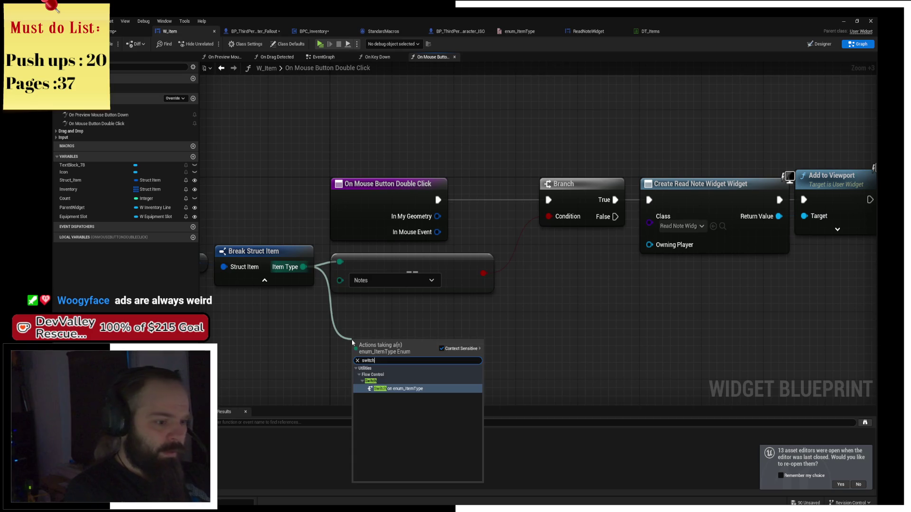
{"action": "key", "text": "Return"}
{"action": "left_click", "coordinate": [413, 263]}
{"action": "key", "text": "Delete"}
{"action": "mouse_move", "coordinate": [390, 345]}
{"action": "left_mouse_down"}
{"action": "mouse_move", "coordinate": [528, 244]}
{"action": "mouse_move", "coordinate": [517, 261]}
{"action": "mouse_move", "coordinate": [385, 253]}
{"action": "left_mouse_up"}
{"action": "mouse_move", "coordinate": [432, 135]}
{"action": "left_mouse_down"}
{"action": "mouse_move", "coordinate": [460, 167]}
{"action": "mouse_move", "coordinate": [473, 213]}
{"action": "left_mouse_up"}
{"action": "key", "text": "Delete"}
{"action": "left_click_drag", "start_coordinate": [384, 255], "coordinate": [375, 178]}
{"action": "mouse_move", "coordinate": [310, 195]}
{"action": "left_mouse_down"}
{"action": "mouse_move", "coordinate": [361, 202]}
{"action": "mouse_move", "coordinate": [347, 192]}
{"action": "left_mouse_up"}
{"action": "left_click", "coordinate": [408, 241]}
- Wire the Switch's Notes output to Create Read Note Widget and return Handled
{"action": "left_click_drag", "start_coordinate": [436, 132], "coordinate": [646, 232]}
{"action": "mouse_move", "coordinate": [475, 183]}
{"action": "left_mouse_down"}
{"action": "mouse_move", "coordinate": [452, 281]}
{"action": "mouse_move", "coordinate": [443, 267]}
{"action": "left_mouse_up"}
{"action": "left_click_drag", "start_coordinate": [325, 272], "coordinate": [383, 273]}
{"action": "mouse_move", "coordinate": [599, 272]}
{"action": "left_mouse_down"}
{"action": "mouse_move", "coordinate": [653, 264]}
{"action": "mouse_move", "coordinate": [781, 197]}
{"action": "mouse_move", "coordinate": [779, 189]}
{"action": "mouse_move", "coordinate": [718, 292]}
{"action": "mouse_move", "coordinate": [643, 318]}
{"action": "left_mouse_up"}
{"action": "type", "text": "handled"}
{"action": "key", "text": "Return"}
- Duplicate the Return Node and give the copy an Unhandled reply
{"action": "left_click", "coordinate": [739, 217]}
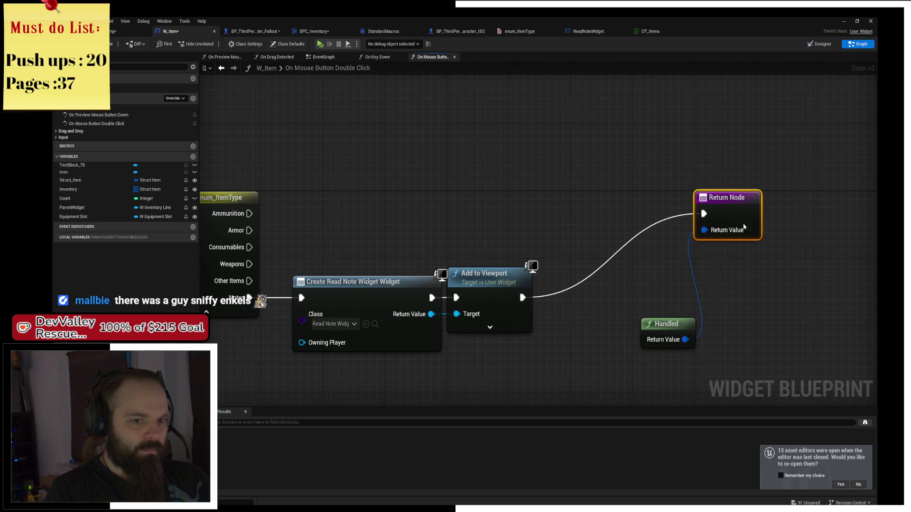
{"action": "left_click_drag", "start_coordinate": [739, 217], "coordinate": [746, 294]}
{"action": "key", "text": "ctrl+c"}
{"action": "key", "text": "ctrl+v"}
{"action": "left_click_drag", "start_coordinate": [723, 224], "coordinate": [617, 234]}
{"action": "type", "text": "und"}
{"action": "key", "text": "BackSpace"}
{"action": "key", "text": "Return"}
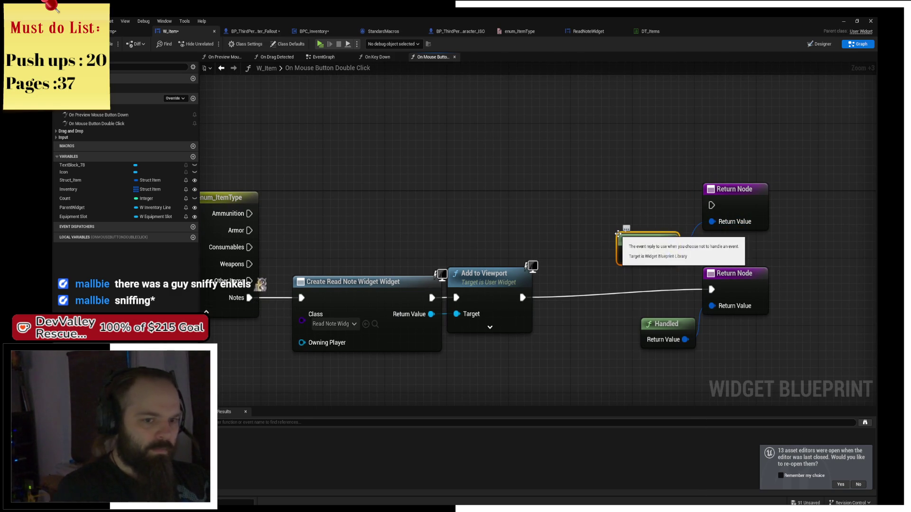
- Wire Ammunition, Armor, Consumables, Weapons and Other Items outputs to the Unhandled return
{"action": "mouse_move", "coordinate": [711, 205]}
{"action": "left_mouse_down"}
{"action": "mouse_move", "coordinate": [249, 213]}
{"action": "mouse_move", "coordinate": [712, 205]}
{"action": "left_mouse_up"}
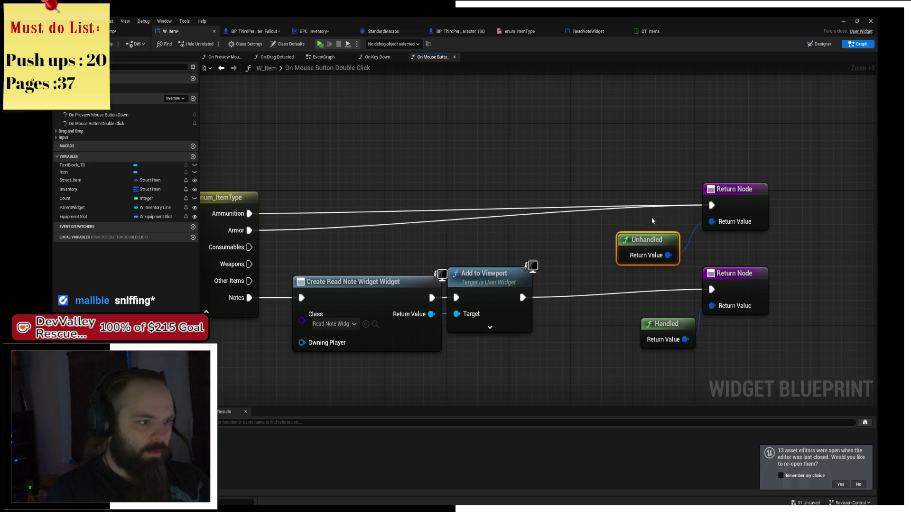
{"action": "mouse_move", "coordinate": [249, 247]}
{"action": "left_mouse_down"}
{"action": "mouse_move", "coordinate": [745, 197]}
{"action": "mouse_move", "coordinate": [712, 205]}
{"action": "left_mouse_up"}
{"action": "left_click_drag", "start_coordinate": [249, 281], "coordinate": [712, 205]}
{"action": "left_click_drag", "start_coordinate": [249, 265], "coordinate": [711, 205]}
{"action": "left_click_drag", "start_coordinate": [249, 281], "coordinate": [712, 205]}
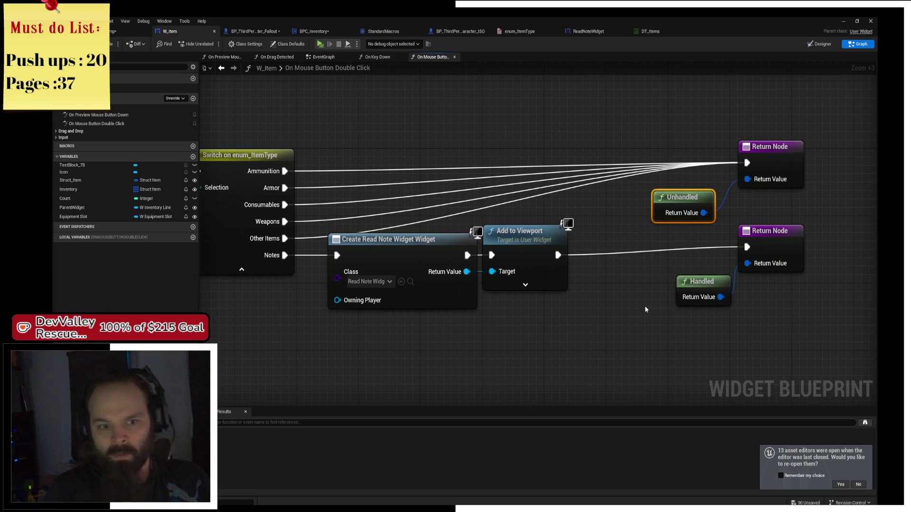
- Rearrange the return, create-widget and viewport nodes into a tidy layout
{"action": "mouse_move", "coordinate": [651, 311]}
{"action": "left_mouse_down"}
{"action": "mouse_move", "coordinate": [776, 241]}
{"action": "mouse_move", "coordinate": [707, 248]}
{"action": "left_mouse_up"}
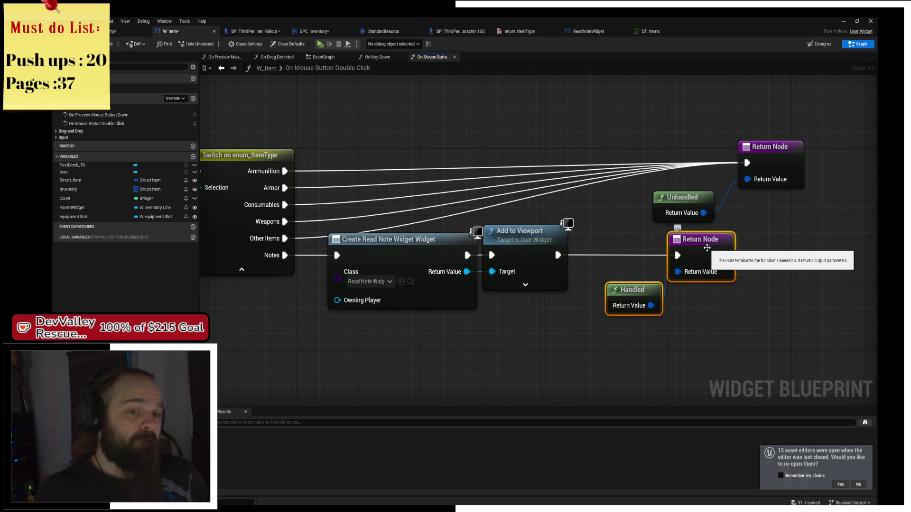
{"action": "mouse_move", "coordinate": [700, 253]}
{"action": "left_mouse_down"}
{"action": "mouse_move", "coordinate": [765, 244]}
{"action": "mouse_move", "coordinate": [762, 254]}
{"action": "left_mouse_up"}
{"action": "left_click_drag", "start_coordinate": [716, 116], "coordinate": [761, 159]}
{"action": "left_click_drag", "start_coordinate": [684, 200], "coordinate": [693, 184]}
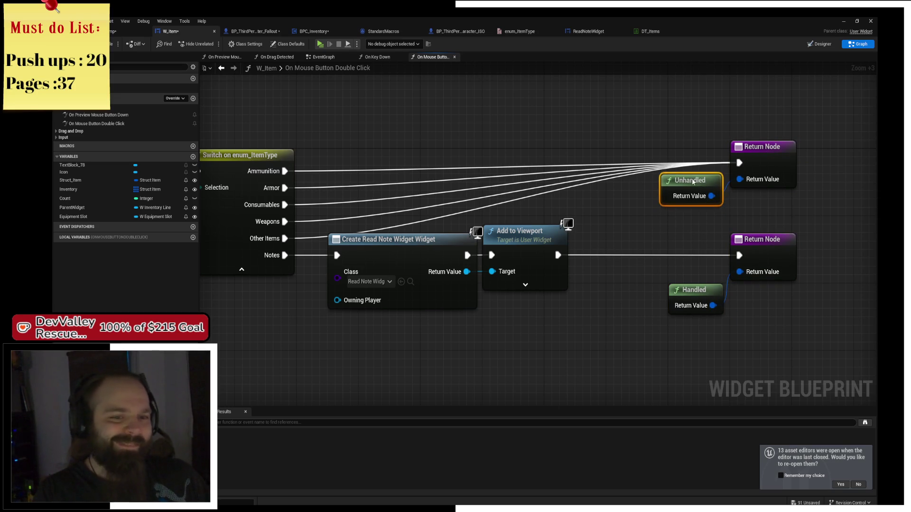
{"action": "left_click_drag", "start_coordinate": [689, 294], "coordinate": [680, 277]}
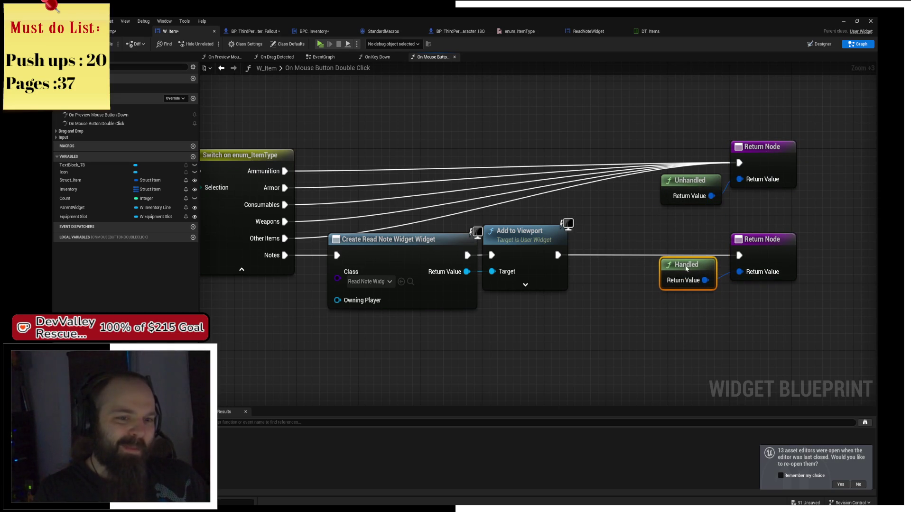
{"action": "left_click_drag", "start_coordinate": [559, 300], "coordinate": [684, 302]}
{"action": "left_click", "coordinate": [512, 241]}
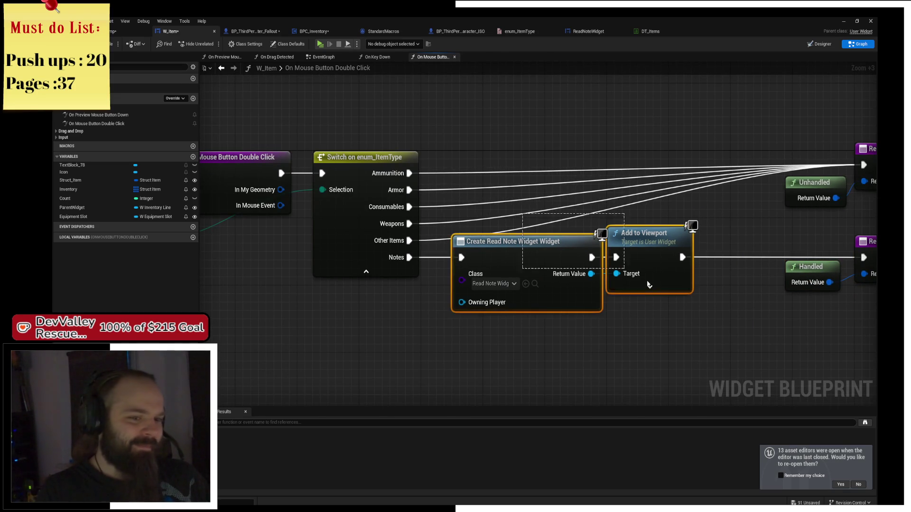
{"action": "left_click", "coordinate": [640, 239], "text": "shift"}
{"action": "left_click_drag", "start_coordinate": [640, 240], "coordinate": [701, 239]}
{"action": "left_click", "coordinate": [550, 339]}
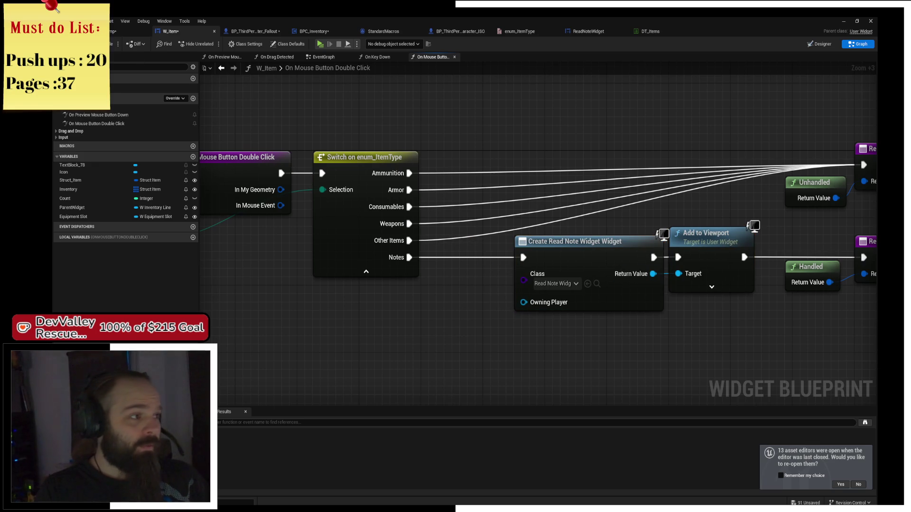
{"action": "left_click", "coordinate": [592, 31]}
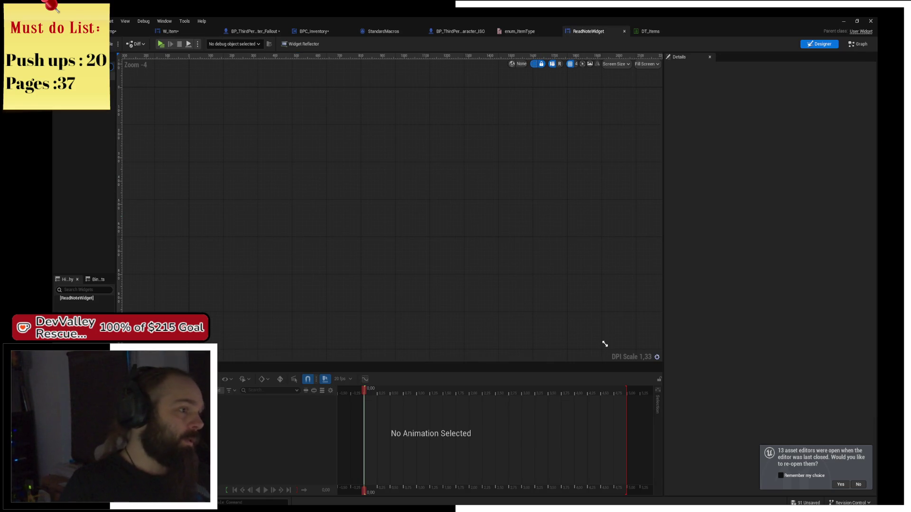
- Build a Vertical Box holding two Text Blocks and a Button from the Palette
{"action": "left_click_drag", "start_coordinate": [74, 296], "coordinate": [76, 298]}
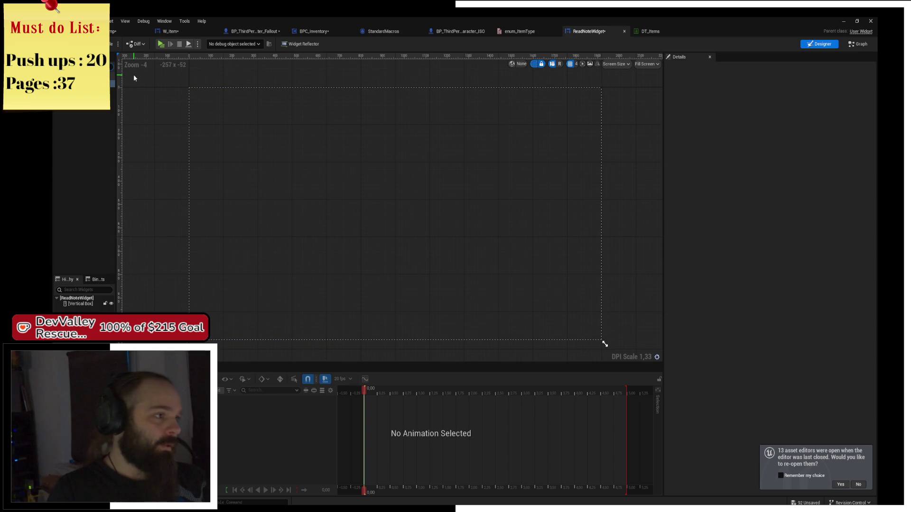
{"action": "type", "text": "text"}
{"action": "left_click_drag", "start_coordinate": [78, 306], "coordinate": [77, 311]}
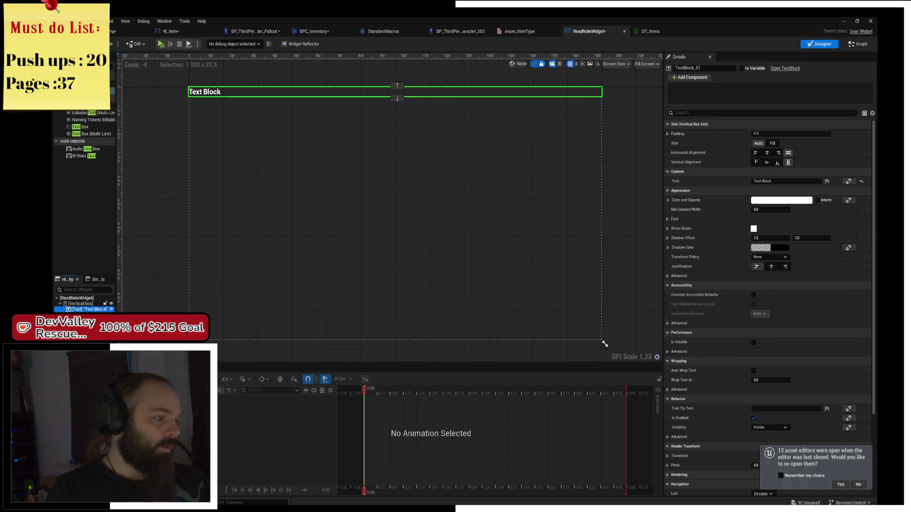
{"action": "key", "text": "ctrl+d"}
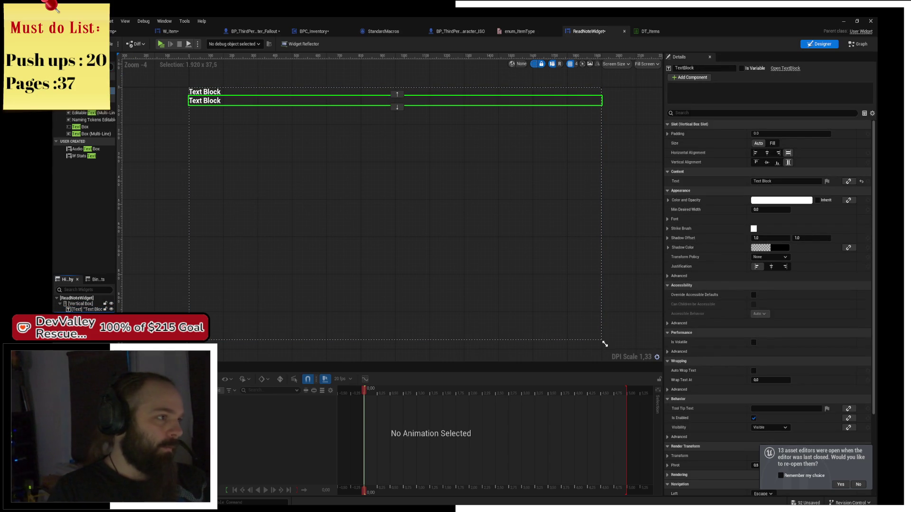
{"action": "type", "text": "button"}
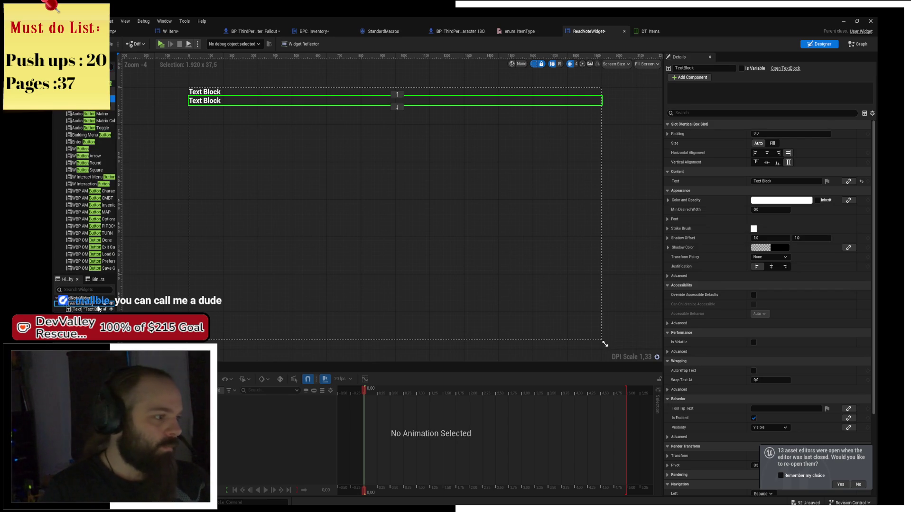
- Preview at Desired screen size and rename the upper Text Block 'Name of the Node'
{"action": "left_click", "coordinate": [646, 63]}
{"action": "left_click", "coordinate": [655, 99]}
{"action": "scroll", "coordinate": [417, 187], "scroll_direction": "up", "scroll_amount": 7}
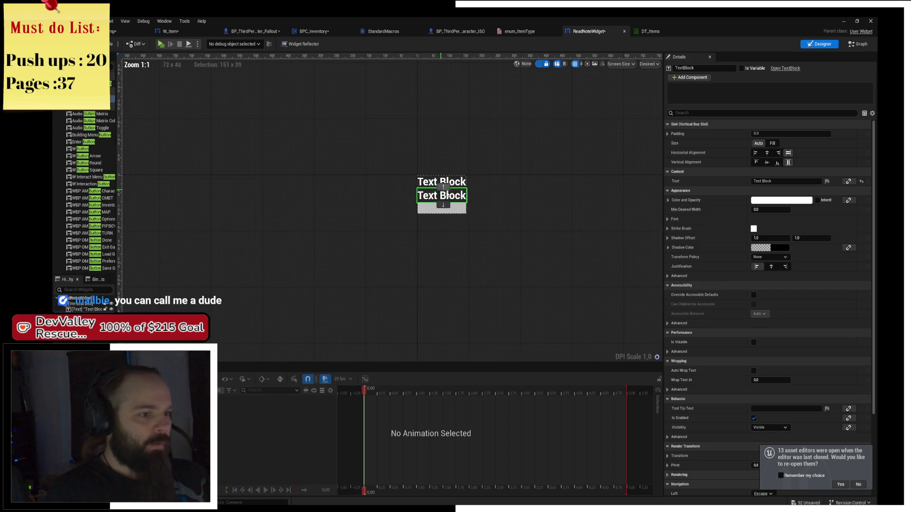
{"action": "left_click", "coordinate": [312, 164]}
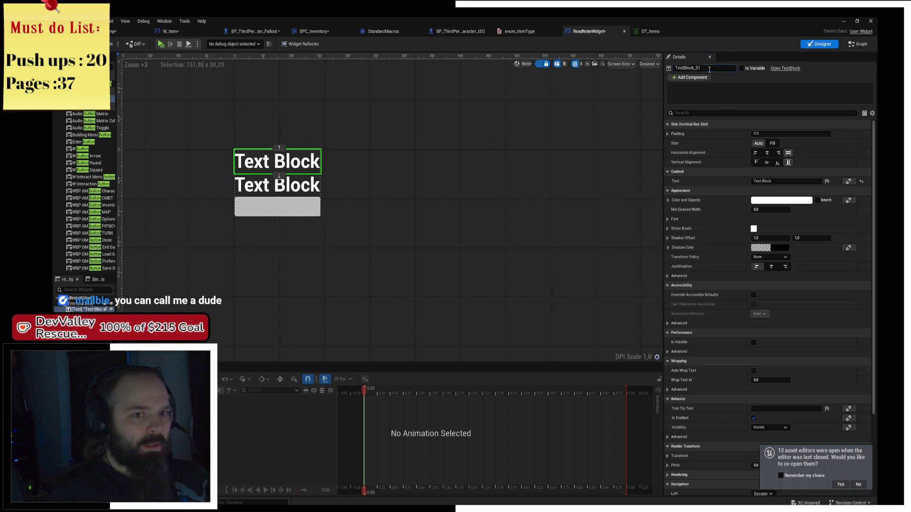
{"action": "double_click", "coordinate": [708, 69]}
{"action": "type", "text": "Name of t"}
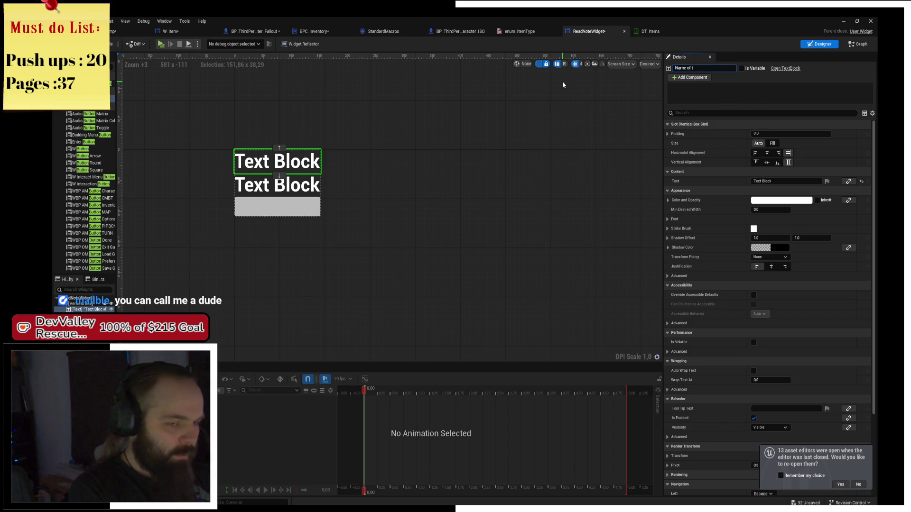
{"action": "type", "text": "he Node"}
{"action": "key", "text": "Return"}
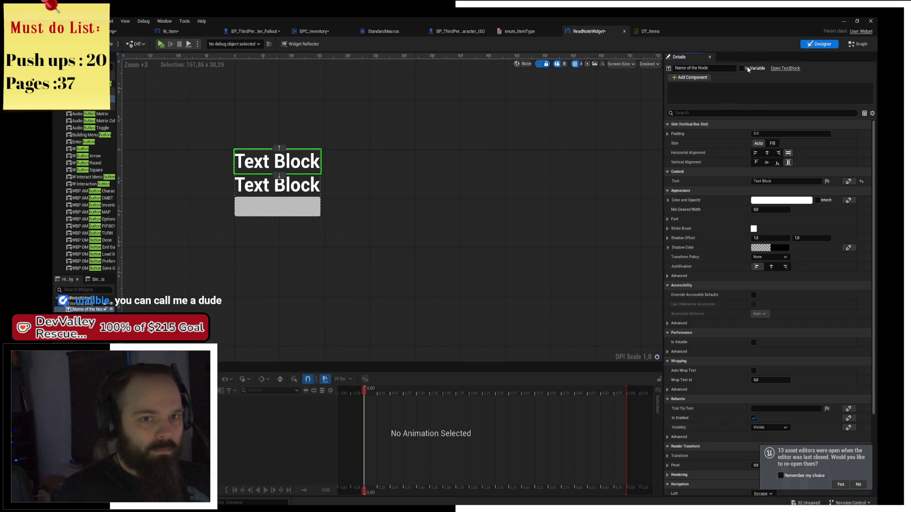
- Rename the lower Text Block 'Node Text' and the button 'btn_Exit'
{"action": "left_click", "coordinate": [310, 186]}
{"action": "double_click", "coordinate": [706, 70]}
{"action": "type", "text": "Node Text"}
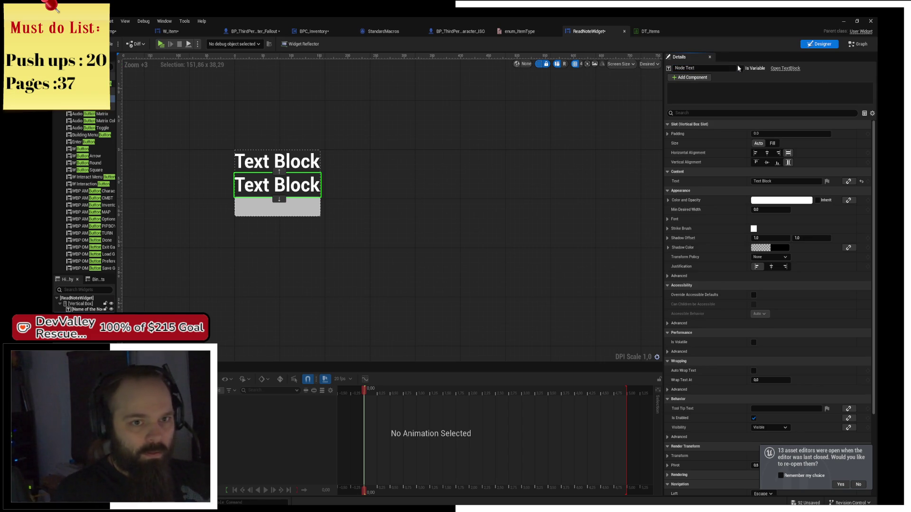
{"action": "left_click", "coordinate": [277, 208]}
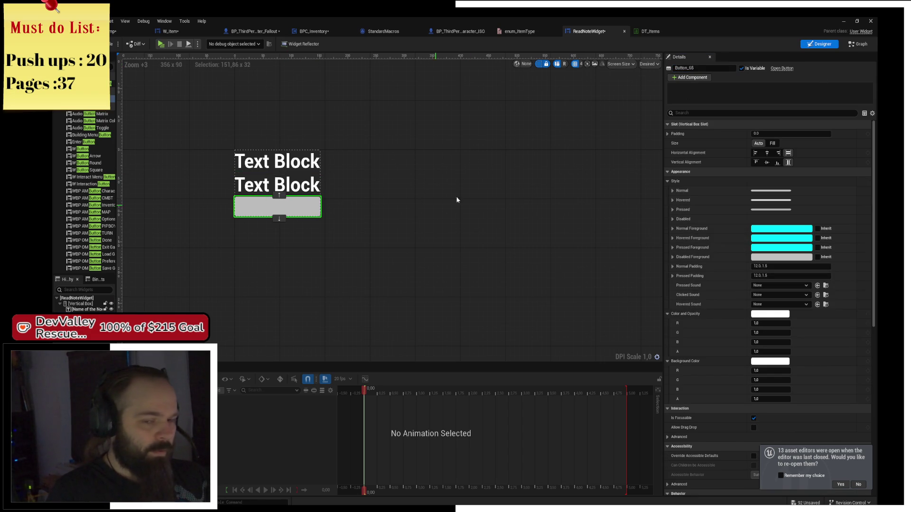
{"action": "double_click", "coordinate": [715, 70]}
{"action": "type", "text": "btn_Exit"}
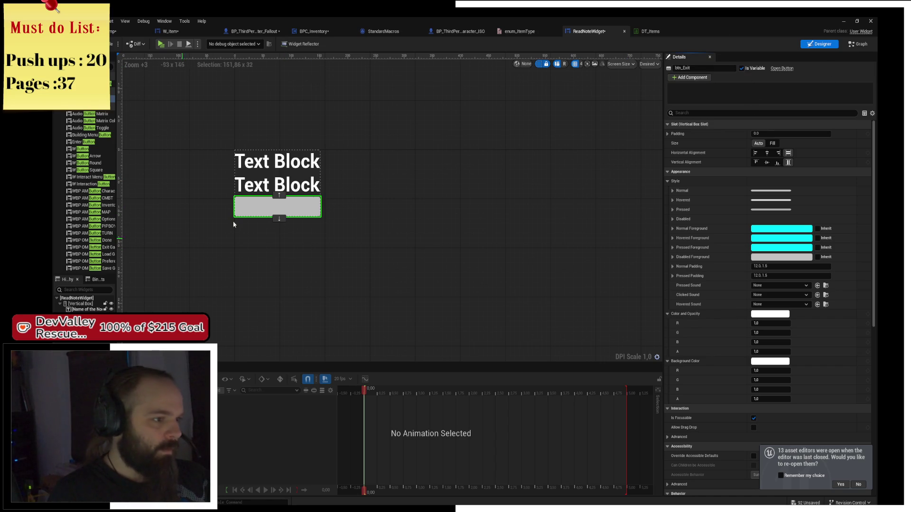
{"action": "left_click", "coordinate": [299, 195]}
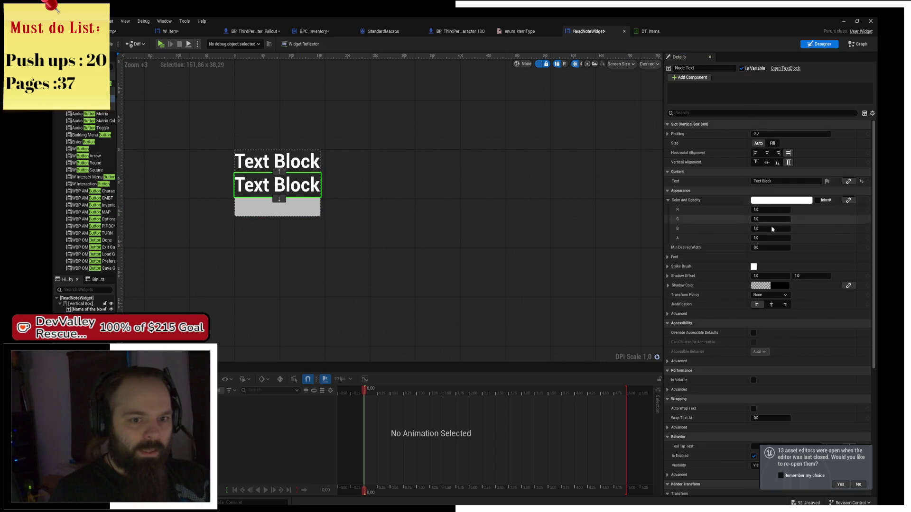
- Set the font size of both the title and note text blocks to 16
{"action": "left_click", "coordinate": [295, 177]}
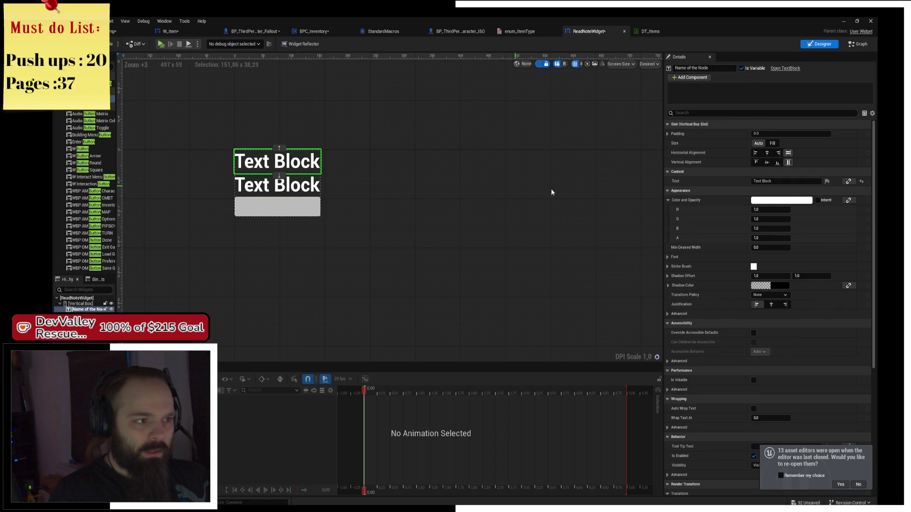
{"action": "left_click", "coordinate": [304, 186], "text": "ctrl"}
{"action": "left_click", "coordinate": [696, 82]}
{"action": "type", "text": "ont"}
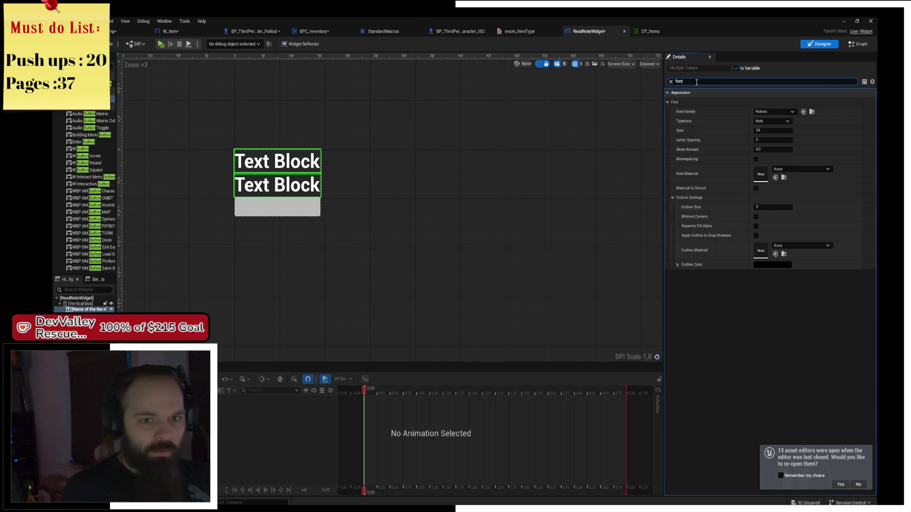
{"action": "left_click", "coordinate": [773, 131]}
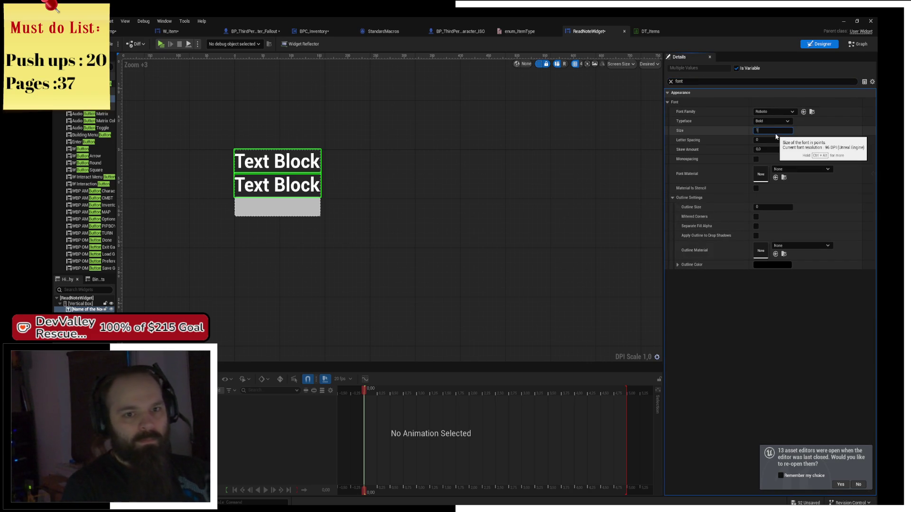
{"action": "type", "text": "6"}
{"action": "key", "text": "Return"}
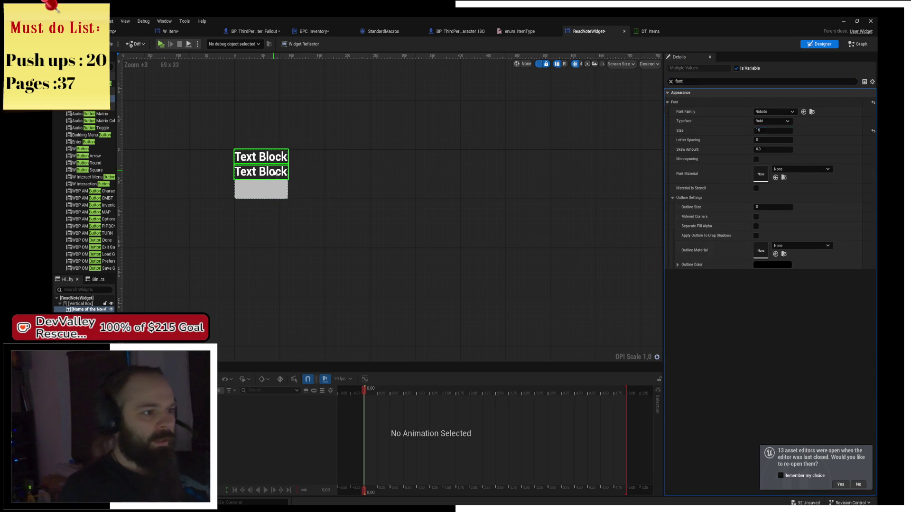
- Reduce the note text to font size 12 and enable Auto Wrap Text
{"action": "left_click", "coordinate": [275, 173]}
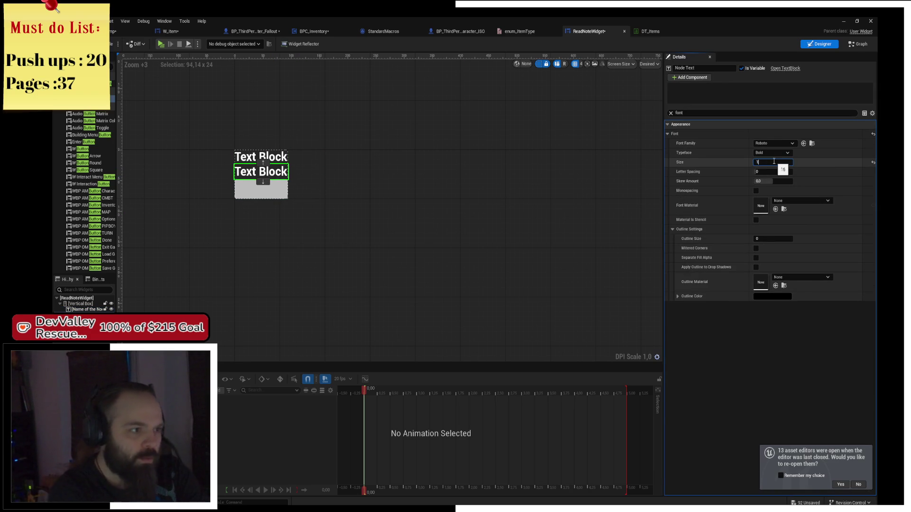
{"action": "type", "text": "2"}
{"action": "key", "text": "Return"}
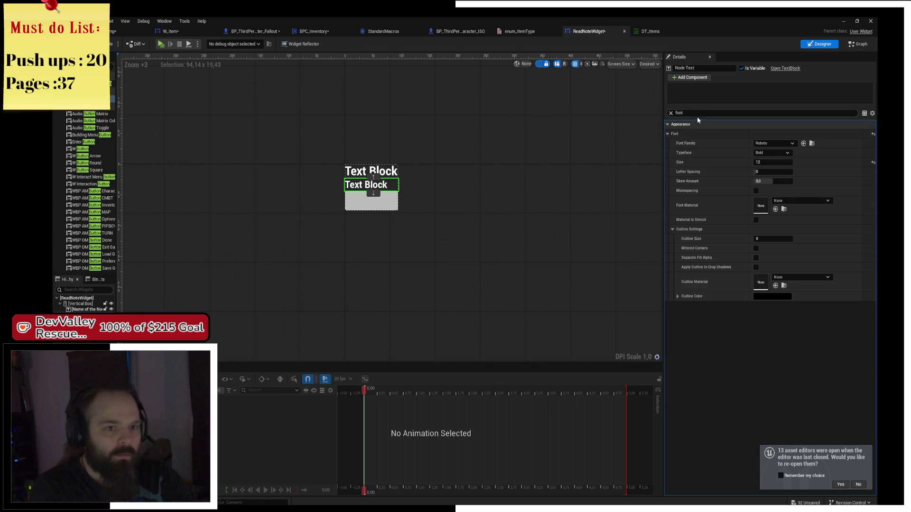
{"action": "key", "text": "BackSpace"}
{"action": "key", "text": "BackSpace"}
{"action": "key", "text": "BackSpace"}
{"action": "type", "text": "autw"}
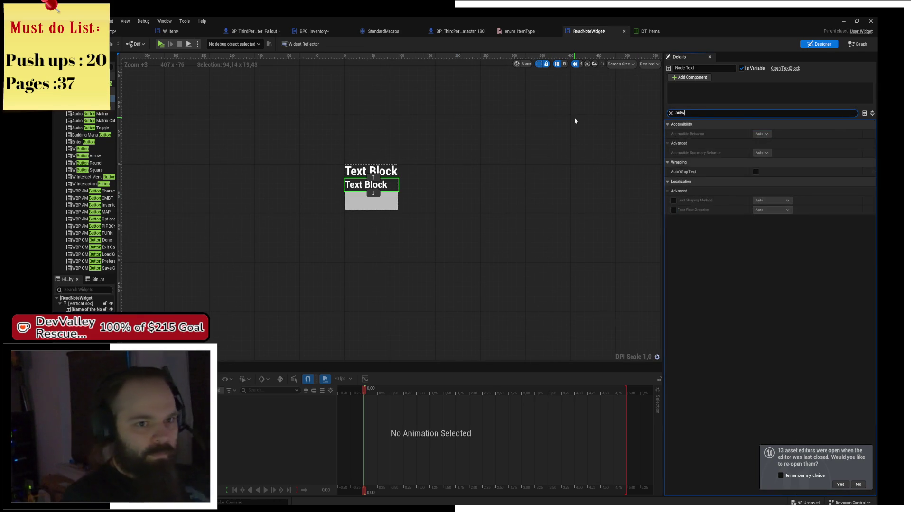
{"action": "key", "text": "BackSpace"}
{"action": "key", "text": "BackSpace"}
{"action": "type", "text": "to"}
{"action": "left_click", "coordinate": [757, 173]}
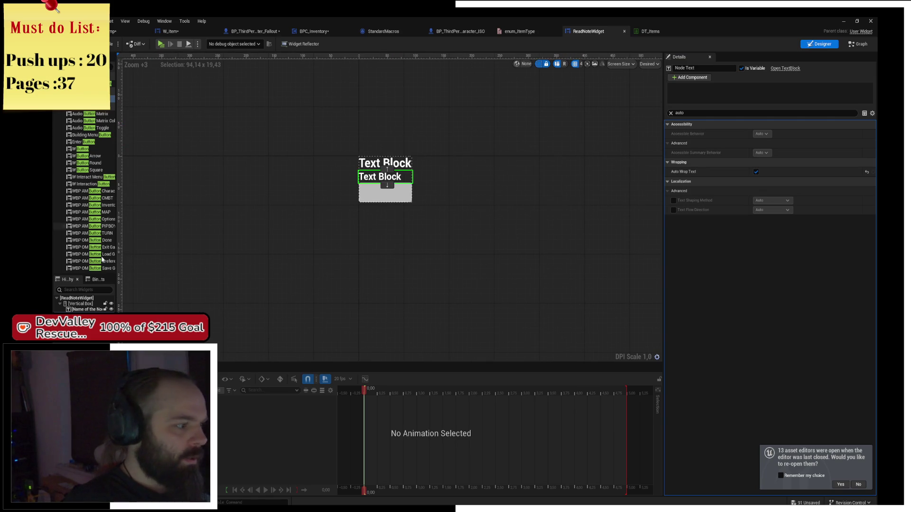
{"action": "left_click", "coordinate": [80, 304]}
- Wrap the vertical box in an Overlay and add a Border with horizontal and vertical fill
{"action": "right_click", "coordinate": [80, 307]}
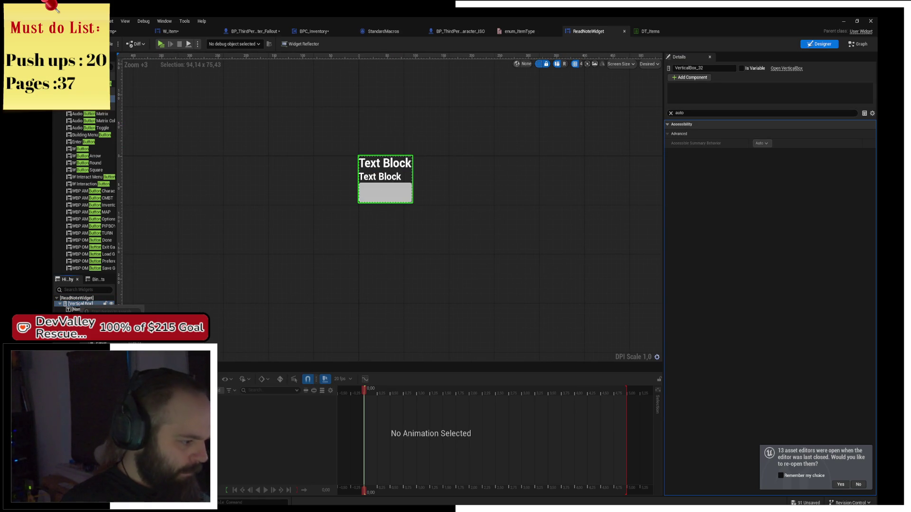
{"action": "left_click", "coordinate": [86, 308]}
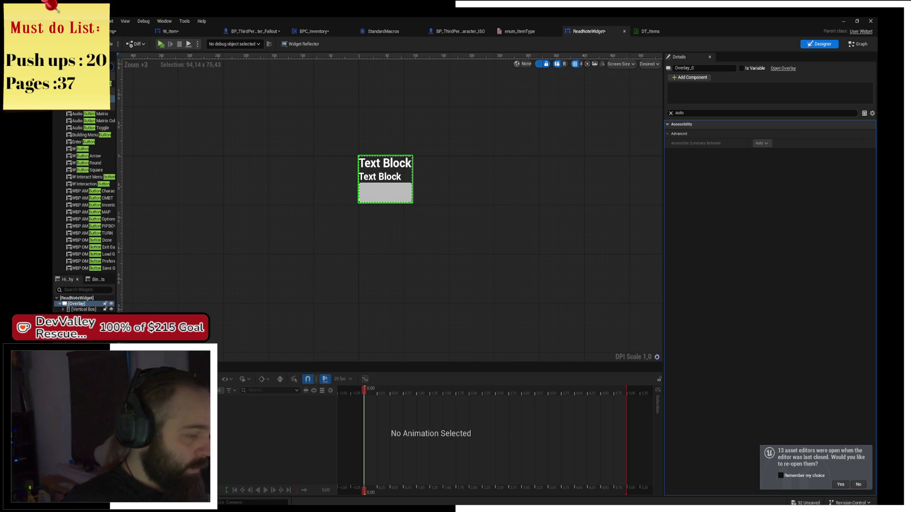
{"action": "key", "text": "BackSpace"}
{"action": "key", "text": "BackSpace"}
{"action": "key", "text": "BackSpace"}
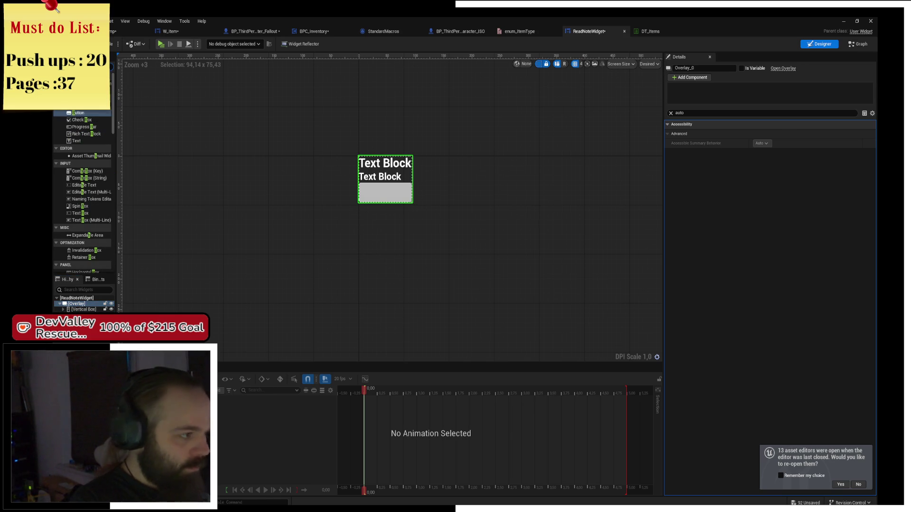
{"action": "key", "text": "BackSpace"}
{"action": "left_click_drag", "start_coordinate": [63, 299], "coordinate": [64, 304]}
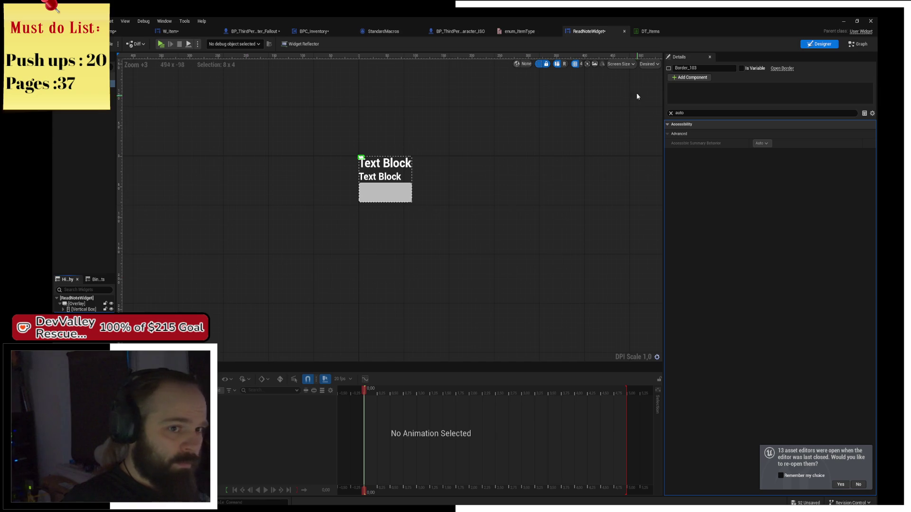
{"action": "left_click", "coordinate": [672, 113]}
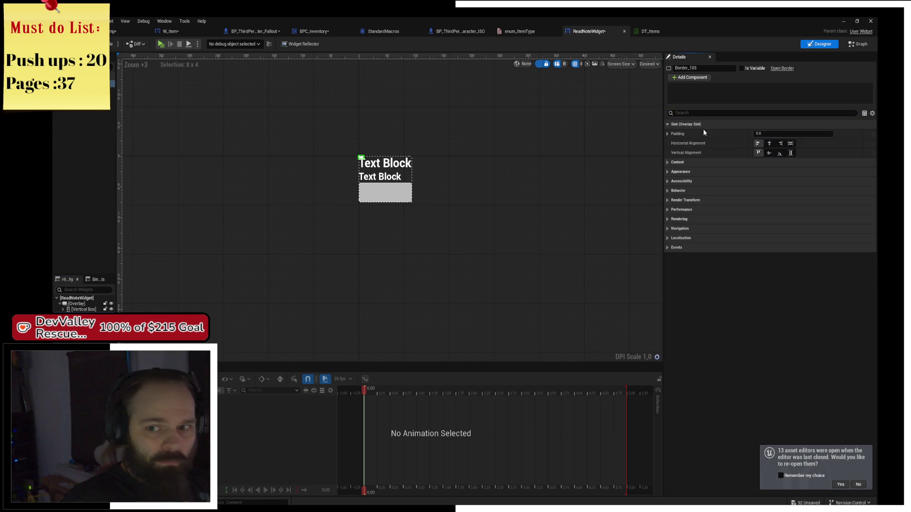
{"action": "left_click", "coordinate": [789, 143]}
{"action": "left_click", "coordinate": [790, 152]}
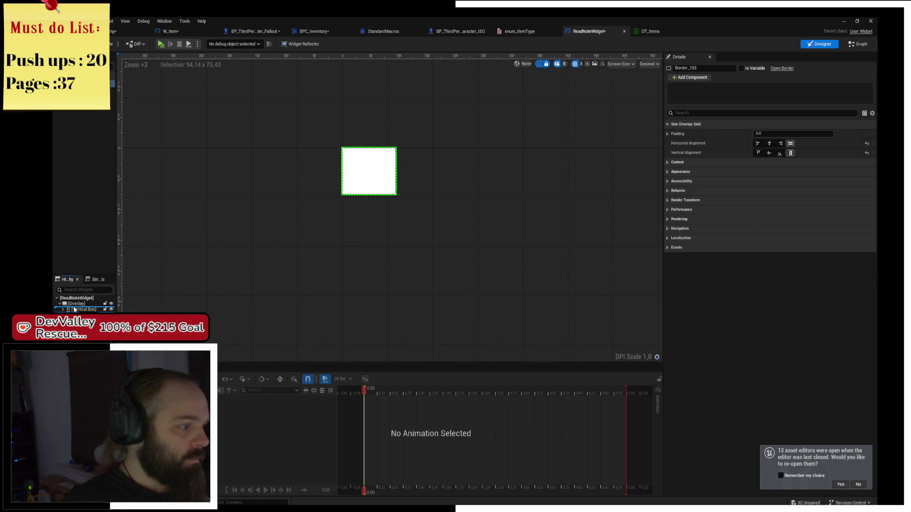
- Give the Border a dark grey brush colour, leaving the content colour unchanged
{"action": "left_click", "coordinate": [75, 309]}
{"action": "scroll", "coordinate": [392, 211], "scroll_direction": "up", "scroll_amount": 1}
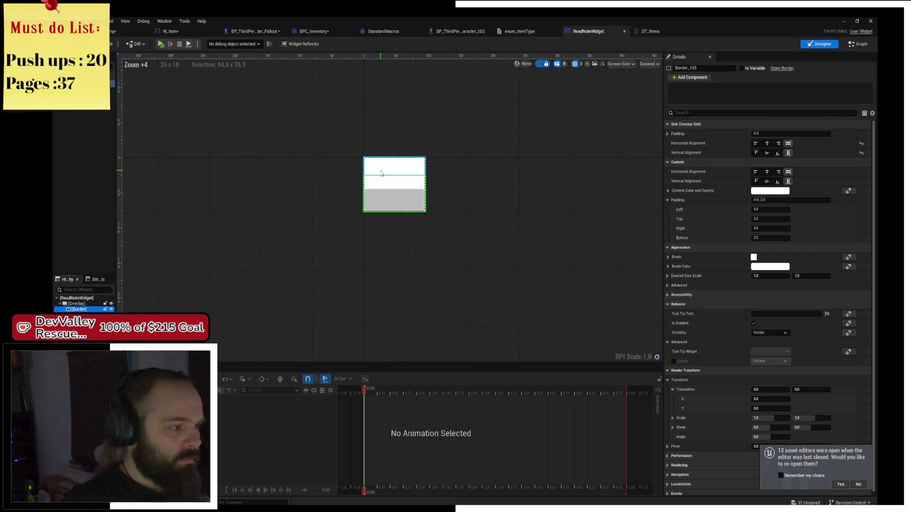
{"action": "left_click", "coordinate": [770, 191]}
{"action": "left_click_drag", "start_coordinate": [714, 236], "coordinate": [718, 285]}
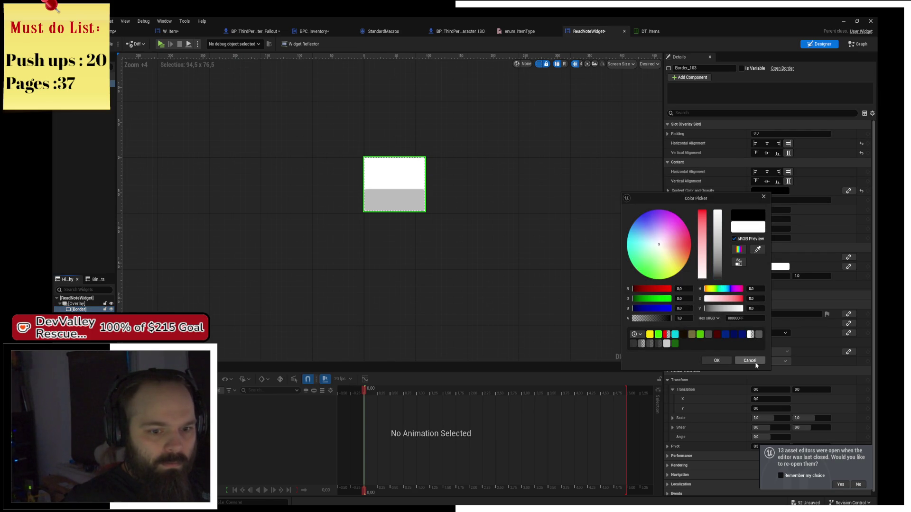
{"action": "left_click", "coordinate": [750, 360]}
{"action": "left_click", "coordinate": [770, 267]}
{"action": "left_click_drag", "start_coordinate": [728, 336], "coordinate": [726, 351]}
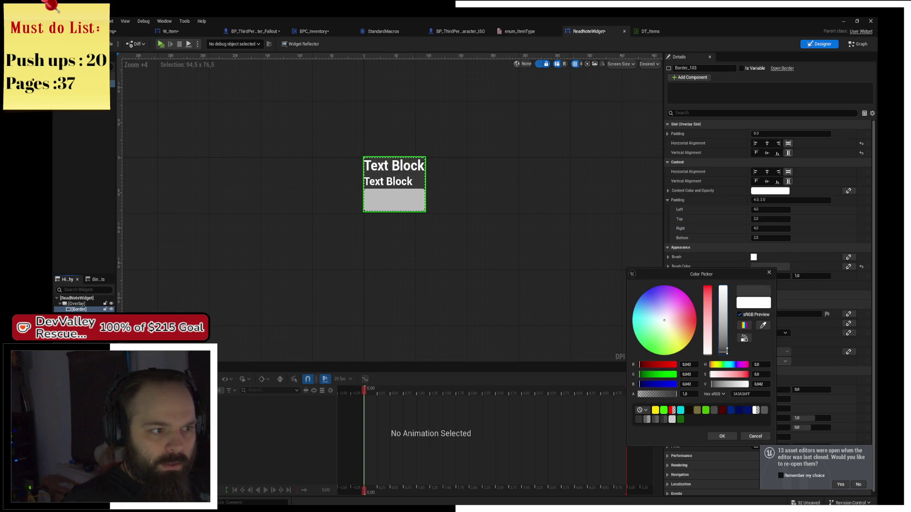
{"action": "left_click", "coordinate": [734, 437]}
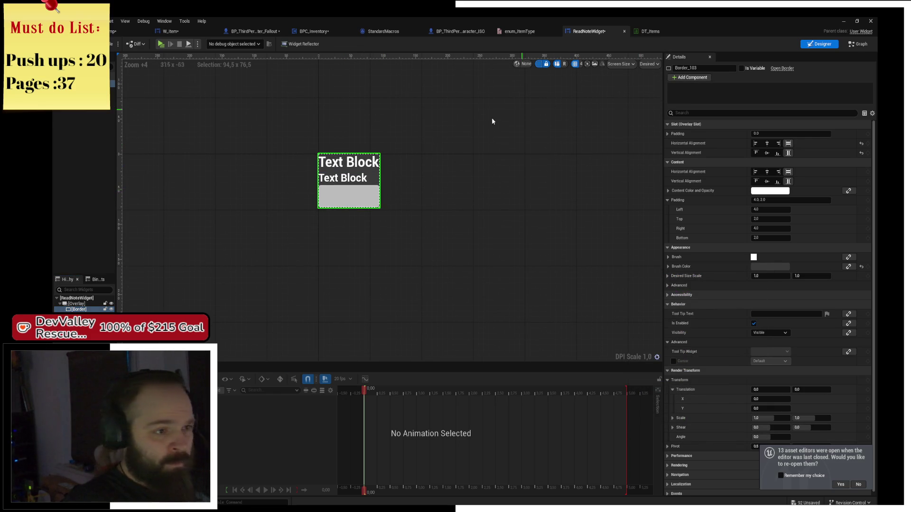
- Select the title text and exit button, then switch to the widget's Graph view
{"action": "left_click", "coordinate": [338, 163]}
{"action": "left_click", "coordinate": [327, 187]}
{"action": "left_click", "coordinate": [858, 45]}
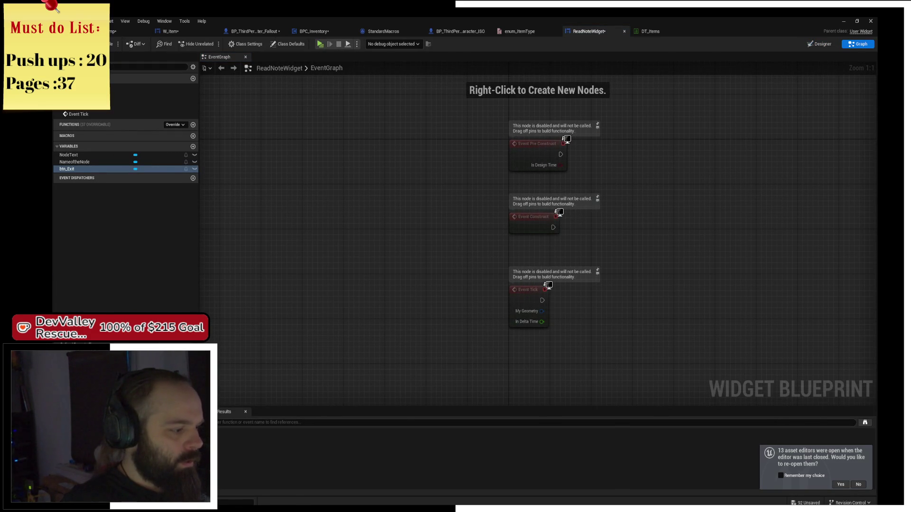
- Connect an On Clicked (btn_Exit) event to a Remove from Parent node and arrange both nodes
{"action": "mouse_move", "coordinate": [561, 237]}
{"action": "left_mouse_down"}
{"action": "mouse_move", "coordinate": [602, 237]}
{"action": "mouse_move", "coordinate": [612, 216]}
{"action": "left_mouse_up"}
{"action": "type", "text": "move"}
{"action": "key", "text": "Return"}
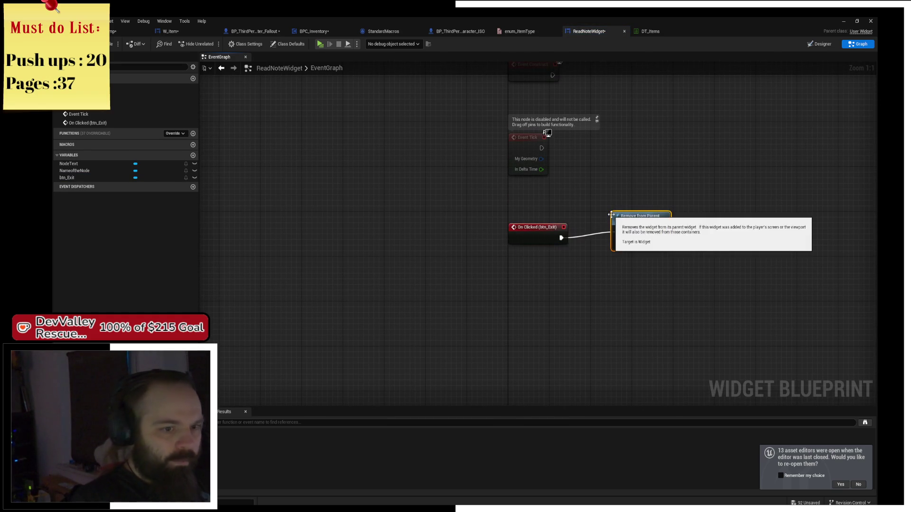
{"action": "left_click_drag", "start_coordinate": [639, 232], "coordinate": [618, 237]}
{"action": "left_click_drag", "start_coordinate": [659, 192], "coordinate": [414, 174]}
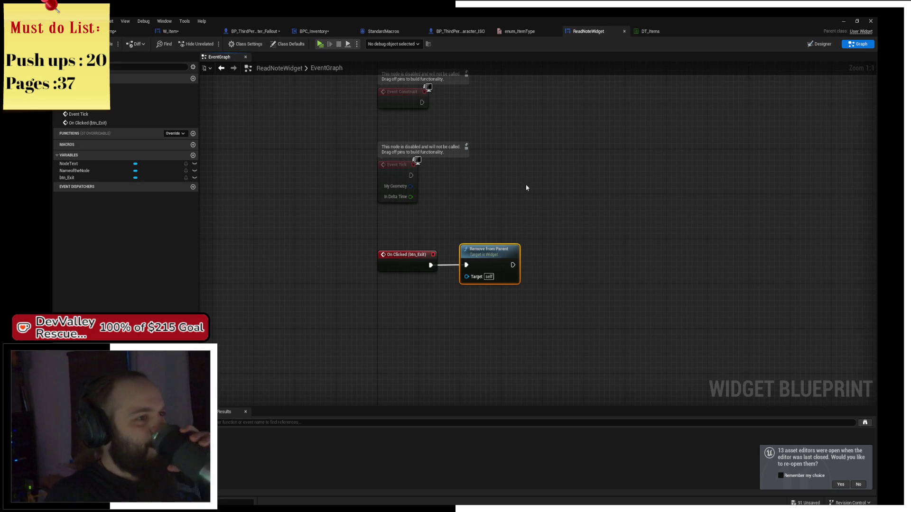
{"action": "left_click_drag", "start_coordinate": [526, 187], "coordinate": [508, 247]}
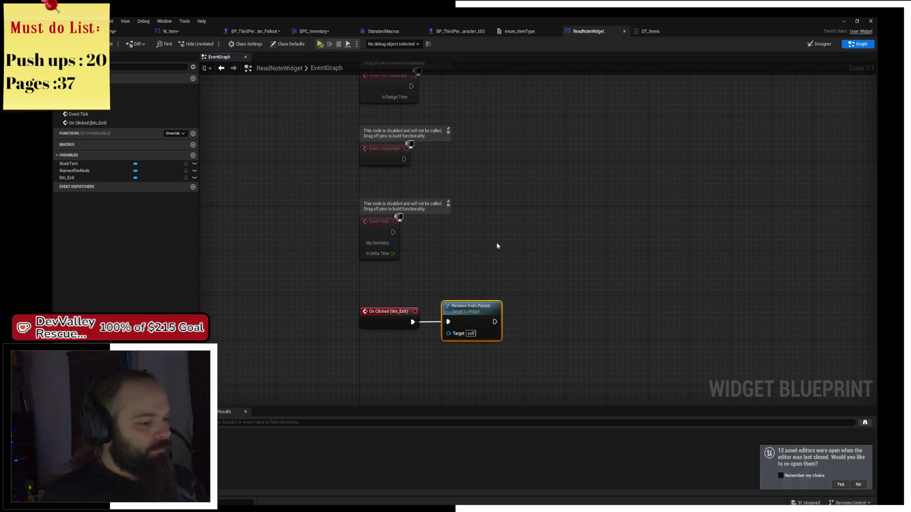
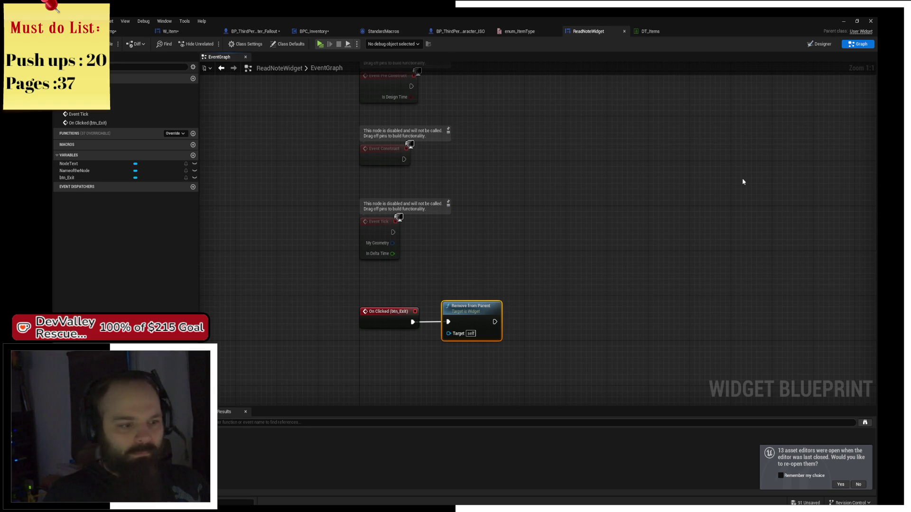
- Add a NodeText getter and a SetText node wired from Event Pre Construct
{"action": "left_click_drag", "start_coordinate": [496, 209], "coordinate": [465, 226]}
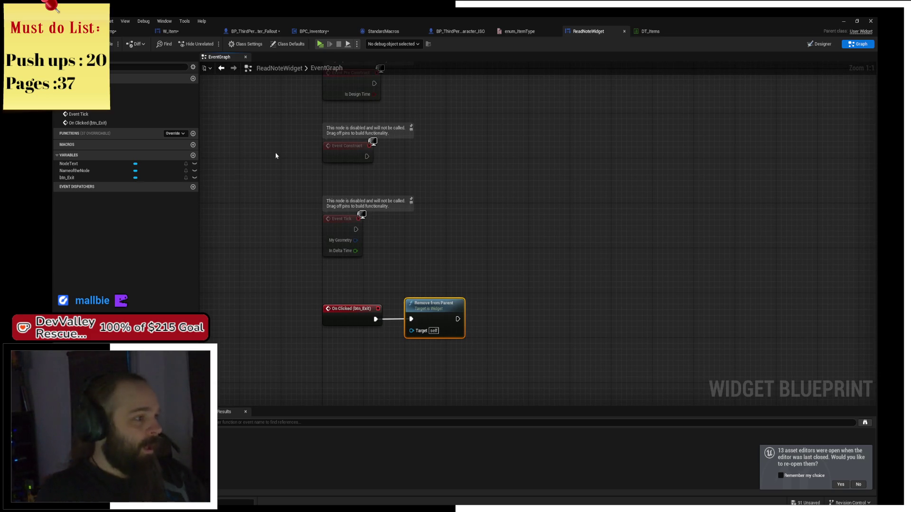
{"action": "left_click", "coordinate": [95, 164]}
{"action": "left_click_drag", "start_coordinate": [445, 187], "coordinate": [430, 200]}
{"action": "mouse_move", "coordinate": [92, 165]}
{"action": "left_mouse_down"}
{"action": "mouse_move", "coordinate": [372, 192]}
{"action": "mouse_move", "coordinate": [398, 20]}
{"action": "mouse_move", "coordinate": [403, 200]}
{"action": "mouse_move", "coordinate": [325, 161]}
{"action": "mouse_move", "coordinate": [415, 216]}
{"action": "left_mouse_up"}
{"action": "left_click", "coordinate": [412, 97]}
{"action": "type", "text": "set text"}
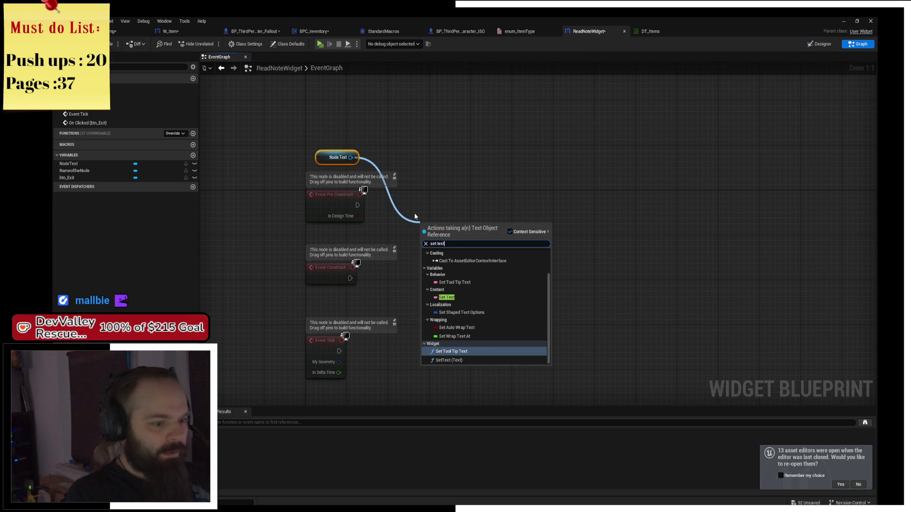
{"action": "key", "text": "Down"}
{"action": "key", "text": "Return"}
{"action": "left_click_drag", "start_coordinate": [431, 216], "coordinate": [426, 212]}
{"action": "mouse_move", "coordinate": [358, 206]}
{"action": "left_mouse_down"}
{"action": "mouse_move", "coordinate": [415, 211]}
{"action": "mouse_move", "coordinate": [457, 200]}
{"action": "left_mouse_up"}
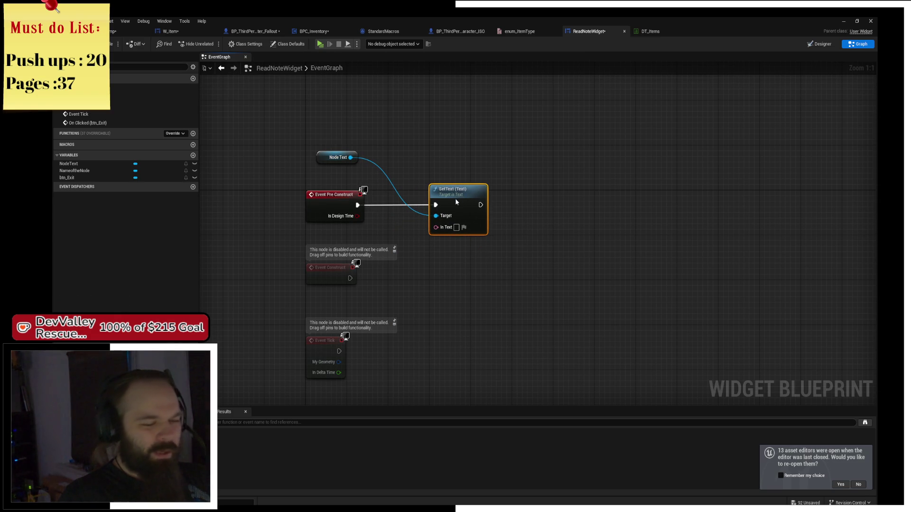
{"action": "mouse_move", "coordinate": [297, 154]}
{"action": "left_mouse_down"}
{"action": "mouse_move", "coordinate": [331, 223]}
{"action": "mouse_move", "coordinate": [350, 202]}
{"action": "mouse_move", "coordinate": [357, 211]}
{"action": "left_mouse_up"}
{"action": "left_click", "coordinate": [396, 240]}
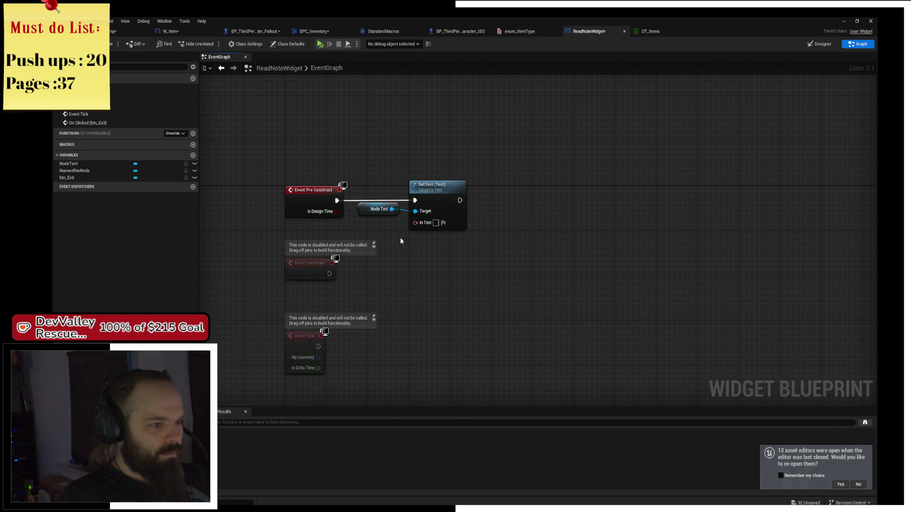
- Add a NameoftheNode getter feeding a second SetText chained after the first
{"action": "left_click", "coordinate": [95, 164]}
{"action": "mouse_move", "coordinate": [95, 172]}
{"action": "left_mouse_down"}
{"action": "mouse_move", "coordinate": [417, 153]}
{"action": "mouse_move", "coordinate": [491, 193]}
{"action": "left_mouse_up"}
{"action": "left_click", "coordinate": [430, 157]}
{"action": "type", "text": "set text"}
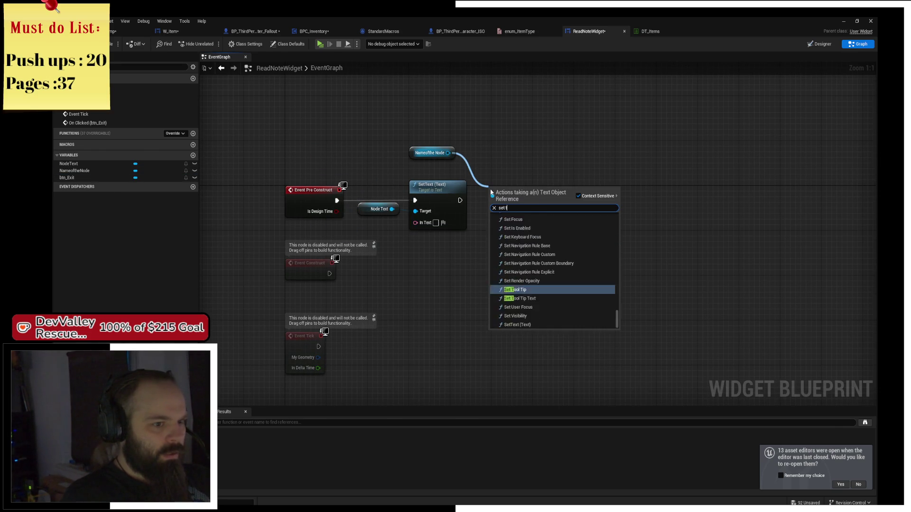
{"action": "key", "text": "Return"}
{"action": "mouse_move", "coordinate": [460, 200]}
{"action": "left_mouse_down"}
{"action": "mouse_move", "coordinate": [492, 205]}
{"action": "mouse_move", "coordinate": [515, 193]}
{"action": "left_mouse_up"}
{"action": "mouse_move", "coordinate": [421, 152]}
{"action": "left_mouse_down"}
{"action": "mouse_move", "coordinate": [469, 173]}
{"action": "mouse_move", "coordinate": [426, 170]}
{"action": "left_mouse_up"}
{"action": "left_click_drag", "start_coordinate": [375, 211], "coordinate": [381, 170]}
{"action": "left_click", "coordinate": [402, 141]}
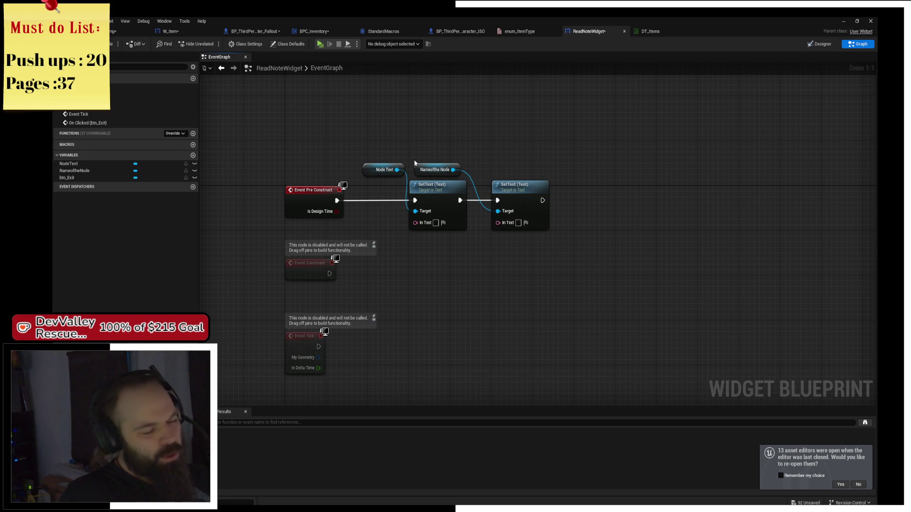
- Delete the disabled Event Construct and Event Tick nodes
{"action": "left_click", "coordinate": [287, 201]}
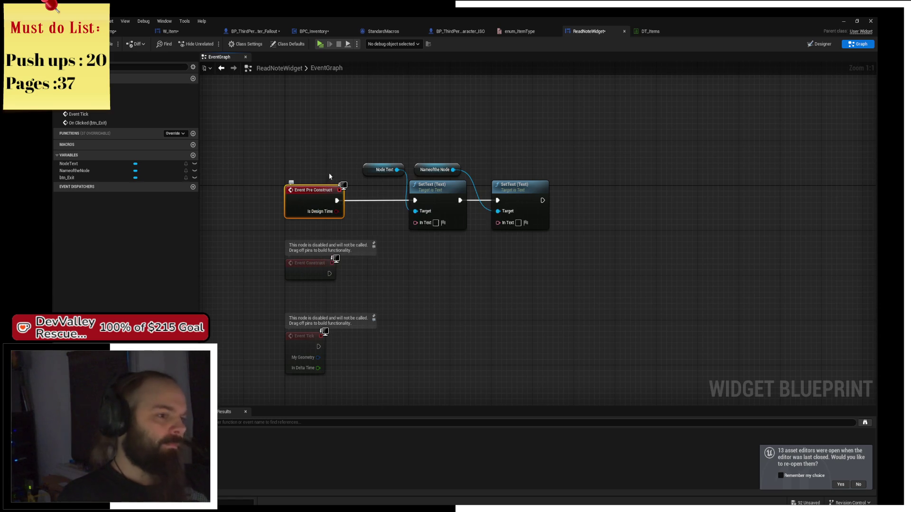
{"action": "left_click_drag", "start_coordinate": [446, 164], "coordinate": [470, 150]}
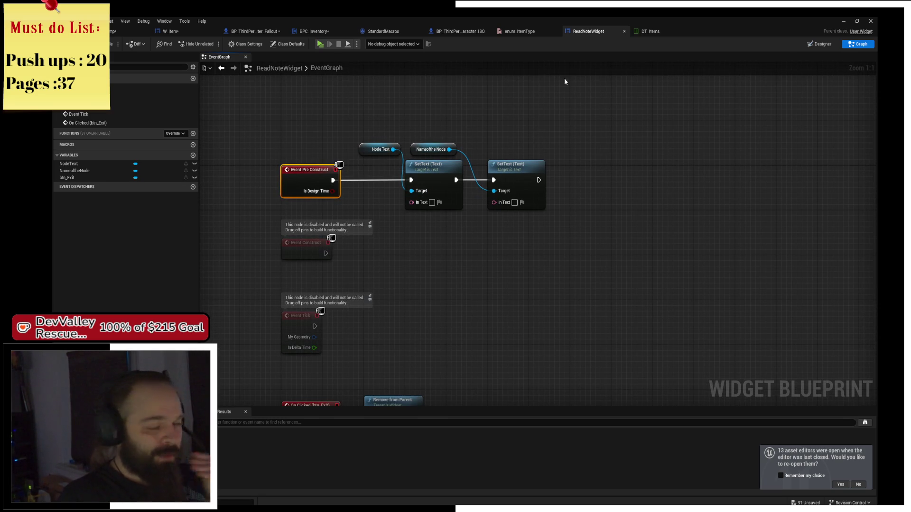
{"action": "left_click_drag", "start_coordinate": [533, 131], "coordinate": [549, 128]}
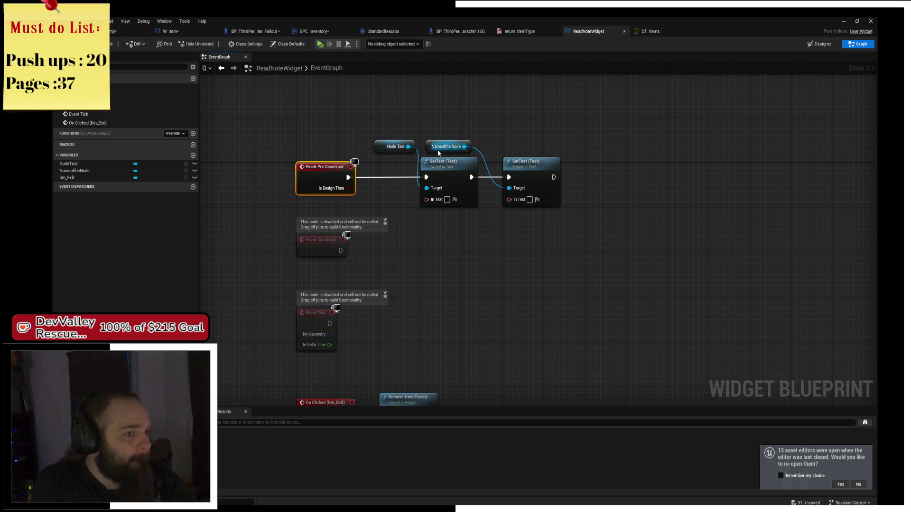
{"action": "left_click_drag", "start_coordinate": [447, 261], "coordinate": [469, 190]}
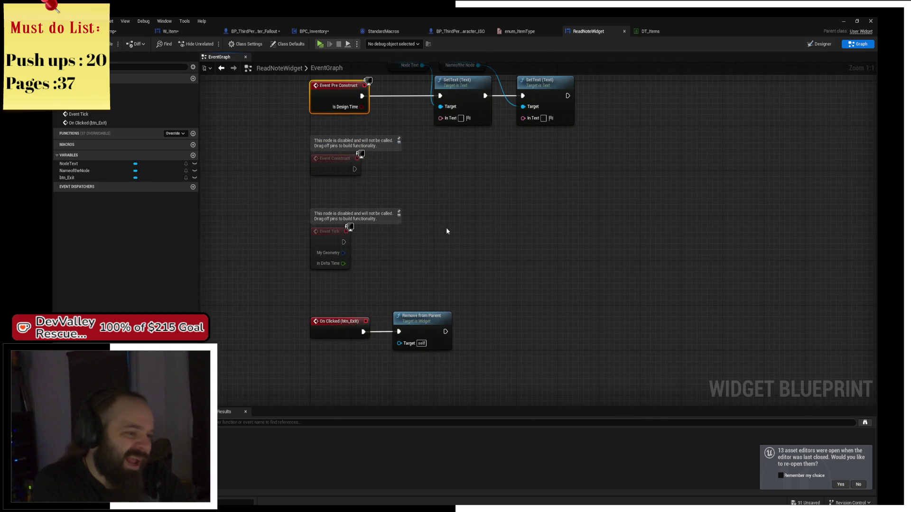
{"action": "left_click_drag", "start_coordinate": [303, 149], "coordinate": [366, 261]}
{"action": "key", "text": "Delete"}
{"action": "left_click_drag", "start_coordinate": [450, 175], "coordinate": [468, 252]}
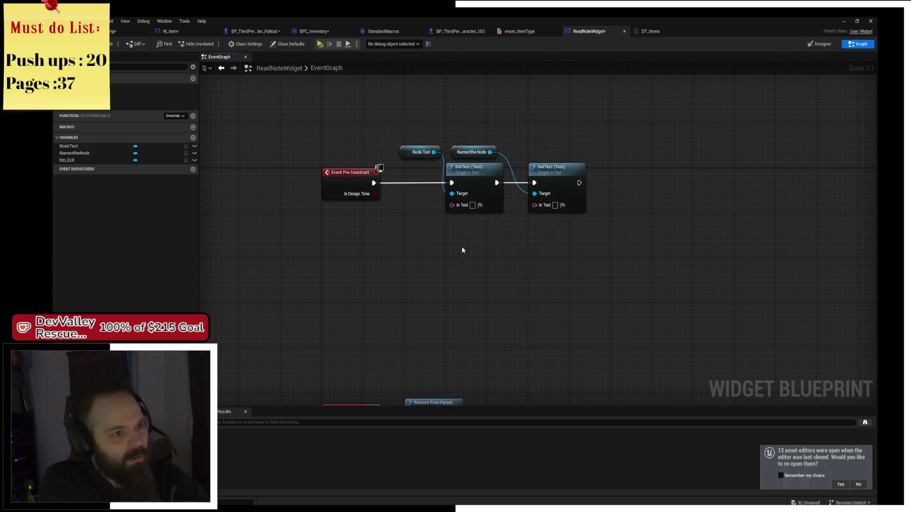
- Replace Event Pre Construct with a custom event named Update driving the first SetText's In Text
{"action": "mouse_move", "coordinate": [440, 211]}
{"action": "left_mouse_down"}
{"action": "mouse_move", "coordinate": [364, 223]}
{"action": "mouse_move", "coordinate": [353, 215]}
{"action": "left_mouse_up"}
{"action": "left_click_drag", "start_coordinate": [325, 146], "coordinate": [335, 200]}
{"action": "key", "text": "Delete"}
{"action": "right_click", "coordinate": [342, 198]}
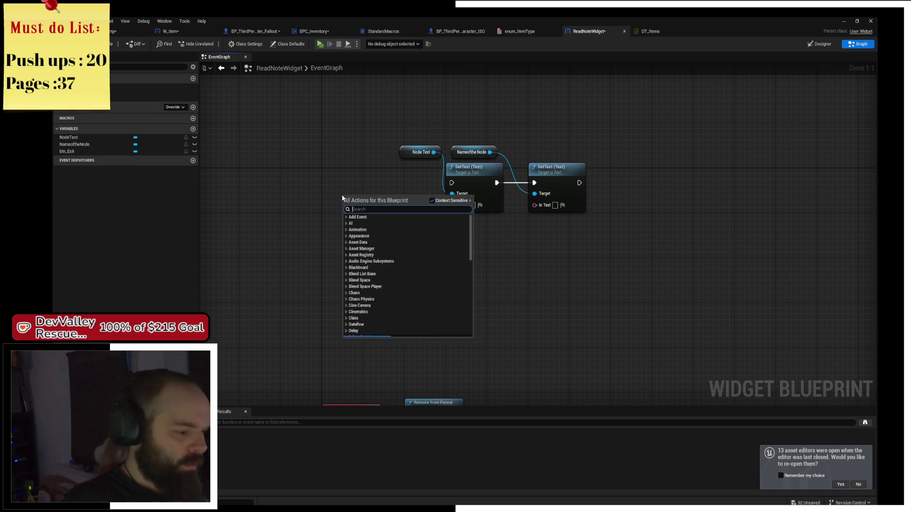
{"action": "type", "text": "custom"}
{"action": "key", "text": "Return"}
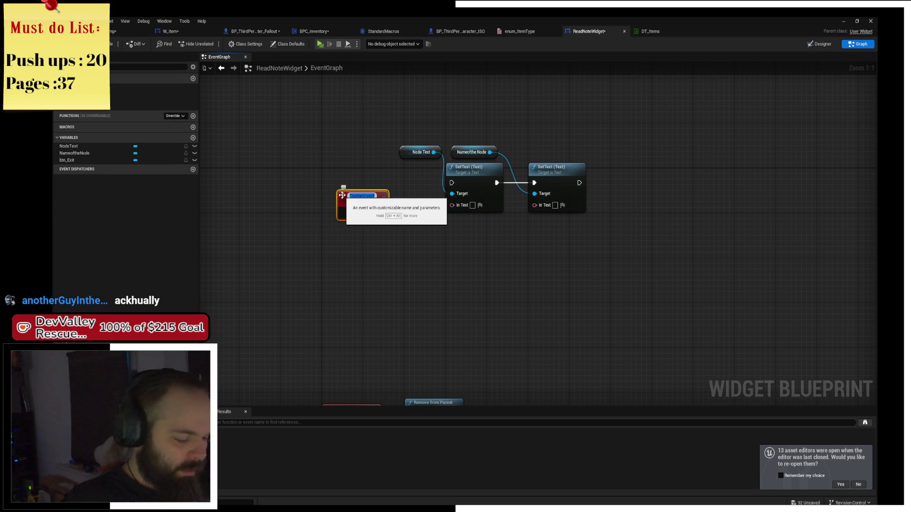
{"action": "type", "text": "Update"}
{"action": "key", "text": "Return"}
{"action": "mouse_move", "coordinate": [376, 188]}
{"action": "left_mouse_down"}
{"action": "mouse_move", "coordinate": [452, 182]}
{"action": "mouse_move", "coordinate": [361, 189]}
{"action": "left_mouse_up"}
- Give Update a second input wired to NameoftheNode's SetText, named Name
{"action": "mouse_move", "coordinate": [535, 205]}
{"action": "left_mouse_down"}
{"action": "mouse_move", "coordinate": [362, 224]}
{"action": "mouse_move", "coordinate": [350, 215]}
{"action": "mouse_move", "coordinate": [361, 209]}
{"action": "left_mouse_up"}
{"action": "left_click", "coordinate": [360, 189]}
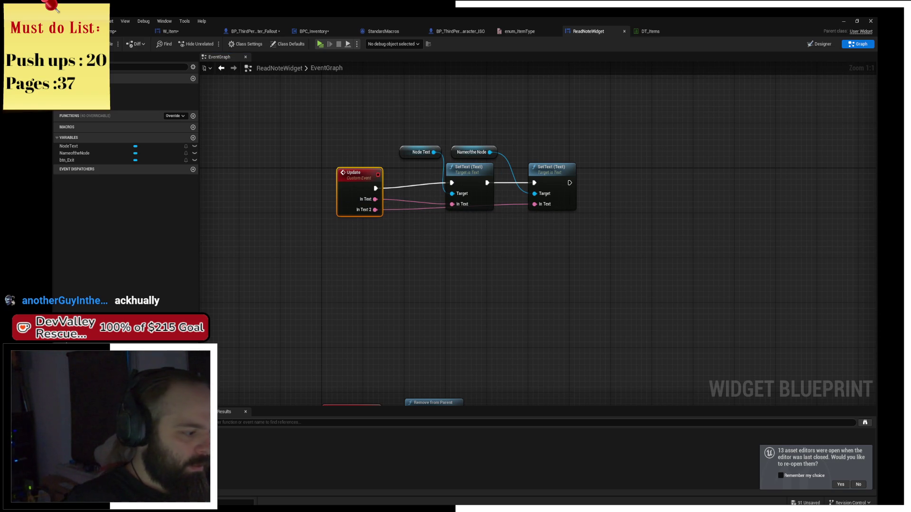
{"action": "type", "text": "Naem"}
{"action": "key", "text": "Return"}
{"action": "type", "text": "Name"}
{"action": "key", "text": "Return"}
- Route the Name wire through two reroute points and move the exit button nodes
{"action": "right_click", "coordinate": [483, 266]}
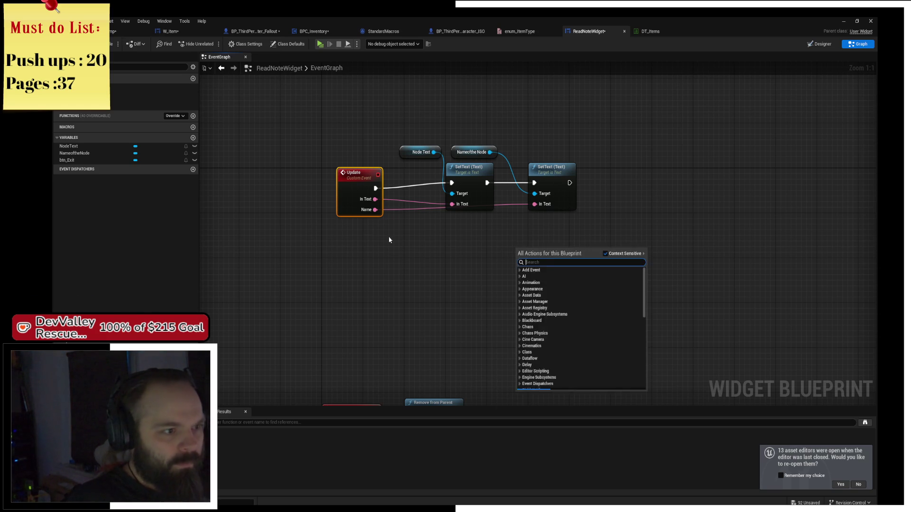
{"action": "left_click_drag", "start_coordinate": [354, 187], "coordinate": [354, 181]}
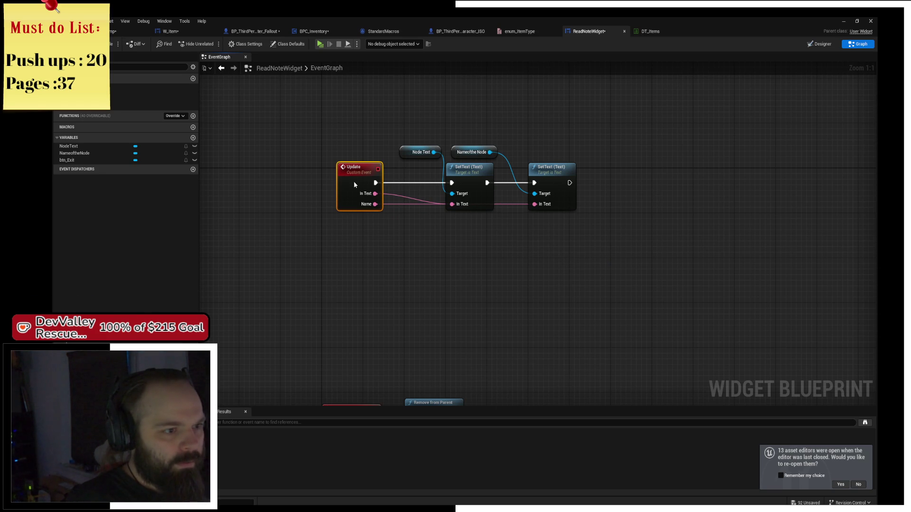
{"action": "double_click", "coordinate": [404, 204]}
{"action": "mouse_move", "coordinate": [404, 204]}
{"action": "left_mouse_down"}
{"action": "mouse_move", "coordinate": [421, 233]}
{"action": "mouse_move", "coordinate": [409, 222]}
{"action": "mouse_move", "coordinate": [435, 212]}
{"action": "mouse_move", "coordinate": [521, 218]}
{"action": "left_mouse_up"}
{"action": "double_click", "coordinate": [435, 213]}
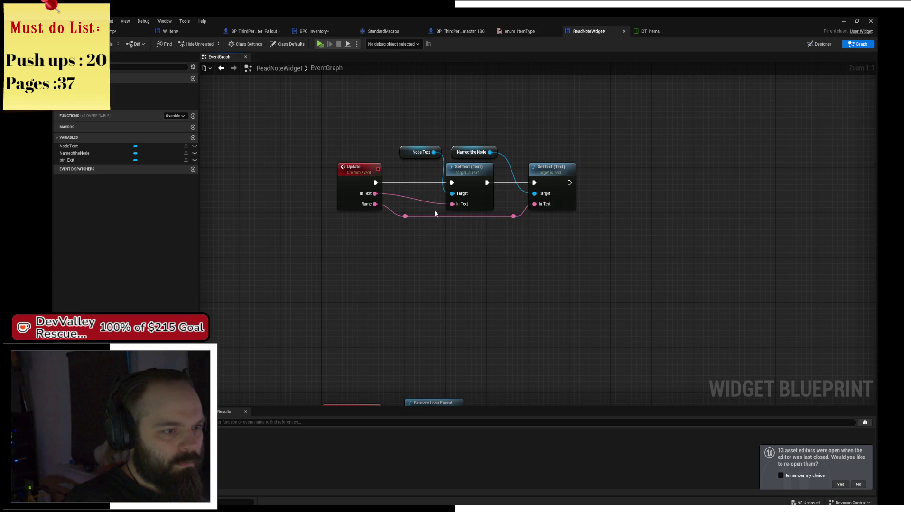
{"action": "left_click_drag", "start_coordinate": [428, 232], "coordinate": [437, 127]}
{"action": "mouse_move", "coordinate": [280, 231]}
{"action": "left_mouse_down"}
{"action": "mouse_move", "coordinate": [399, 316]}
{"action": "mouse_move", "coordinate": [480, 333]}
{"action": "left_mouse_up"}
{"action": "mouse_move", "coordinate": [375, 302]}
{"action": "left_mouse_down"}
{"action": "mouse_move", "coordinate": [401, 215]}
{"action": "mouse_move", "coordinate": [442, 203]}
{"action": "left_mouse_up"}
- Replace btn_Exit's Remove from Parent with Set Visibility set to Collapsed
{"action": "left_click", "coordinate": [470, 223]}
{"action": "key", "text": "Delete"}
{"action": "type", "text": "set visib"}
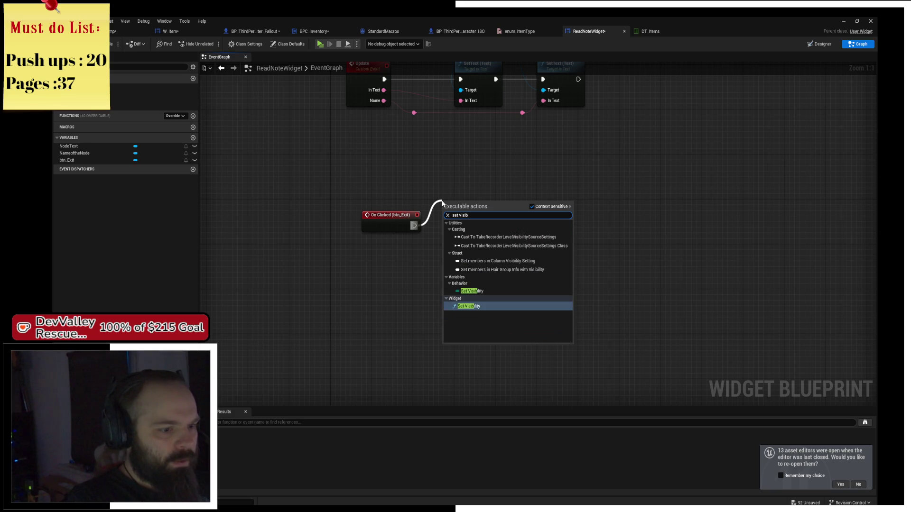
{"action": "key", "text": "Return"}
{"action": "left_click", "coordinate": [481, 255]}
{"action": "left_click", "coordinate": [474, 271]}
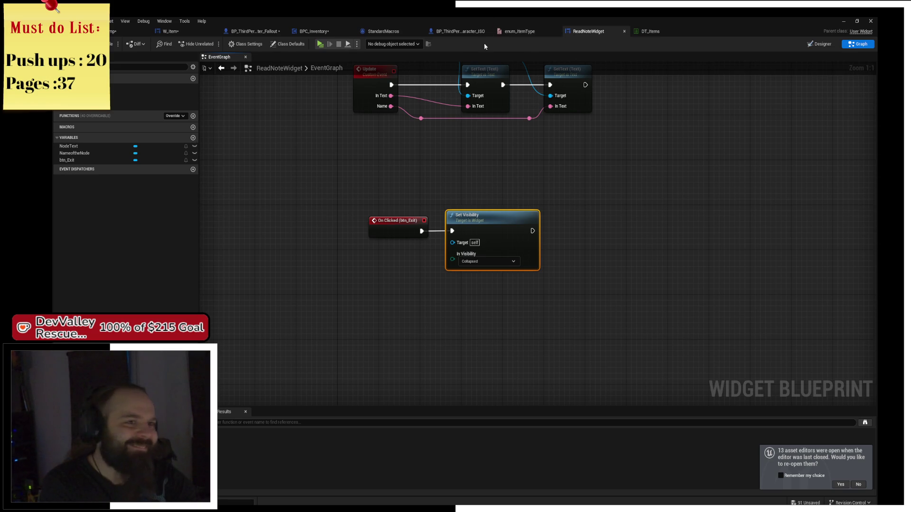
{"action": "left_click", "coordinate": [459, 30]}
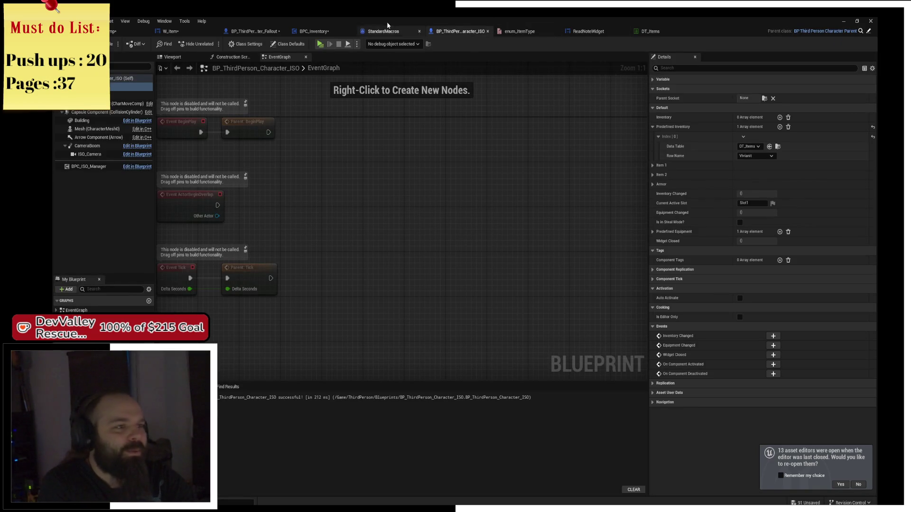
- Open WBP_New_Inventory from the InventoryNEw folder for editing
{"action": "left_click", "coordinate": [168, 31]}
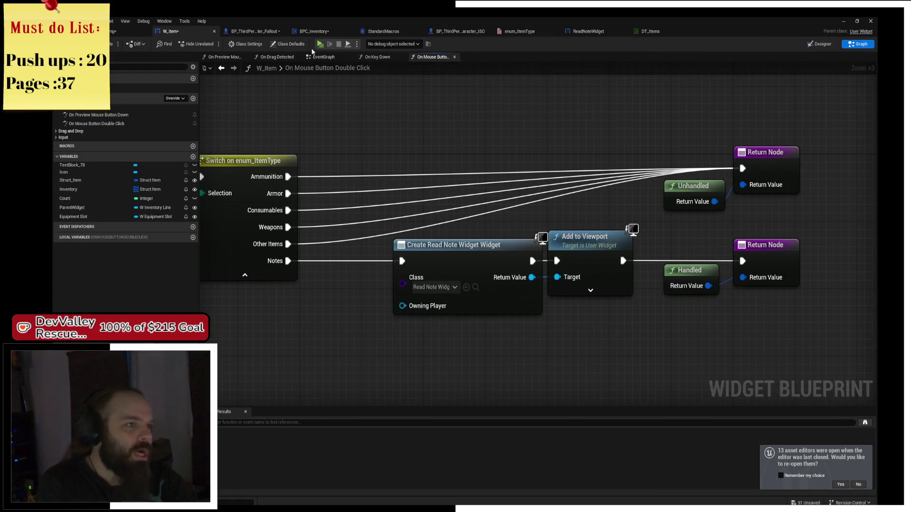
{"action": "left_click", "coordinate": [313, 31]}
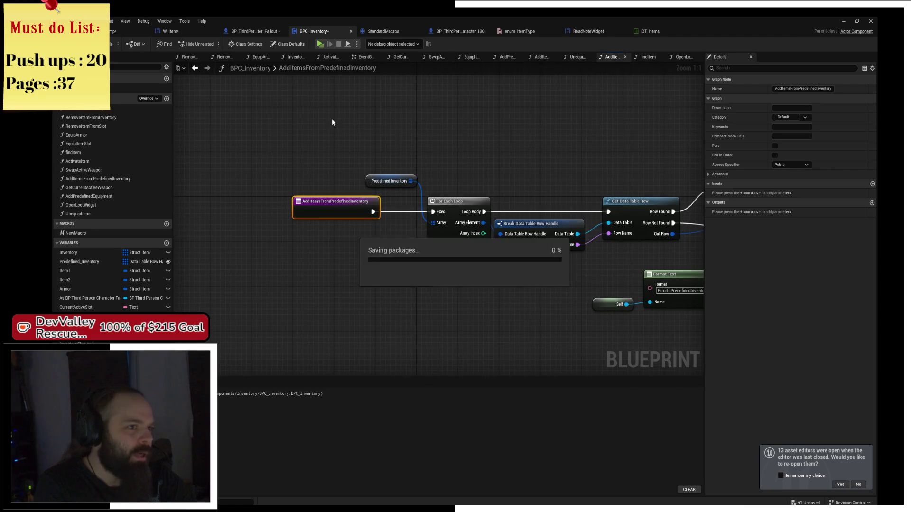
{"action": "left_click", "coordinate": [128, 31]}
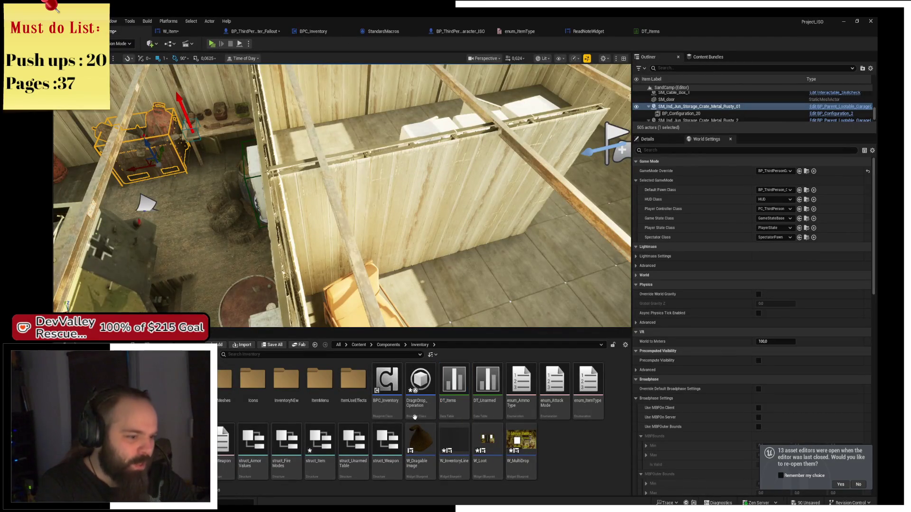
{"action": "double_click", "coordinate": [286, 380]}
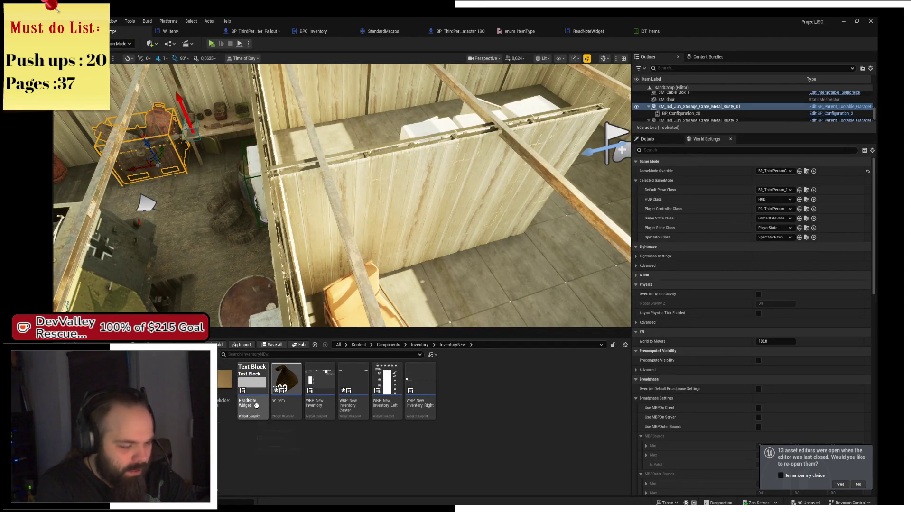
{"action": "left_click", "coordinate": [323, 409]}
{"action": "double_click", "coordinate": [324, 412]}
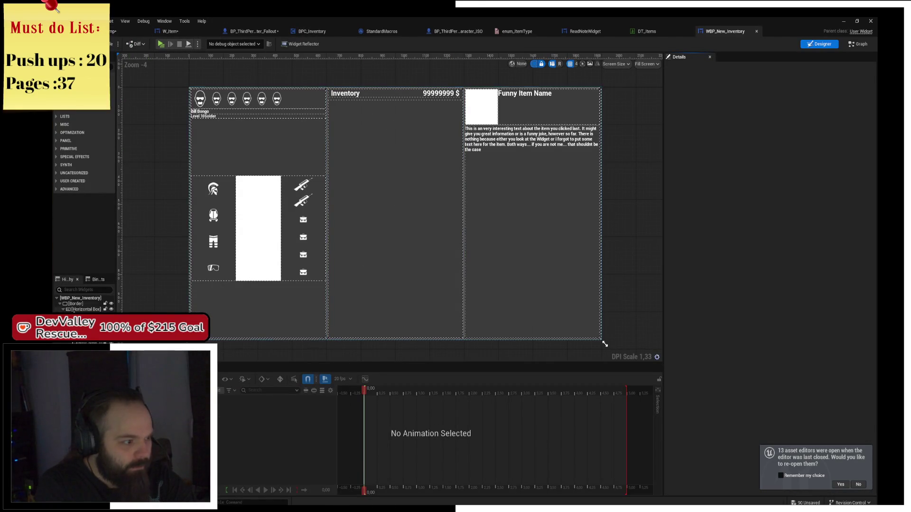
- Rename the horizontal box to 'Inventory'
{"action": "left_click", "coordinate": [80, 309]}
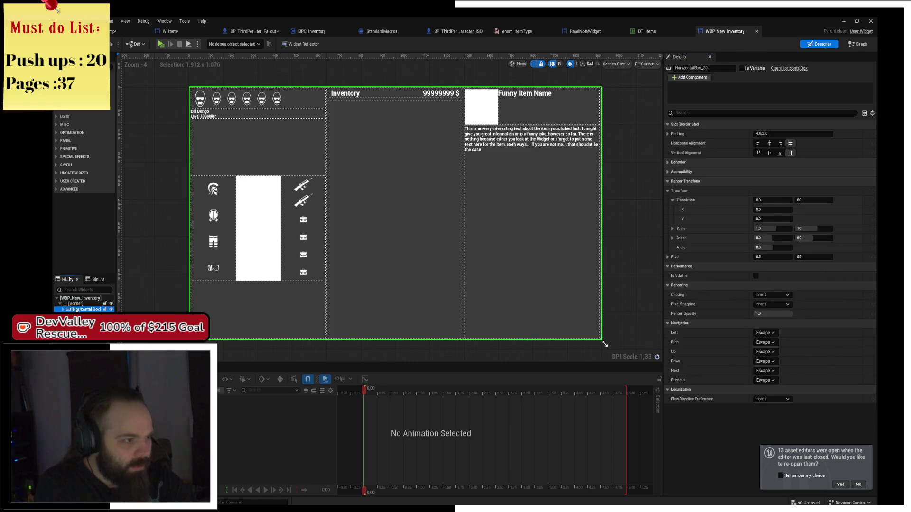
{"action": "key", "text": "F2"}
{"action": "type", "text": "Inventory"}
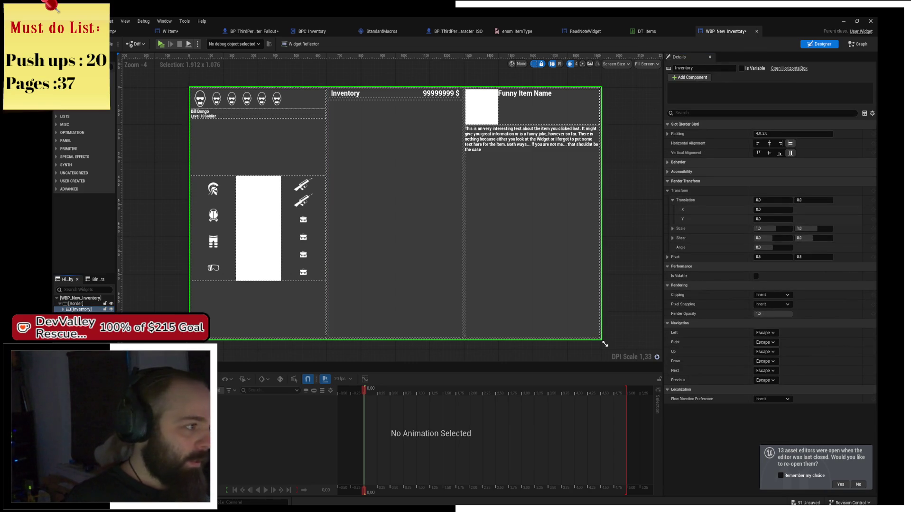
{"action": "key", "text": "Return"}
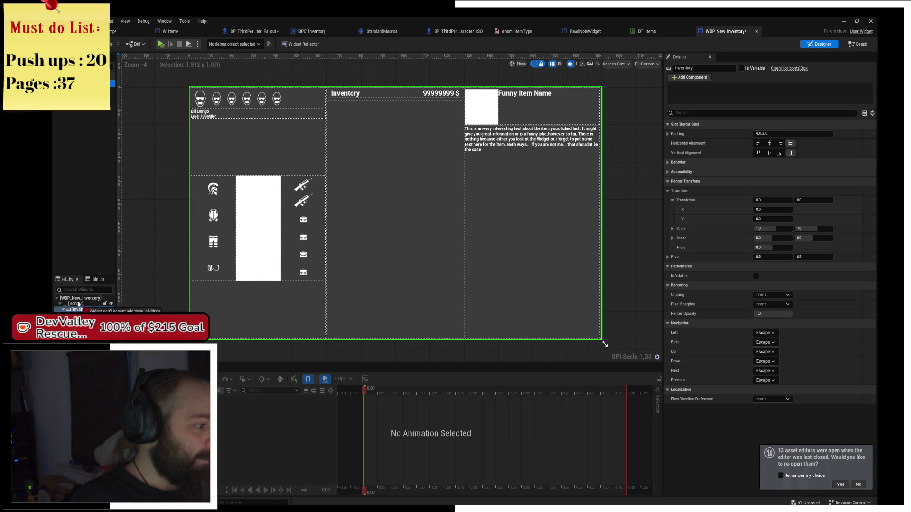
- Wrap the border in an Overlay and set it to fill horizontally and vertically
{"action": "left_click", "coordinate": [61, 310]}
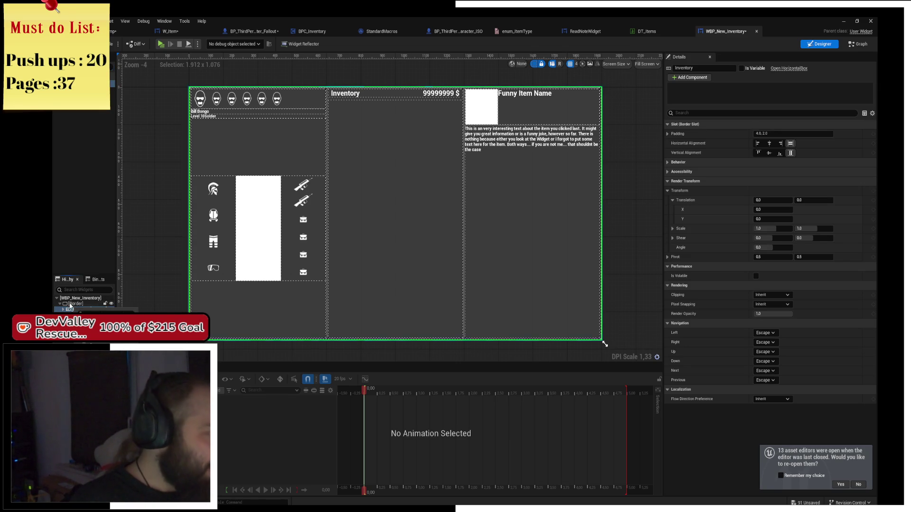
{"action": "key", "text": "Up"}
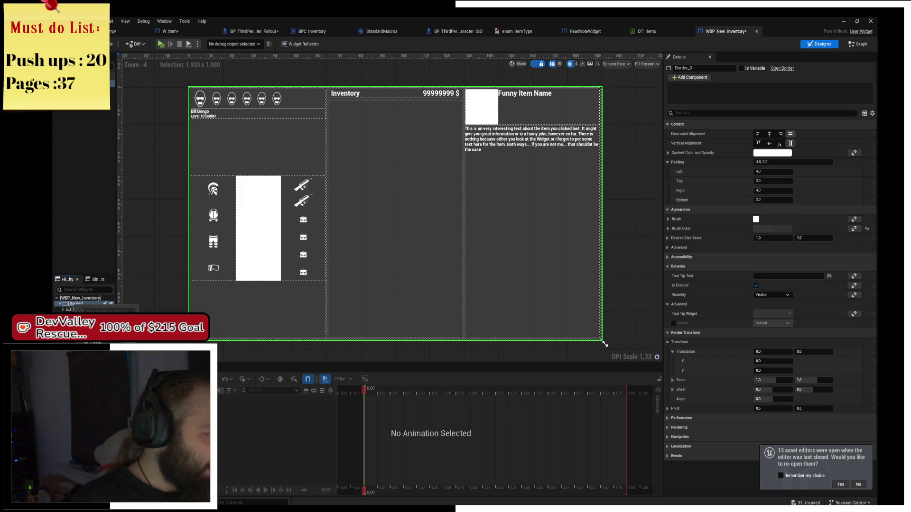
{"action": "key", "text": "Return"}
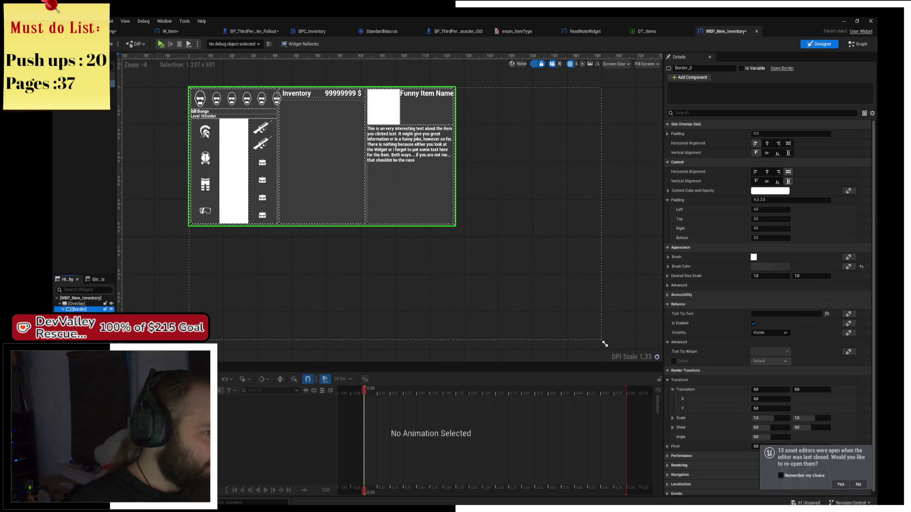
{"action": "left_click", "coordinate": [788, 144]}
{"action": "left_click", "coordinate": [788, 153]}
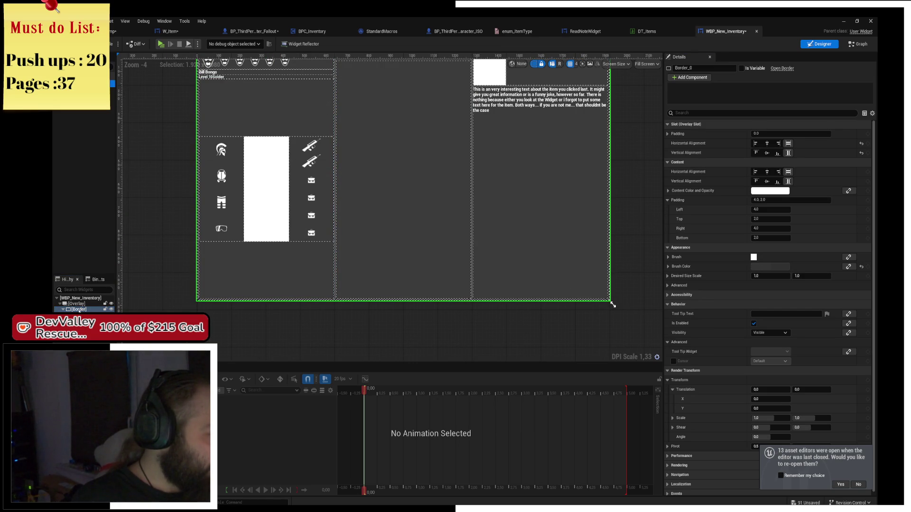
- Centre the embedded ReadNoteWidget horizontally and vertically
{"action": "left_click", "coordinate": [76, 309]}
{"action": "left_click", "coordinate": [259, 162]}
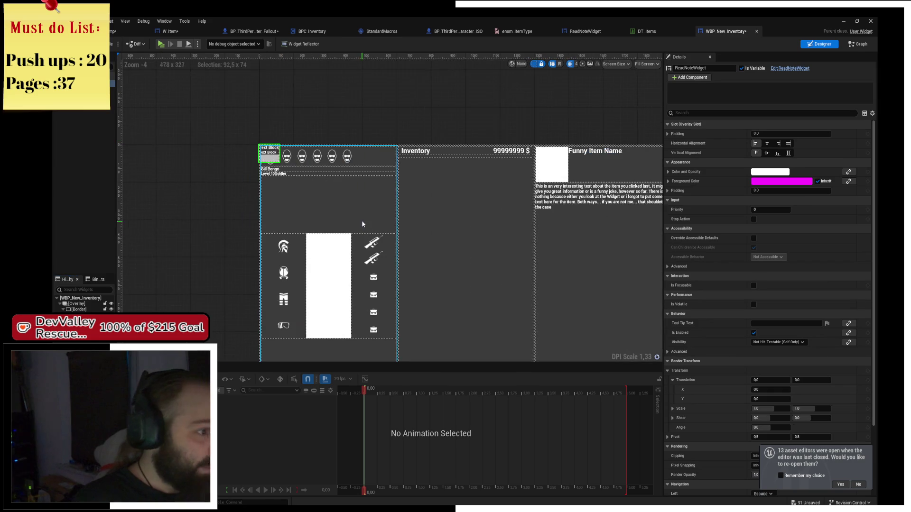
{"action": "left_click", "coordinate": [766, 143]}
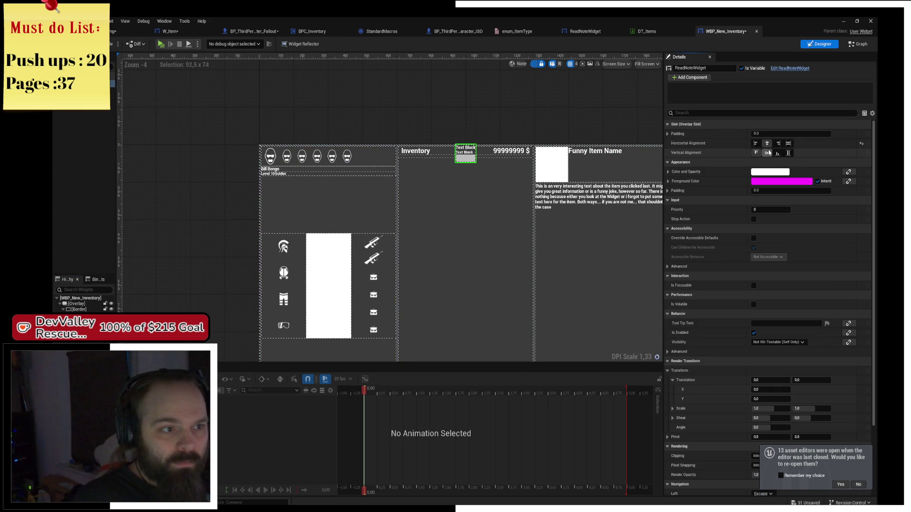
{"action": "left_click", "coordinate": [768, 153]}
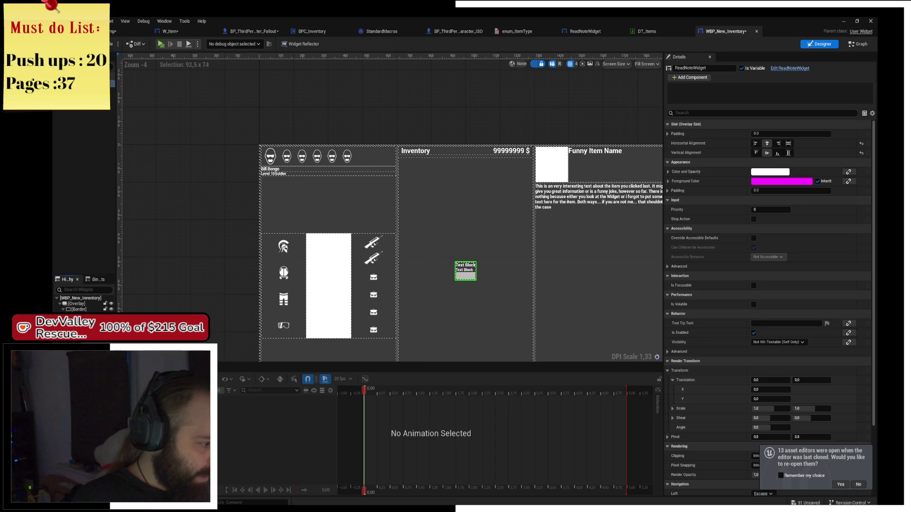
- Enable the size box's Width Override at 600
{"action": "left_click", "coordinate": [438, 265]}
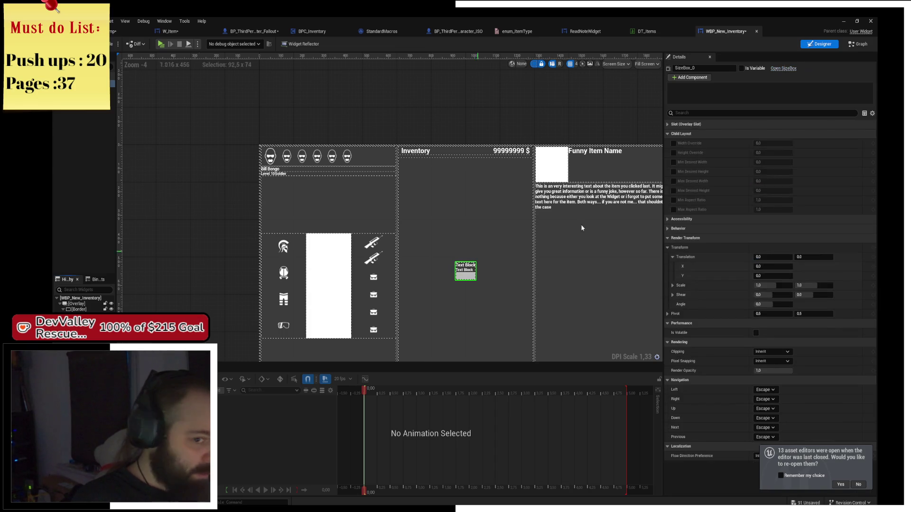
{"action": "left_click", "coordinate": [674, 143]}
{"action": "left_click_drag", "start_coordinate": [772, 143], "coordinate": [811, 143]}
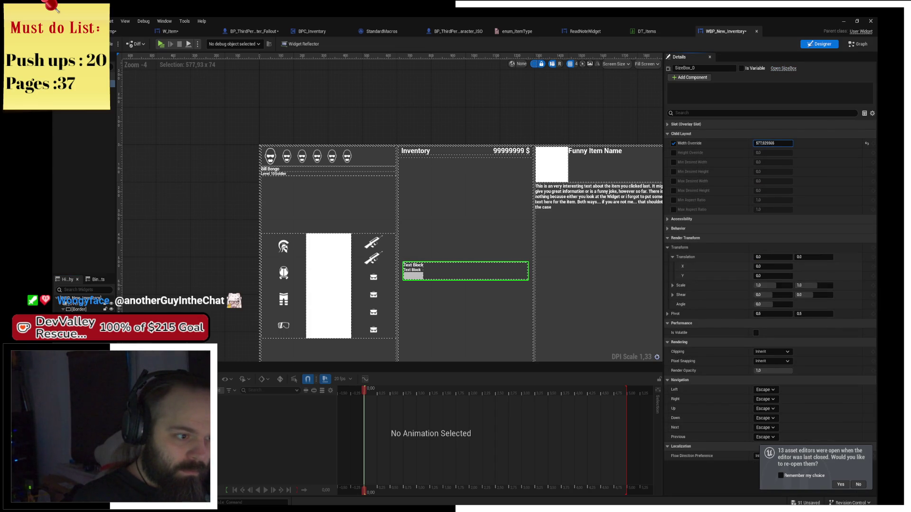
{"action": "left_click", "coordinate": [791, 143]}
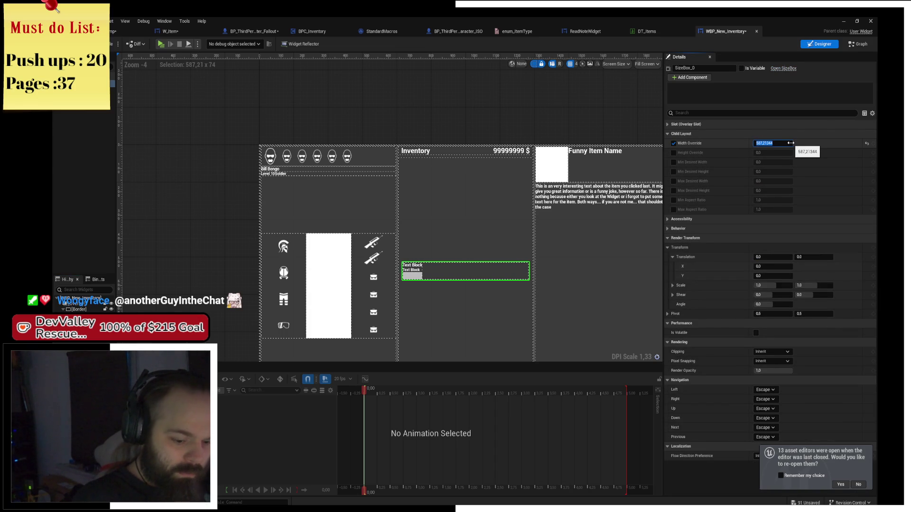
{"action": "key", "text": "Return"}
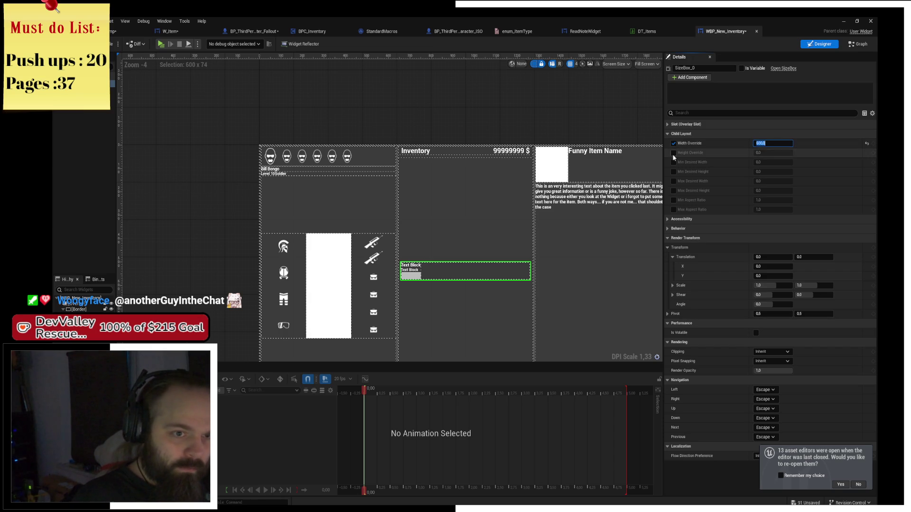
- Set the size box's Height Override to 750 and save WBP_New_Inventory
{"action": "left_click", "coordinate": [673, 152]}
{"action": "left_click_drag", "start_coordinate": [764, 152], "coordinate": [789, 152]}
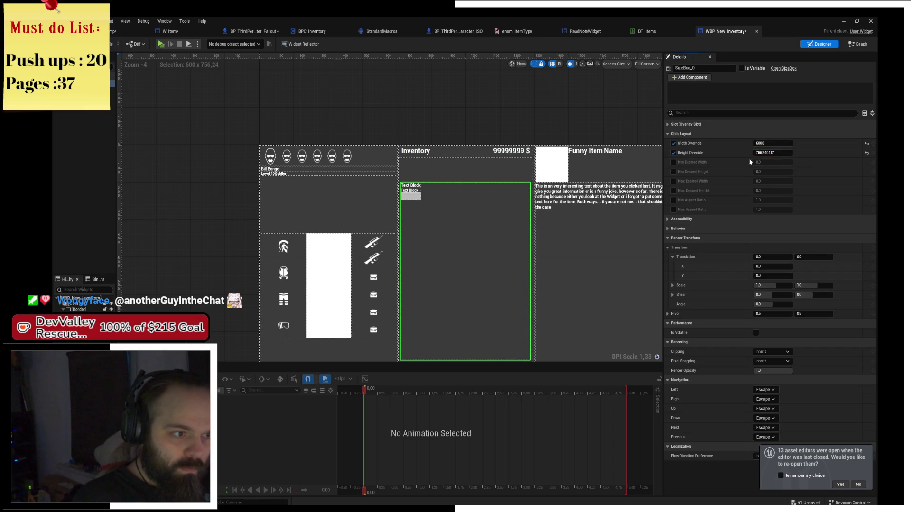
{"action": "key", "text": "ctrl+s"}
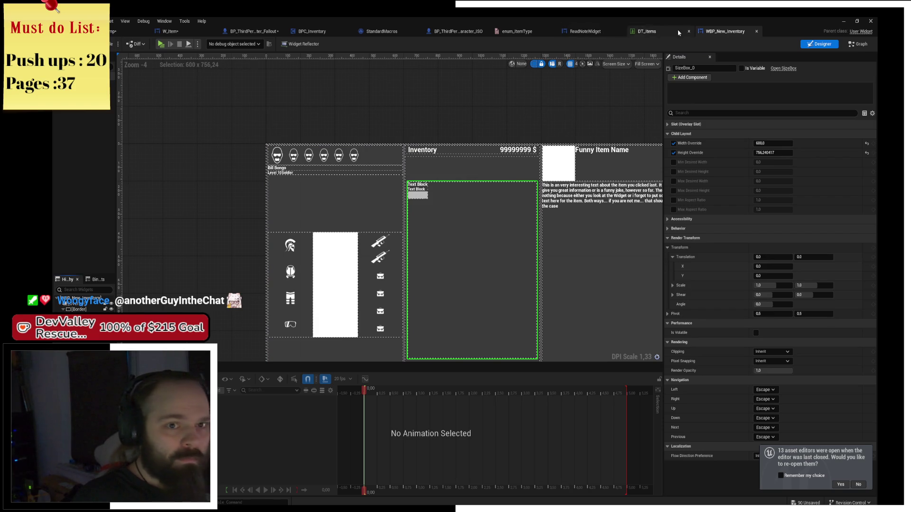
{"action": "left_click", "coordinate": [780, 150]}
{"action": "type", "text": "750"}
{"action": "key", "text": "Return"}
{"action": "key", "text": "ctrl+s"}
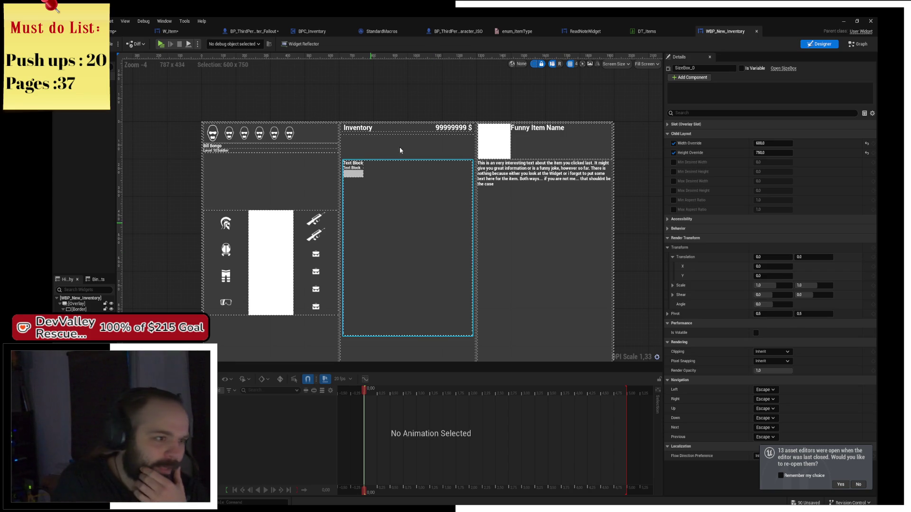
{"action": "left_click", "coordinate": [585, 31]}
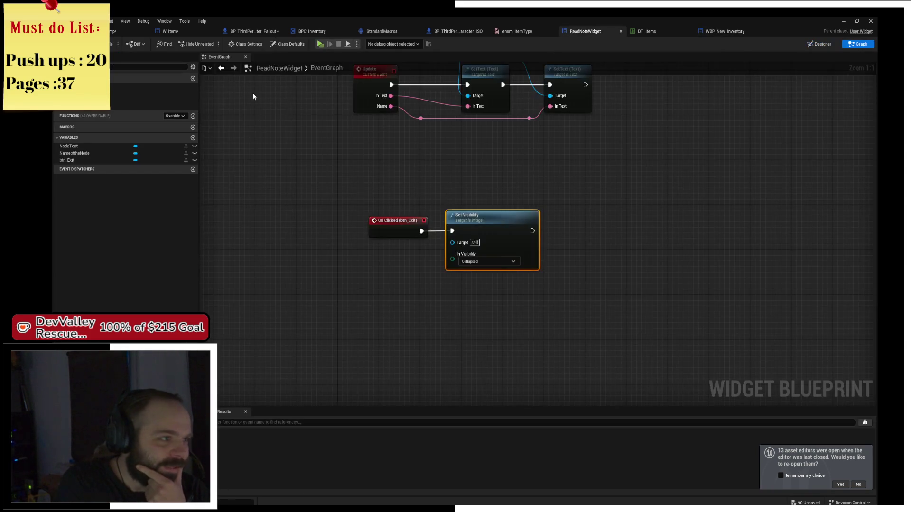
- In ReadNoteWidget's designer, set VerticalBox_32 to fill horizontally and vertically
{"action": "left_click", "coordinate": [815, 47]}
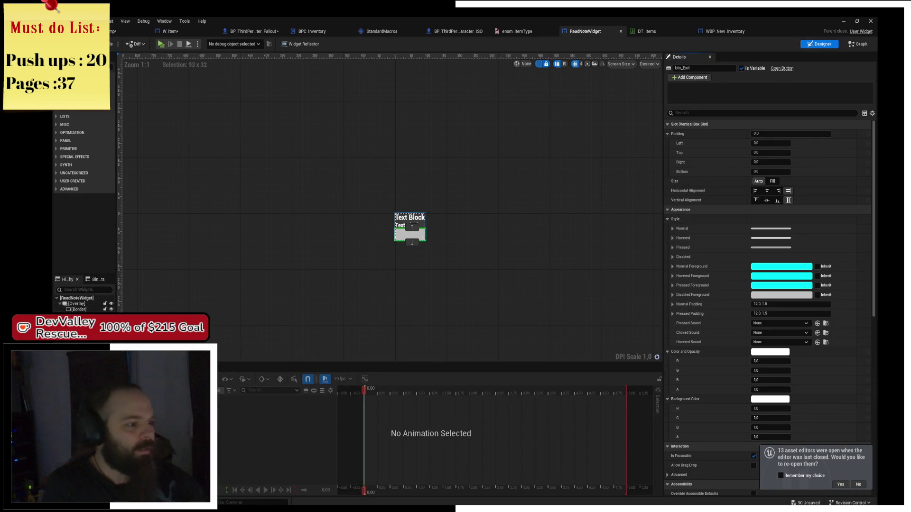
{"action": "left_click", "coordinate": [410, 237]}
{"action": "left_click", "coordinate": [790, 143]}
{"action": "left_click", "coordinate": [790, 153]}
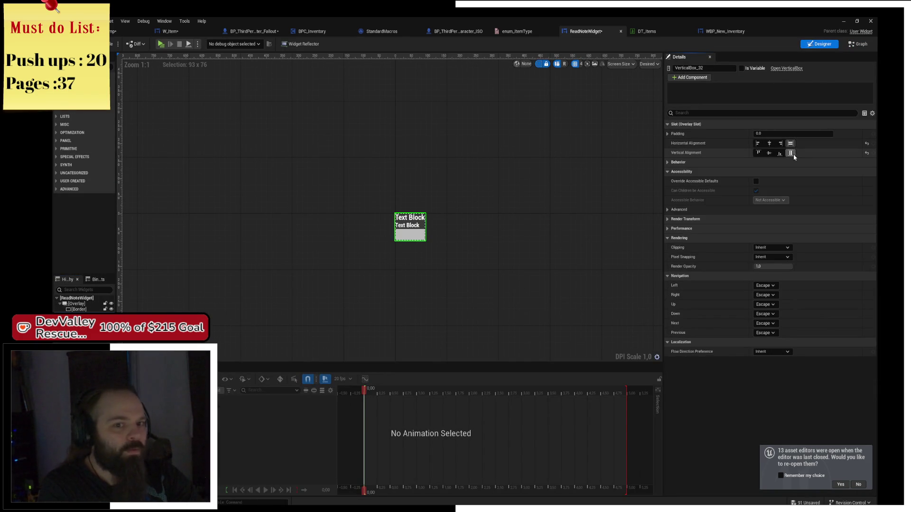
- Set btn_Exit's slot Size to Fill
{"action": "left_click", "coordinate": [78, 310]}
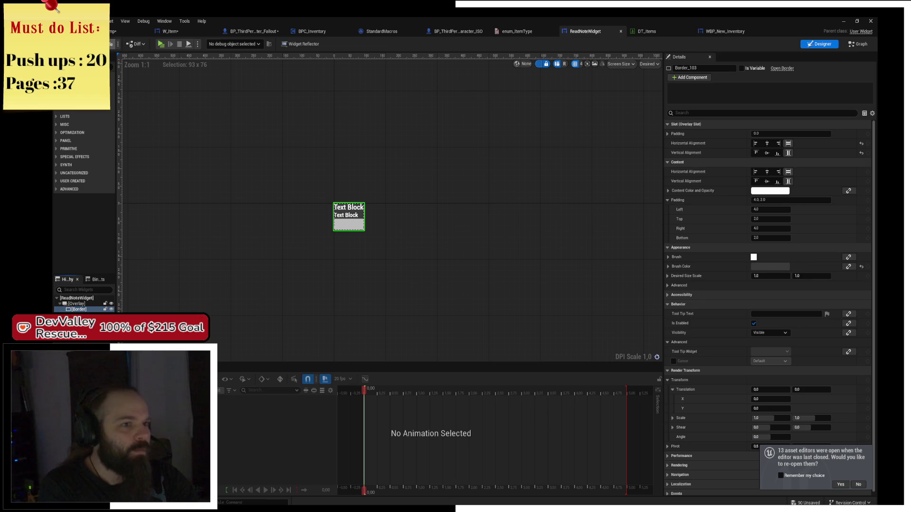
{"action": "left_click", "coordinate": [733, 32]}
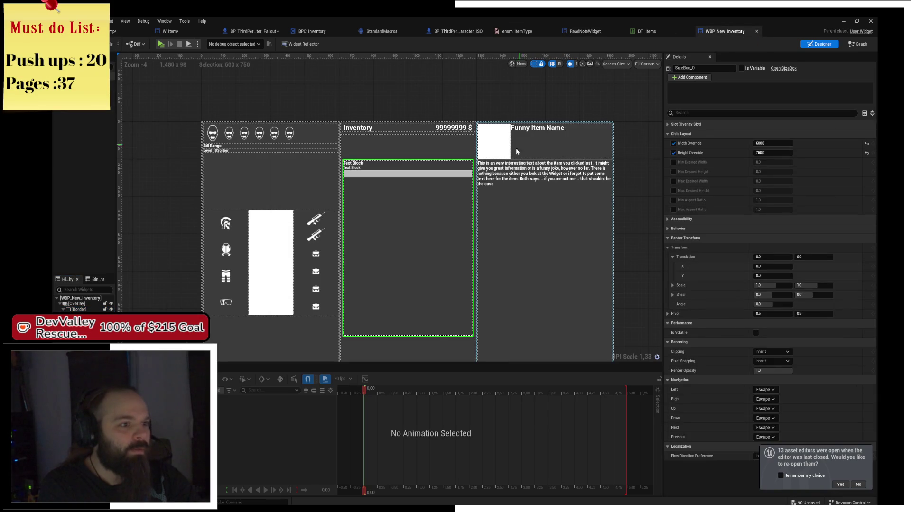
{"action": "left_click", "coordinate": [580, 32]}
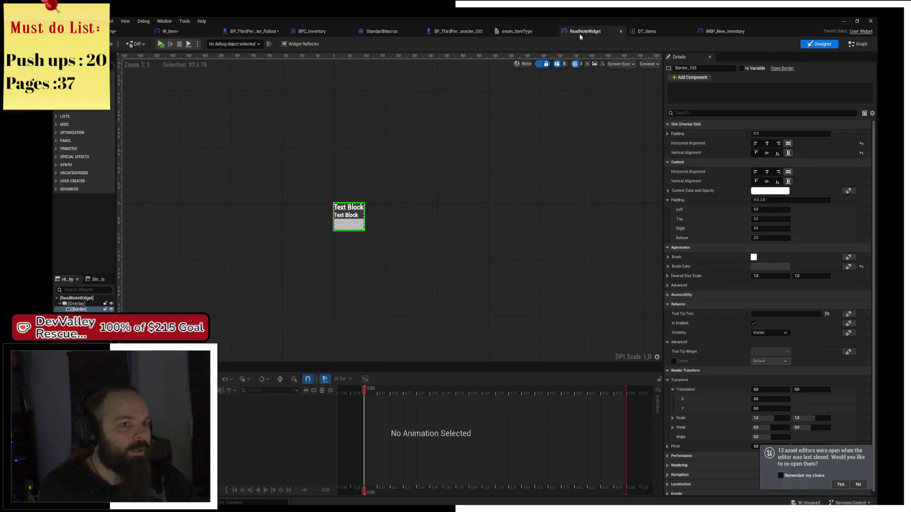
{"action": "key", "text": "ctrl+v"}
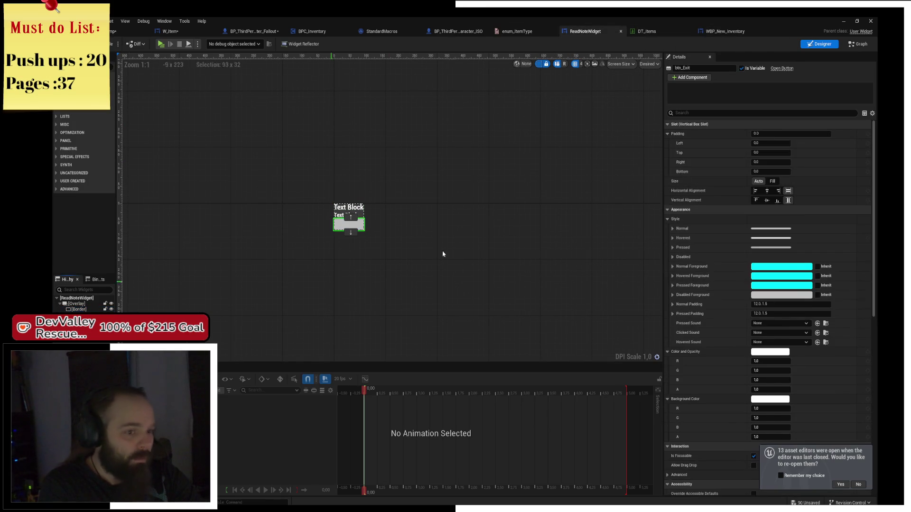
{"action": "left_click", "coordinate": [778, 182]}
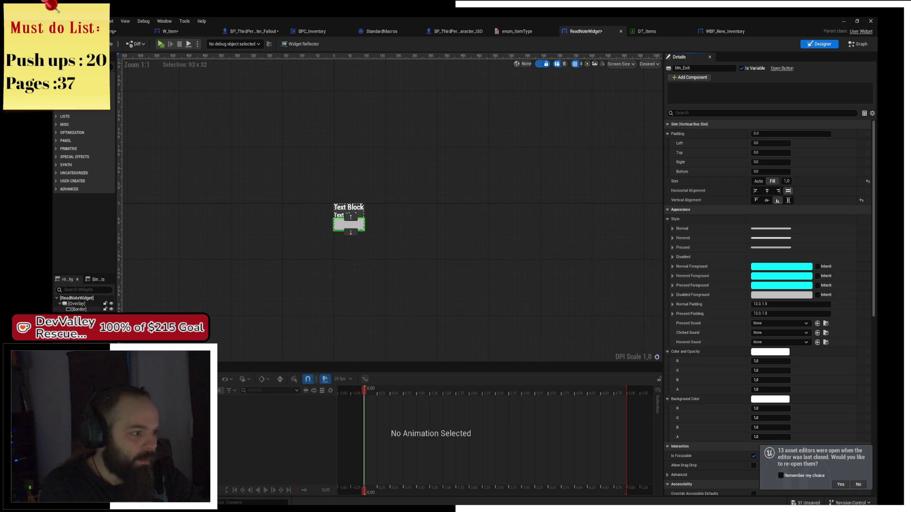
{"action": "left_click", "coordinate": [88, 309]}
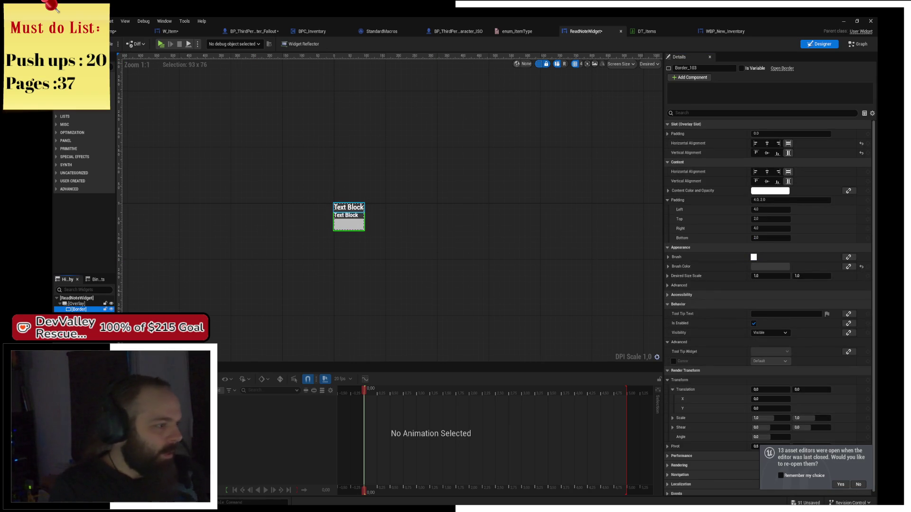
{"action": "scroll", "coordinate": [412, 223], "scroll_direction": "up", "scroll_amount": 8}
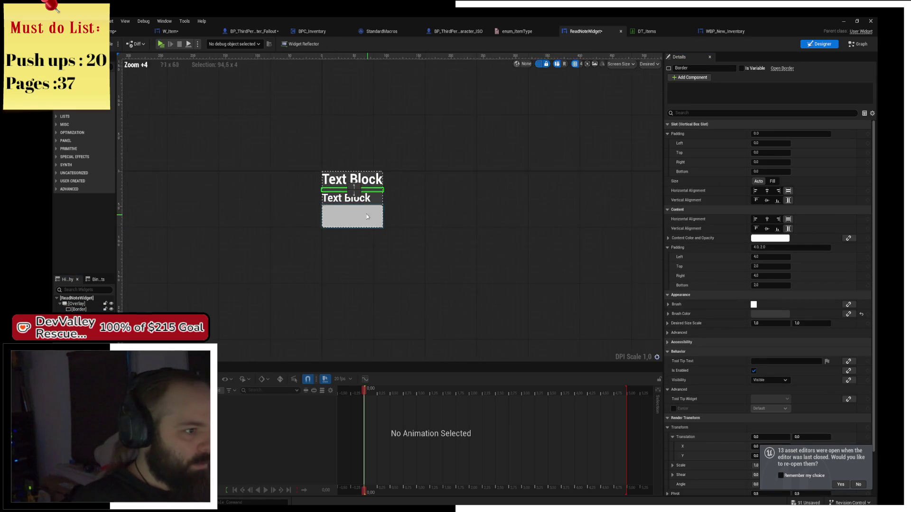
- Set the divider border's slot and content vertical alignment to Center
{"action": "scroll", "coordinate": [392, 226], "scroll_direction": "up", "scroll_amount": 5}
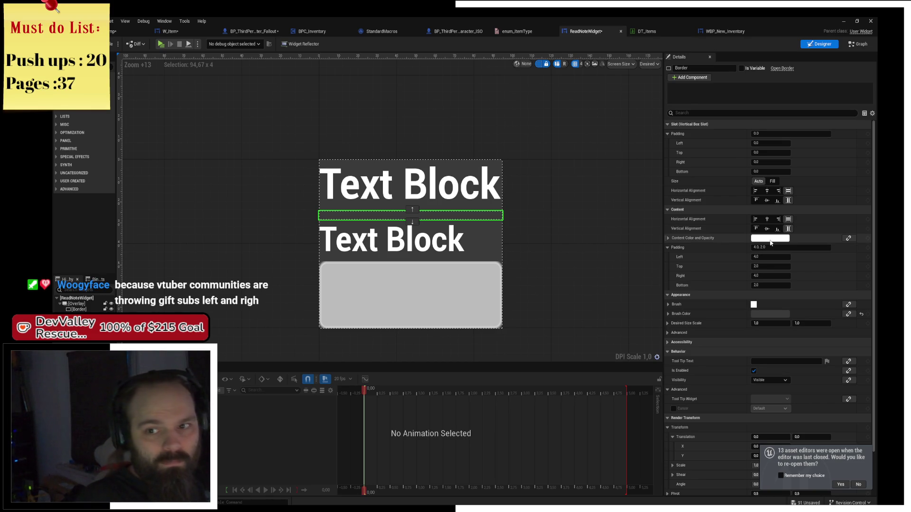
{"action": "scroll", "coordinate": [416, 212], "scroll_direction": "up", "scroll_amount": 4}
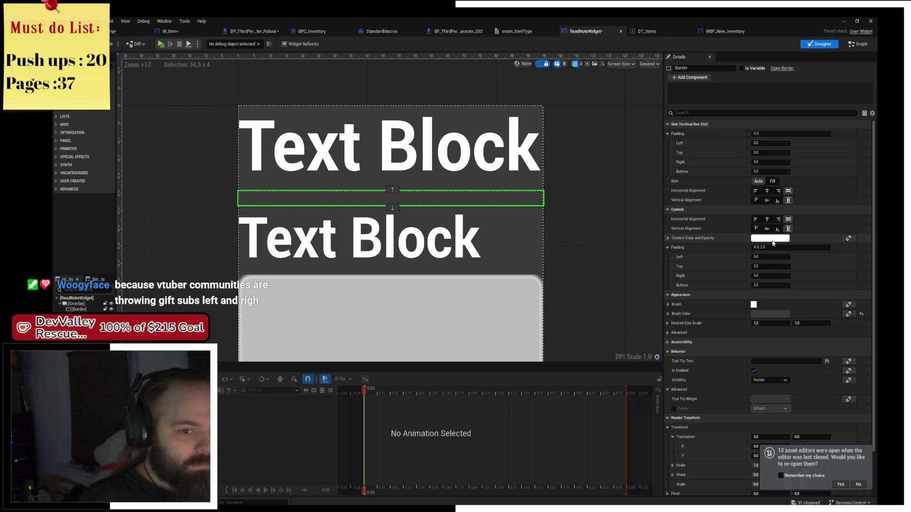
{"action": "left_click", "coordinate": [767, 200]}
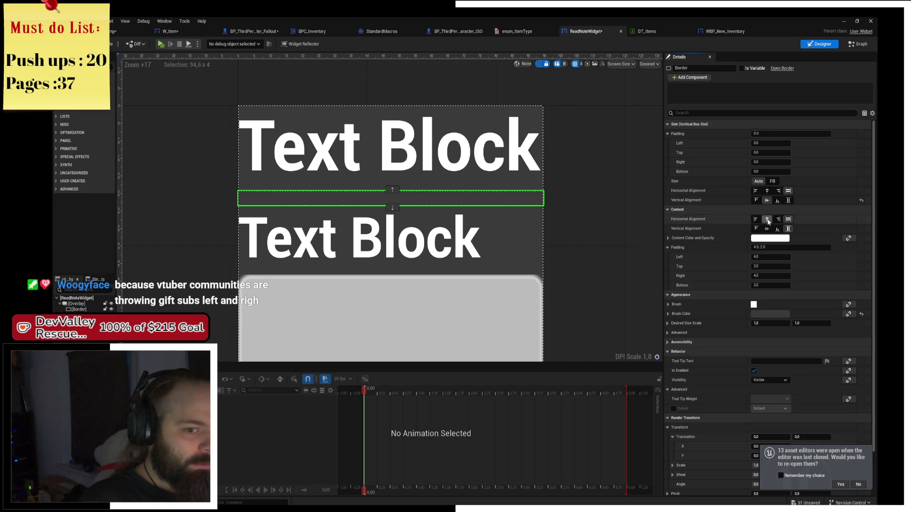
{"action": "left_click", "coordinate": [766, 229]}
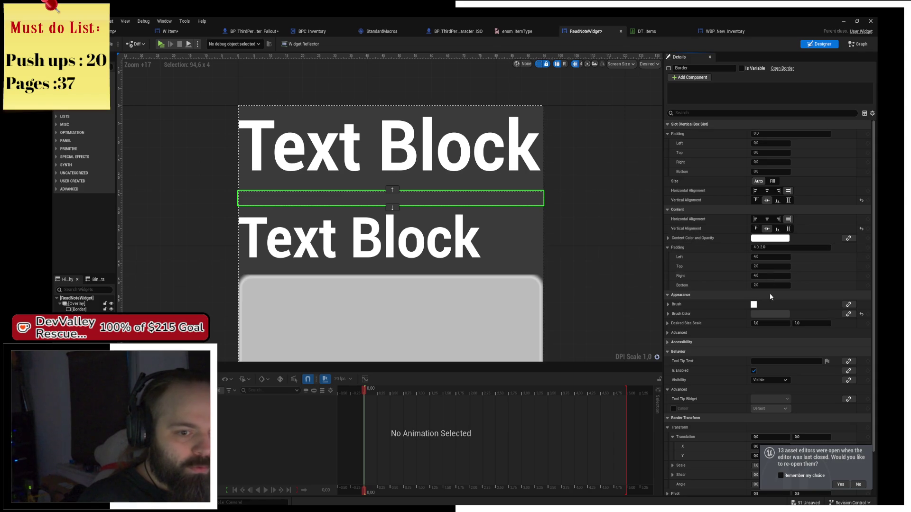
- Tint the divider border's brush colour light grey
{"action": "left_click", "coordinate": [764, 314]}
{"action": "left_click_drag", "start_coordinate": [709, 359], "coordinate": [711, 369]}
{"action": "left_click", "coordinate": [717, 476]}
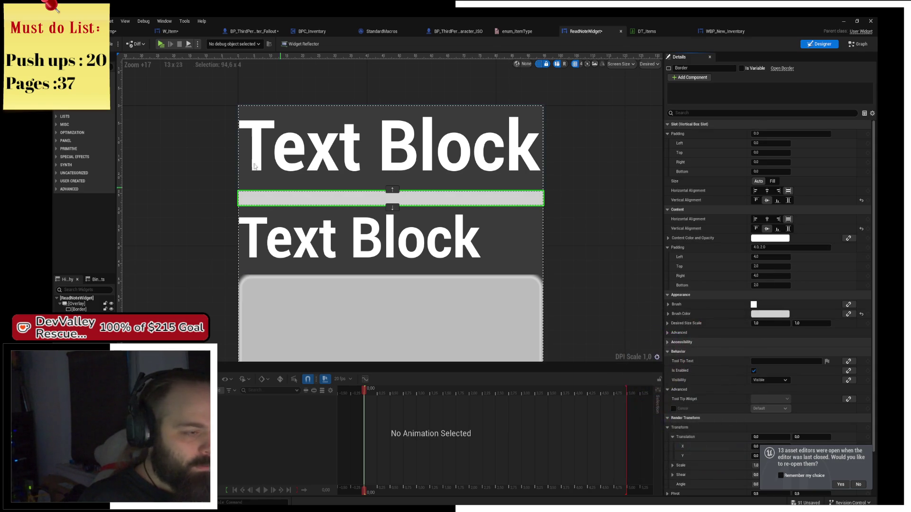
{"action": "left_click", "coordinate": [192, 32]}
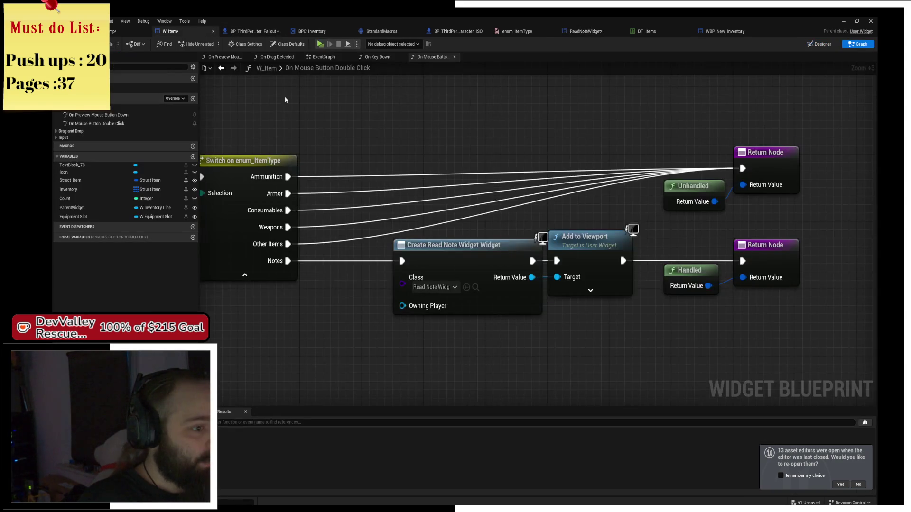
{"action": "key", "text": "ctrl+shift+d"}
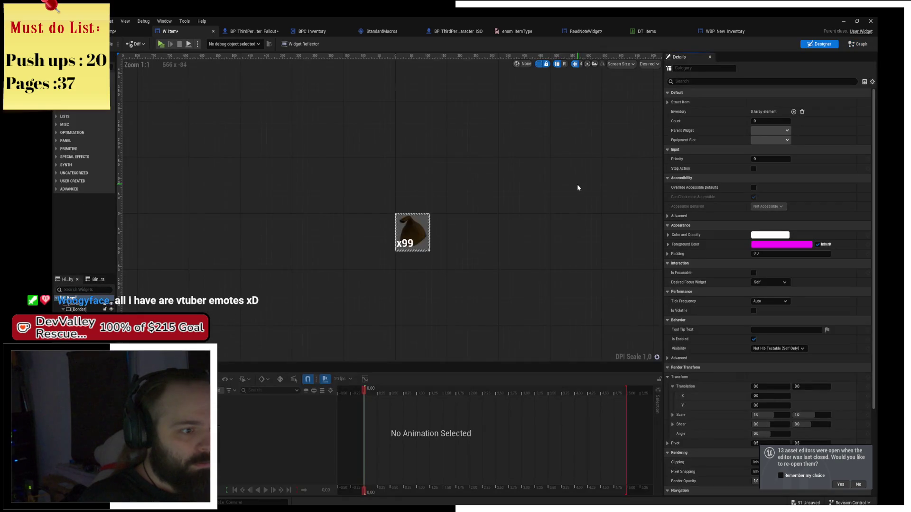
{"action": "left_click", "coordinate": [311, 32]}
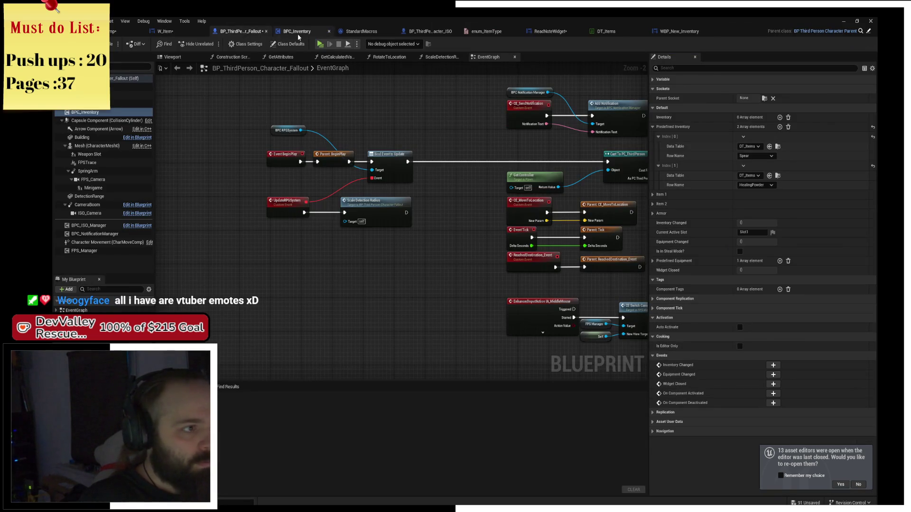
{"action": "left_click", "coordinate": [365, 31]}
{"action": "left_click", "coordinate": [453, 32]}
{"action": "left_click", "coordinate": [580, 31]}
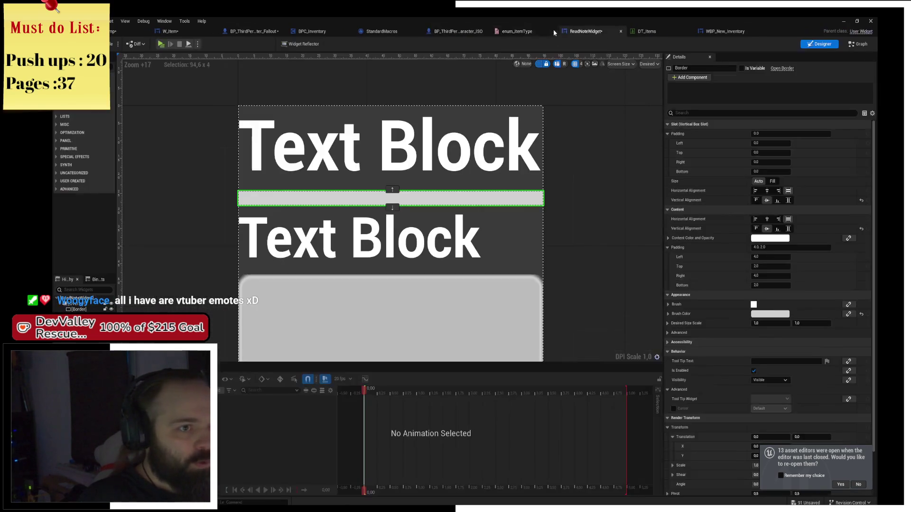
{"action": "left_click", "coordinate": [725, 31]}
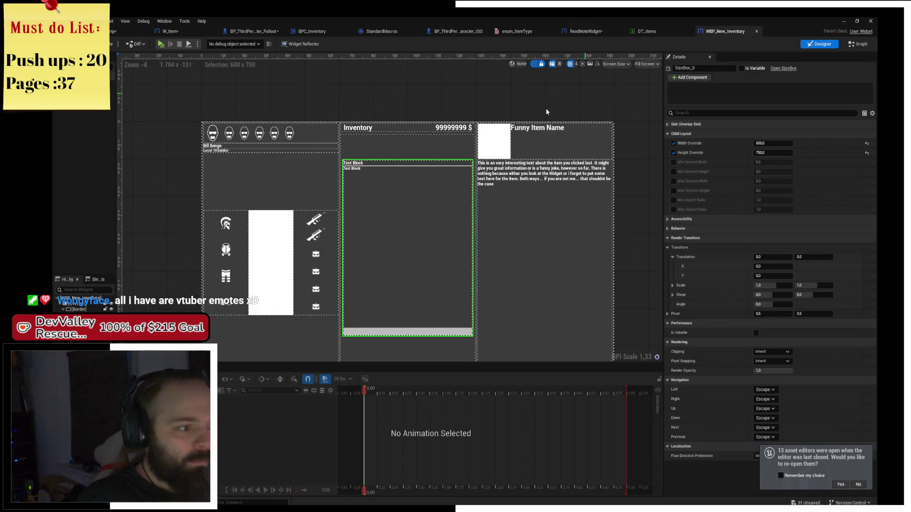
{"action": "scroll", "coordinate": [379, 257], "scroll_direction": "up", "scroll_amount": 3}
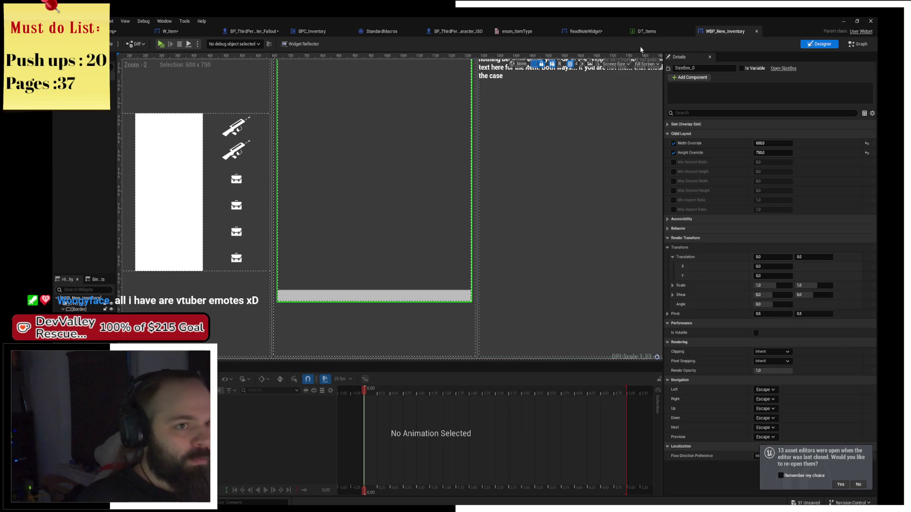
{"action": "scroll", "coordinate": [394, 179], "scroll_direction": "down", "scroll_amount": 1}
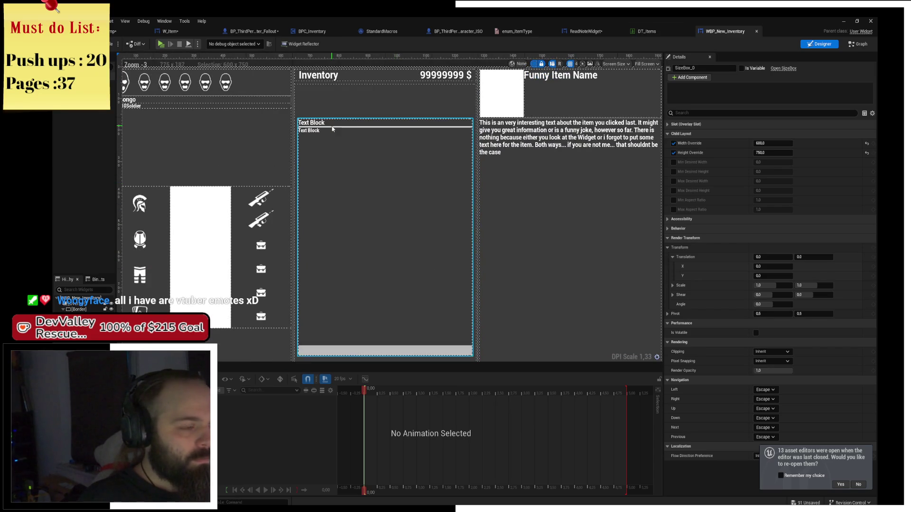
{"action": "scroll", "coordinate": [332, 129], "scroll_direction": "up", "scroll_amount": 1}
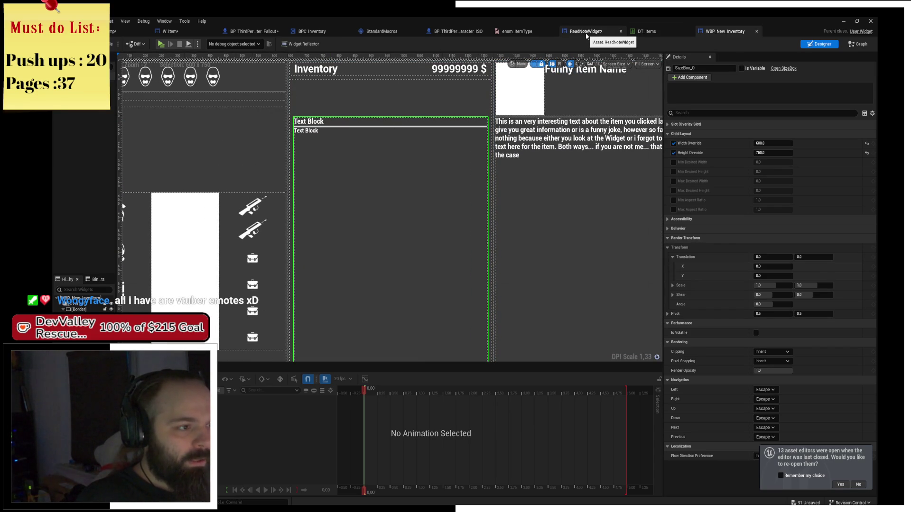
{"action": "left_click", "coordinate": [586, 33]}
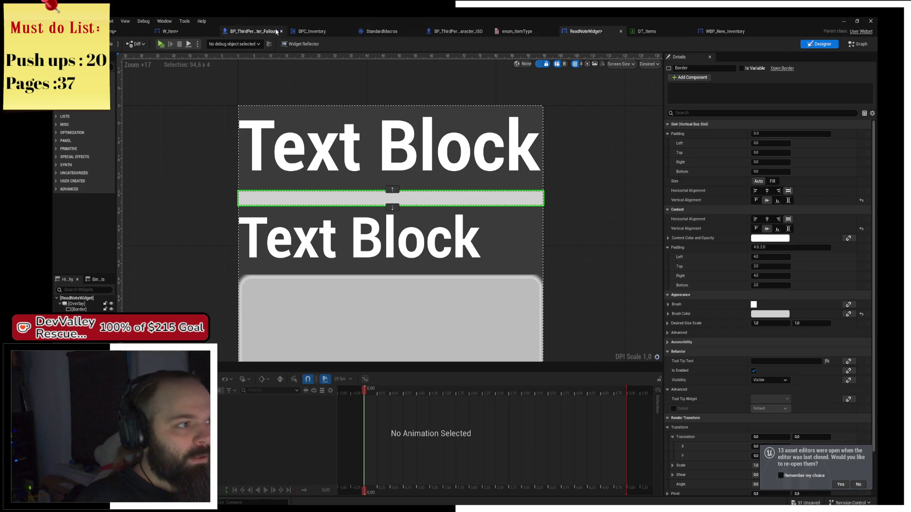
{"action": "left_click", "coordinate": [169, 32]}
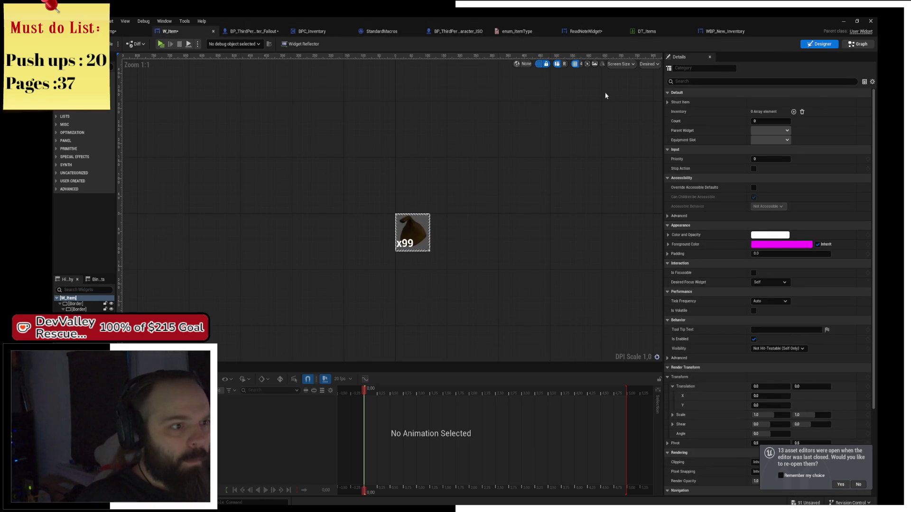
{"action": "left_click", "coordinate": [858, 44]}
{"action": "scroll", "coordinate": [455, 182], "scroll_direction": "up", "scroll_amount": 2}
- Delete the Read Note widget creation nodes and add Get All Widgets Of Class for WBP_New_Inventory
{"action": "left_click", "coordinate": [455, 182]}
{"action": "left_click", "coordinate": [636, 249], "text": "ctrl"}
{"action": "key", "text": "Delete"}
{"action": "left_click_drag", "start_coordinate": [258, 209], "coordinate": [307, 280]}
{"action": "type", "text": "get widget"}
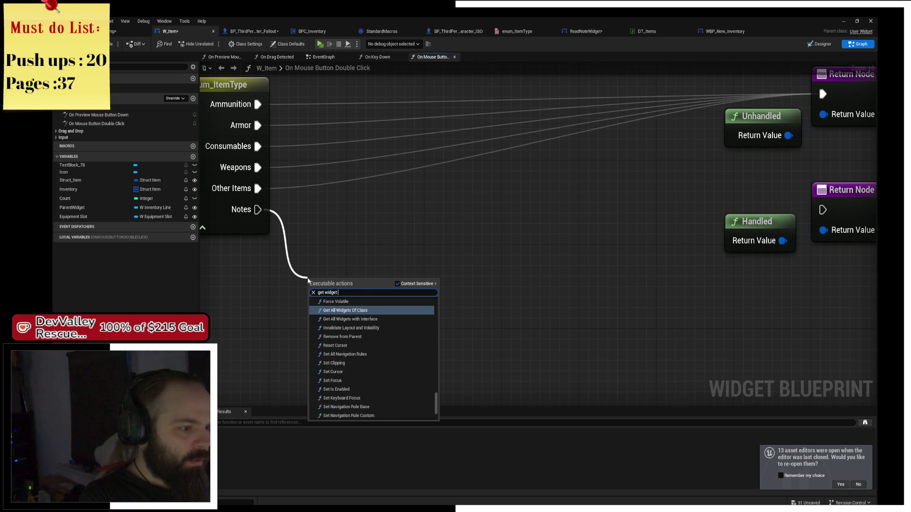
{"action": "type", "text": " of cla"}
{"action": "key", "text": "Return"}
{"action": "mouse_move", "coordinate": [365, 291]}
{"action": "left_mouse_down"}
{"action": "mouse_move", "coordinate": [365, 196]}
{"action": "mouse_move", "coordinate": [376, 206]}
{"action": "left_mouse_up"}
{"action": "left_click", "coordinate": [350, 253]}
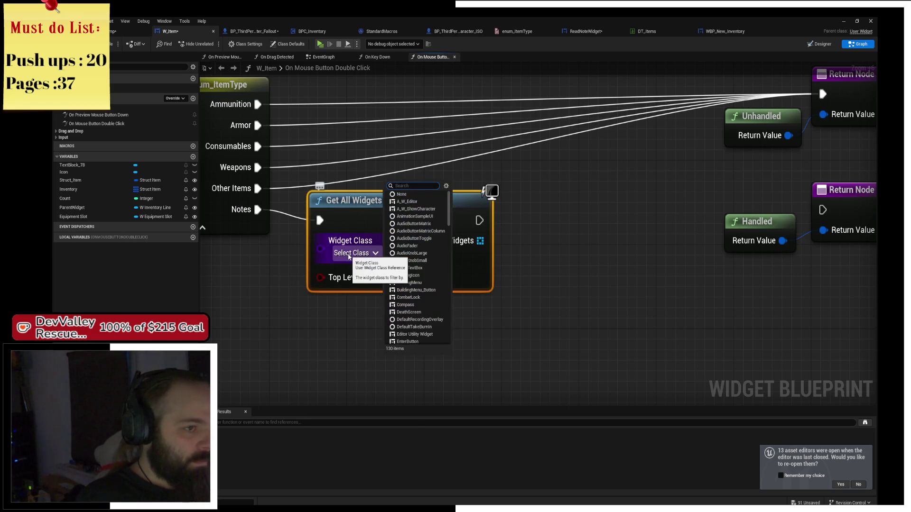
{"action": "type", "text": "New"}
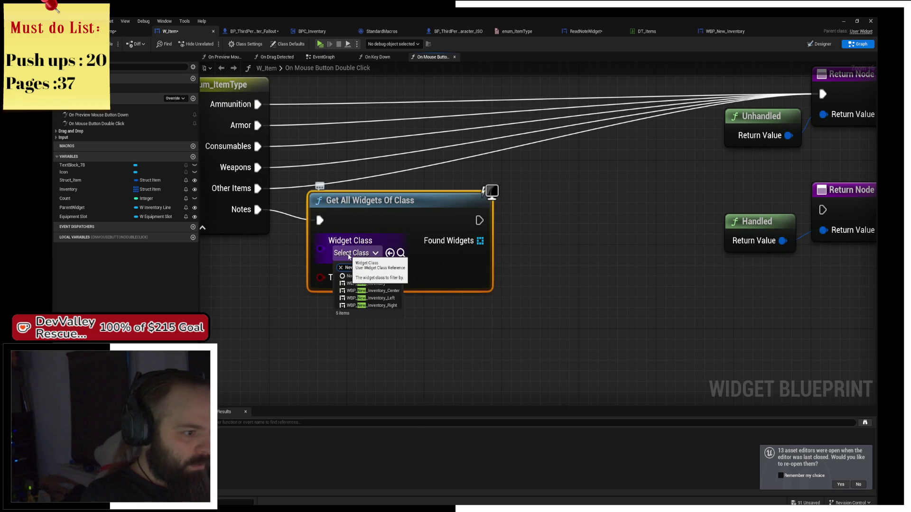
{"action": "type", "text": "In"}
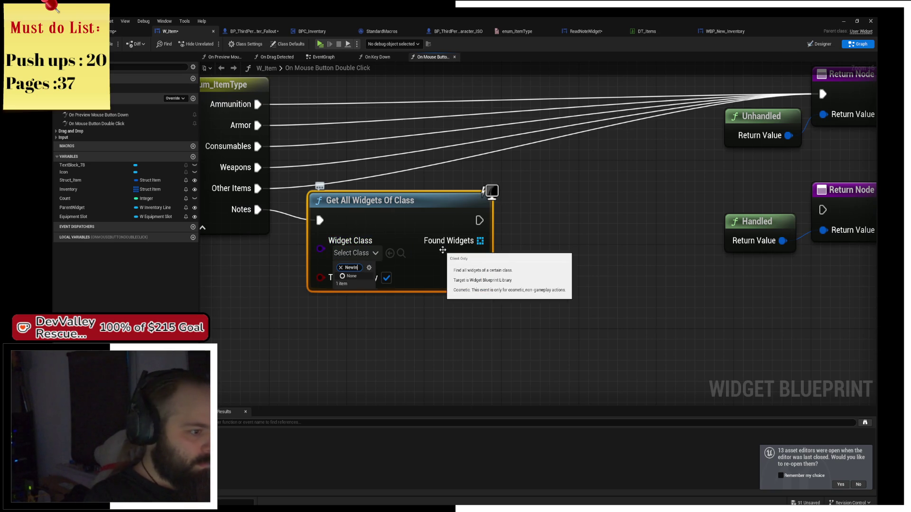
{"action": "key", "text": "Down"}
{"action": "key", "text": "Down"}
{"action": "key", "text": "Return"}
- Add a GET copy of Found Widgets' element 0, untick Top Level Only, and add Is Valid
{"action": "mouse_move", "coordinate": [442, 250]}
{"action": "left_mouse_down"}
{"action": "mouse_move", "coordinate": [432, 293]}
{"action": "mouse_move", "coordinate": [523, 315]}
{"action": "left_mouse_up"}
{"action": "type", "text": "copy"}
{"action": "key", "text": "Return"}
{"action": "left_click", "coordinate": [376, 320]}
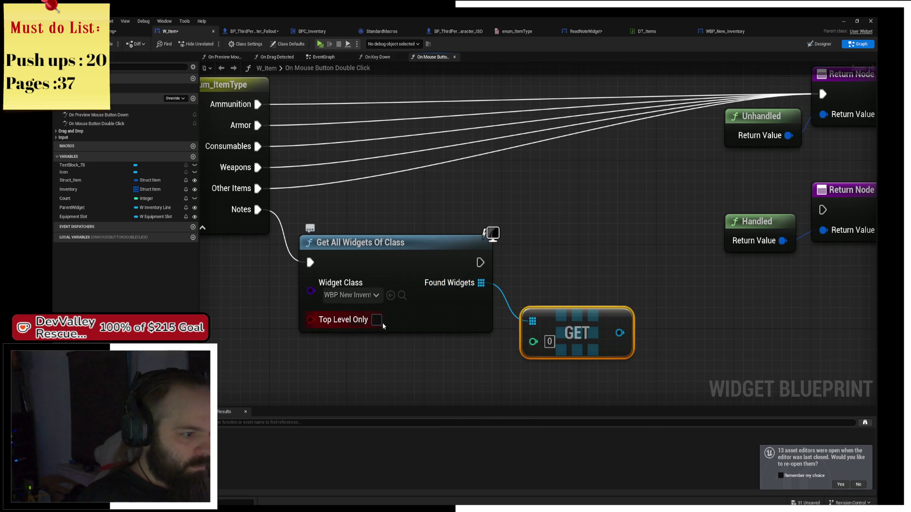
{"action": "mouse_move", "coordinate": [577, 316]}
{"action": "left_mouse_down"}
{"action": "mouse_move", "coordinate": [567, 295]}
{"action": "mouse_move", "coordinate": [650, 273]}
{"action": "mouse_move", "coordinate": [645, 255]}
{"action": "left_mouse_up"}
{"action": "type", "text": "is valid"}
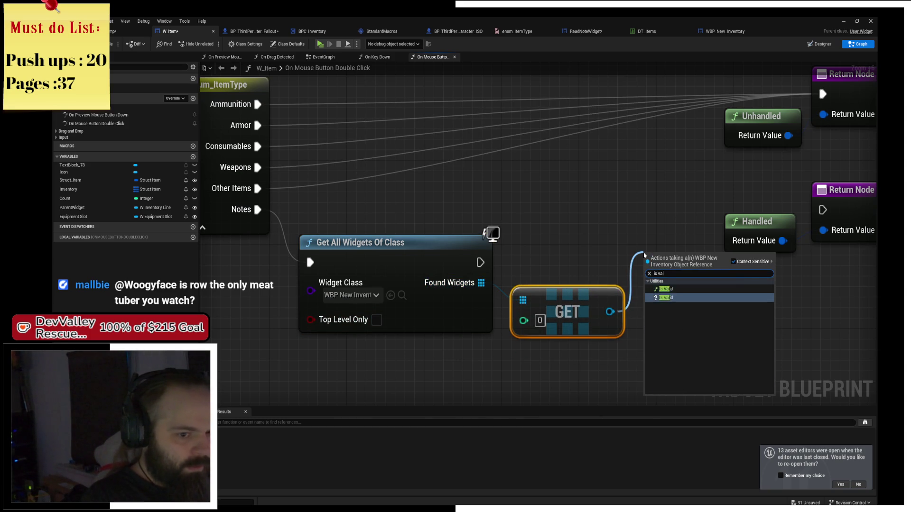
{"action": "key", "text": "Return"}
- Wire Is Valid after Get All Widgets and on to the Return Node
{"action": "mouse_move", "coordinate": [644, 253]}
{"action": "left_mouse_down"}
{"action": "mouse_move", "coordinate": [634, 190]}
{"action": "mouse_move", "coordinate": [480, 262]}
{"action": "mouse_move", "coordinate": [248, 242]}
{"action": "left_mouse_up"}
{"action": "left_click_drag", "start_coordinate": [545, 168], "coordinate": [599, 247]}
{"action": "mouse_move", "coordinate": [616, 209]}
{"action": "left_mouse_down"}
{"action": "mouse_move", "coordinate": [830, 250]}
{"action": "mouse_move", "coordinate": [840, 230]}
{"action": "left_mouse_up"}
{"action": "mouse_move", "coordinate": [463, 192]}
{"action": "left_mouse_down"}
{"action": "mouse_move", "coordinate": [471, 244]}
{"action": "mouse_move", "coordinate": [490, 244]}
{"action": "left_mouse_up"}
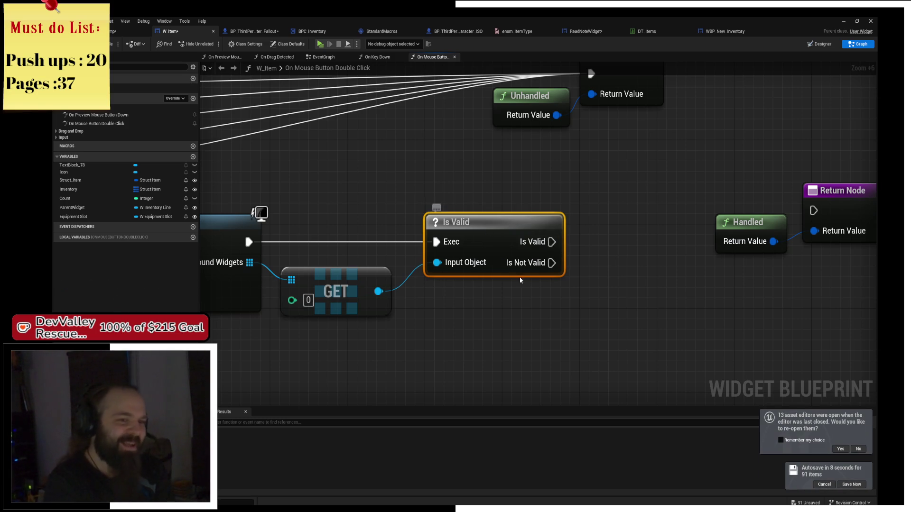
{"action": "left_click_drag", "start_coordinate": [552, 242], "coordinate": [813, 210]}
- Wire Is Valid's output to the Handled Return Node and shift that return further left
{"action": "left_click_drag", "start_coordinate": [708, 169], "coordinate": [826, 261]}
{"action": "mouse_move", "coordinate": [849, 204]}
{"action": "left_mouse_down"}
{"action": "mouse_move", "coordinate": [840, 225]}
{"action": "mouse_move", "coordinate": [784, 235]}
{"action": "left_mouse_up"}
{"action": "left_click", "coordinate": [613, 207]}
{"action": "left_click_drag", "start_coordinate": [612, 208], "coordinate": [603, 187]}
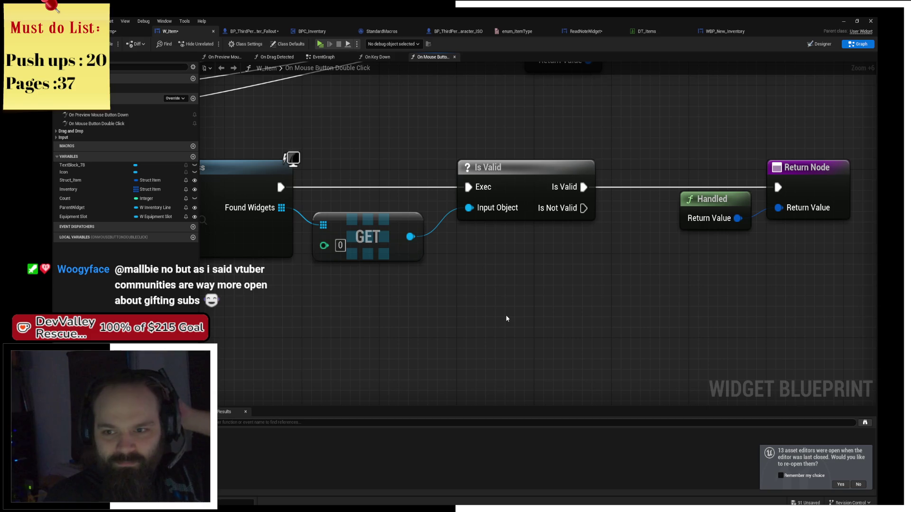
- Nudge the GET and Is Valid nodes left, with Unhandled returns and Switch on enum_ItemType in view
{"action": "mouse_move", "coordinate": [549, 273]}
{"action": "left_mouse_down"}
{"action": "mouse_move", "coordinate": [446, 266]}
{"action": "mouse_move", "coordinate": [620, 254]}
{"action": "mouse_move", "coordinate": [528, 258]}
{"action": "mouse_move", "coordinate": [662, 175]}
{"action": "left_mouse_up"}
{"action": "scroll", "coordinate": [662, 175], "scroll_direction": "down", "scroll_amount": 1}
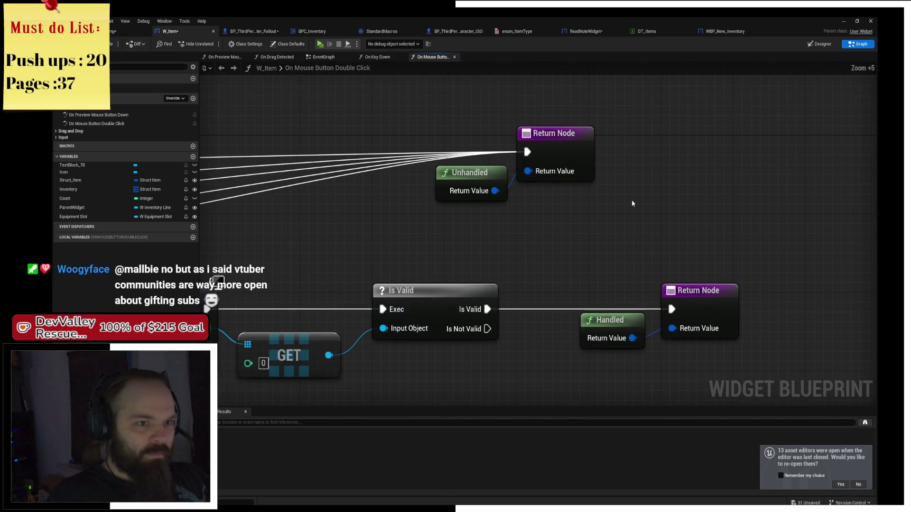
{"action": "left_click_drag", "start_coordinate": [575, 147], "coordinate": [624, 150]}
{"action": "scroll", "coordinate": [474, 180], "scroll_direction": "up", "scroll_amount": 1}
{"action": "left_click", "coordinate": [503, 195]}
{"action": "left_click", "coordinate": [373, 247], "text": "shift"}
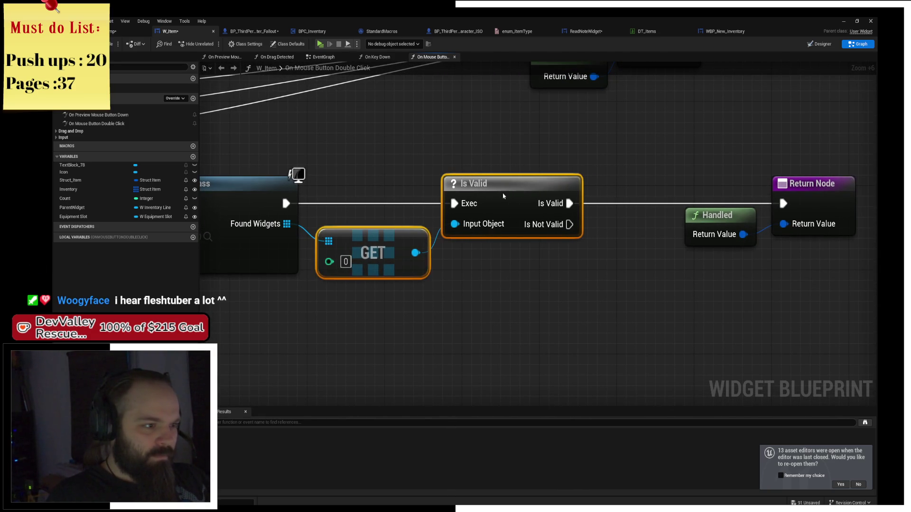
{"action": "left_click_drag", "start_coordinate": [373, 247], "coordinate": [363, 247]}
{"action": "left_click", "coordinate": [494, 166]}
{"action": "left_click_drag", "start_coordinate": [591, 240], "coordinate": [506, 258]}
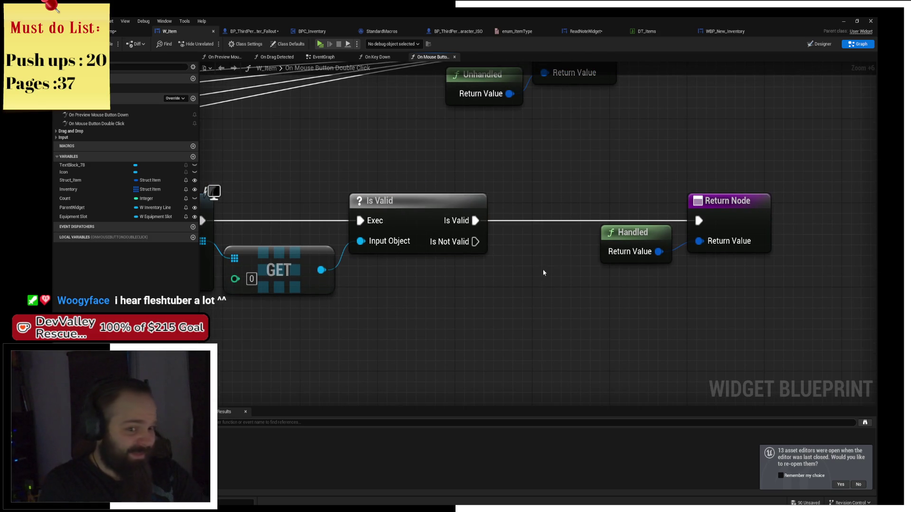
{"action": "left_click_drag", "start_coordinate": [572, 163], "coordinate": [563, 250]}
{"action": "left_click_drag", "start_coordinate": [382, 198], "coordinate": [478, 237]}
- Add a reroute on the Ammunition wire and route Consumables, Weapons and Other Items through it
{"action": "double_click", "coordinate": [467, 161]}
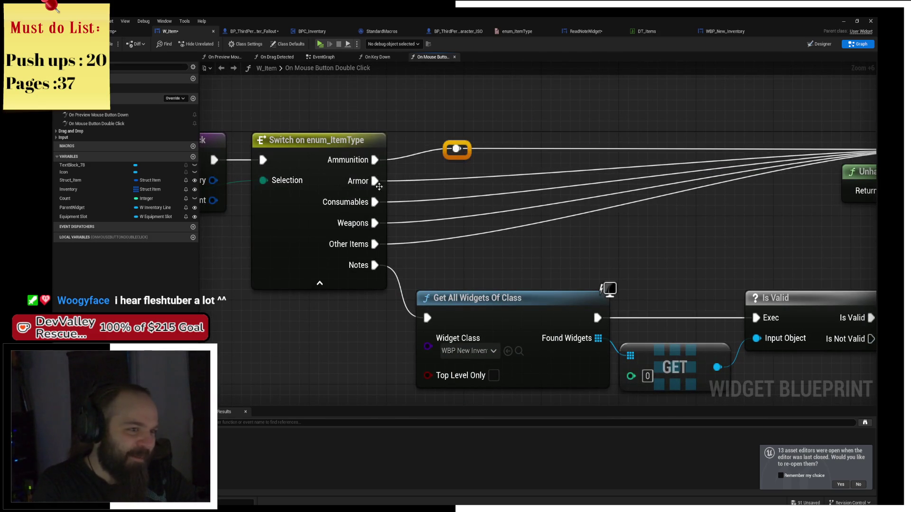
{"action": "left_click_drag", "start_coordinate": [375, 202], "coordinate": [457, 150]}
{"action": "left_click_drag", "start_coordinate": [375, 223], "coordinate": [456, 150]}
{"action": "mouse_move", "coordinate": [375, 244]}
{"action": "left_mouse_down"}
{"action": "mouse_move", "coordinate": [456, 150]}
{"action": "mouse_move", "coordinate": [476, 151]}
{"action": "mouse_move", "coordinate": [457, 150]}
{"action": "left_mouse_up"}
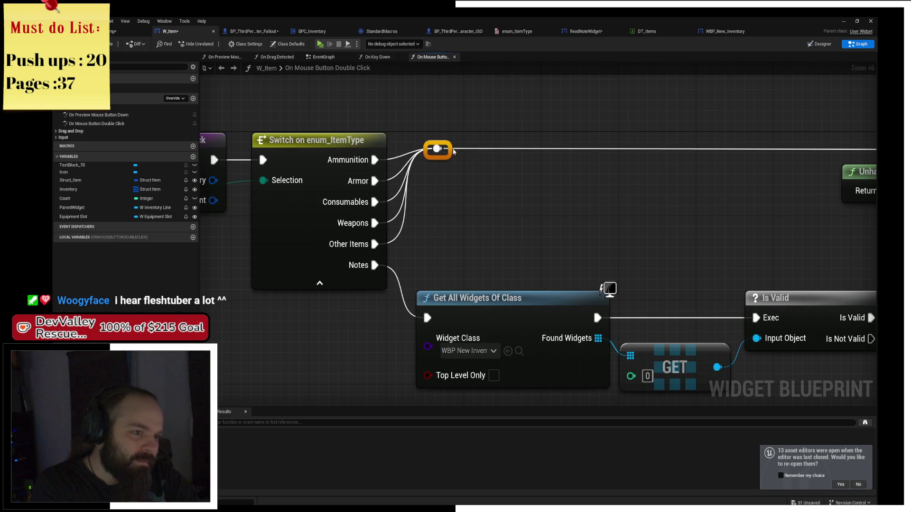
{"action": "mouse_move", "coordinate": [468, 152]}
{"action": "left_mouse_down"}
{"action": "mouse_move", "coordinate": [599, 218]}
{"action": "mouse_move", "coordinate": [593, 192]}
{"action": "mouse_move", "coordinate": [423, 192]}
{"action": "left_mouse_up"}
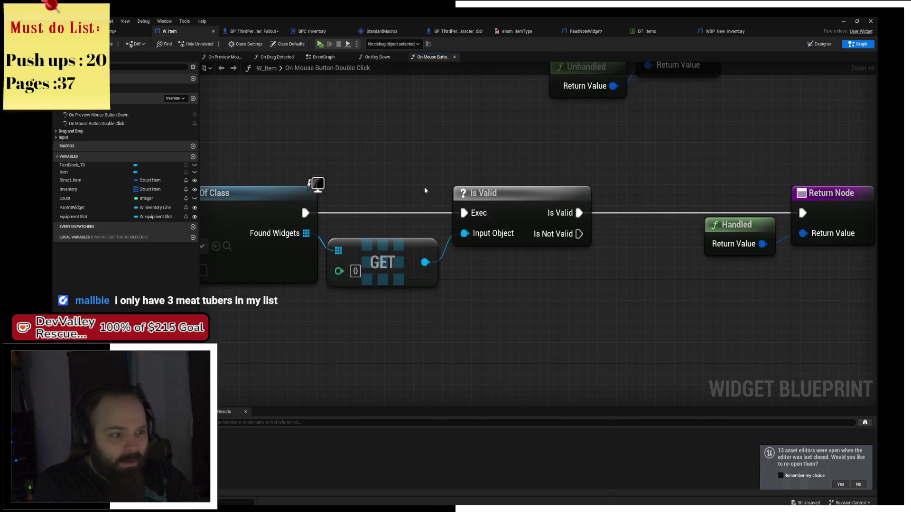
{"action": "mouse_move", "coordinate": [563, 169]}
{"action": "left_mouse_down"}
{"action": "mouse_move", "coordinate": [535, 160]}
{"action": "mouse_move", "coordinate": [533, 178]}
{"action": "left_mouse_up"}
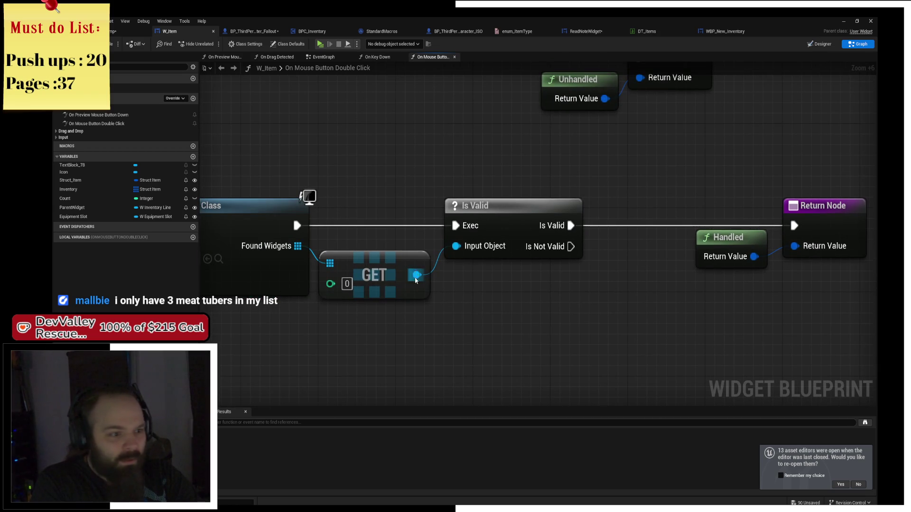
- Get Read Note Widget from GET and call its Update after Is Valid
{"action": "left_click_drag", "start_coordinate": [416, 276], "coordinate": [458, 309]}
{"action": "type", "text": "get rea"}
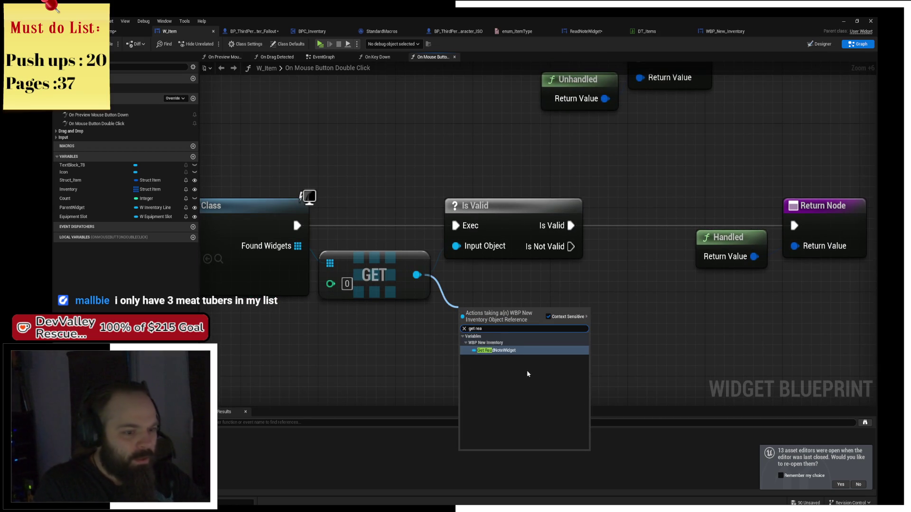
{"action": "left_click", "coordinate": [510, 352]}
{"action": "left_click_drag", "start_coordinate": [587, 315], "coordinate": [651, 276]}
{"action": "type", "text": "update"}
{"action": "key", "text": "Return"}
{"action": "mouse_move", "coordinate": [771, 178]}
{"action": "left_mouse_down"}
{"action": "mouse_move", "coordinate": [590, 150]}
{"action": "mouse_move", "coordinate": [614, 223]}
{"action": "left_mouse_up"}
{"action": "left_click_drag", "start_coordinate": [641, 178], "coordinate": [804, 178]}
{"action": "left_click_drag", "start_coordinate": [521, 261], "coordinate": [502, 176]}
{"action": "left_click_drag", "start_coordinate": [390, 198], "coordinate": [458, 199]}
{"action": "left_click", "coordinate": [473, 146]}
{"action": "left_click_drag", "start_coordinate": [488, 164], "coordinate": [555, 163]}
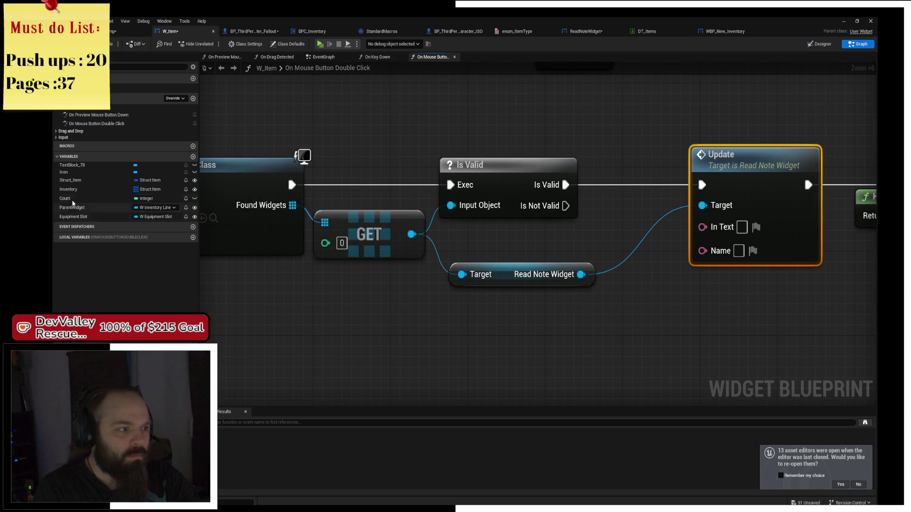
- Break Struct Item and feed its Name, via To Text, into Update's In Text
{"action": "mouse_move", "coordinate": [92, 184]}
{"action": "left_mouse_down"}
{"action": "mouse_move", "coordinate": [565, 341]}
{"action": "mouse_move", "coordinate": [636, 310]}
{"action": "left_mouse_up"}
{"action": "type", "text": "break"}
{"action": "key", "text": "Return"}
{"action": "mouse_move", "coordinate": [676, 351]}
{"action": "left_mouse_down"}
{"action": "mouse_move", "coordinate": [704, 283]}
{"action": "mouse_move", "coordinate": [702, 227]}
{"action": "mouse_move", "coordinate": [598, 227]}
{"action": "left_mouse_up"}
{"action": "mouse_move", "coordinate": [762, 147]}
{"action": "left_mouse_down"}
{"action": "mouse_move", "coordinate": [493, 122]}
{"action": "mouse_move", "coordinate": [674, 209]}
{"action": "left_mouse_up"}
{"action": "left_click_drag", "start_coordinate": [494, 160], "coordinate": [654, 164]}
{"action": "left_click", "coordinate": [546, 183]}
{"action": "mouse_move", "coordinate": [375, 235]}
{"action": "left_mouse_down"}
{"action": "mouse_move", "coordinate": [355, 203]}
{"action": "mouse_move", "coordinate": [366, 203]}
{"action": "left_mouse_up"}
{"action": "left_click", "coordinate": [332, 298]}
{"action": "mouse_move", "coordinate": [333, 323]}
{"action": "left_mouse_down"}
{"action": "mouse_move", "coordinate": [361, 301]}
{"action": "mouse_move", "coordinate": [372, 313]}
{"action": "left_mouse_up"}
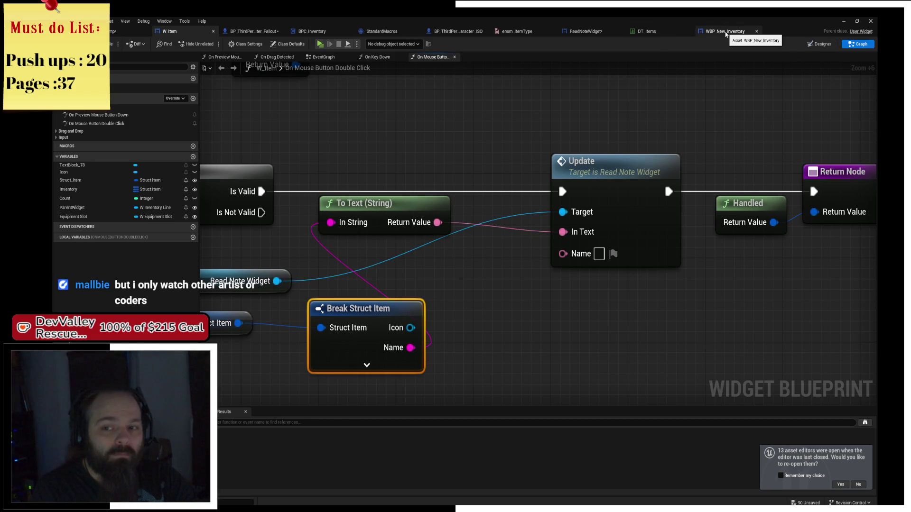
{"action": "left_click", "coordinate": [310, 31]}
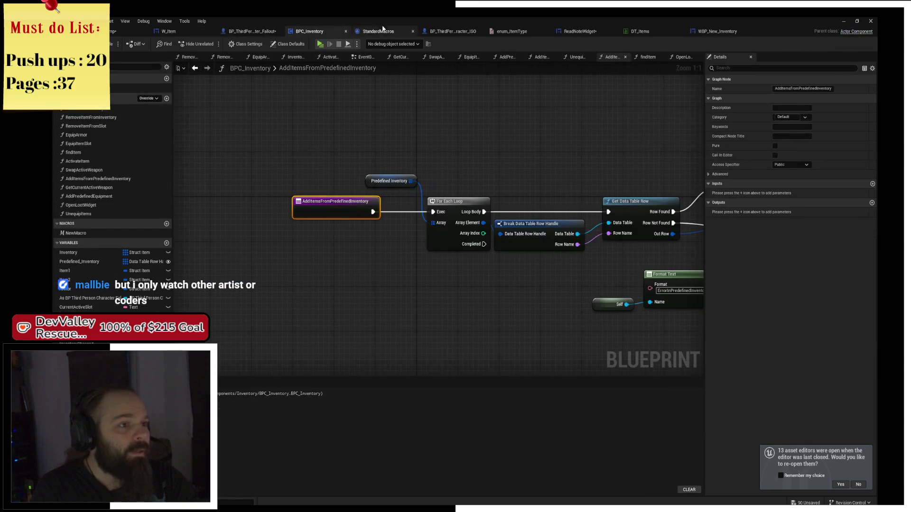
- In ReadNoteWidget, duplicate the top title text block and give the copy font size 10
{"action": "left_click", "coordinate": [589, 31]}
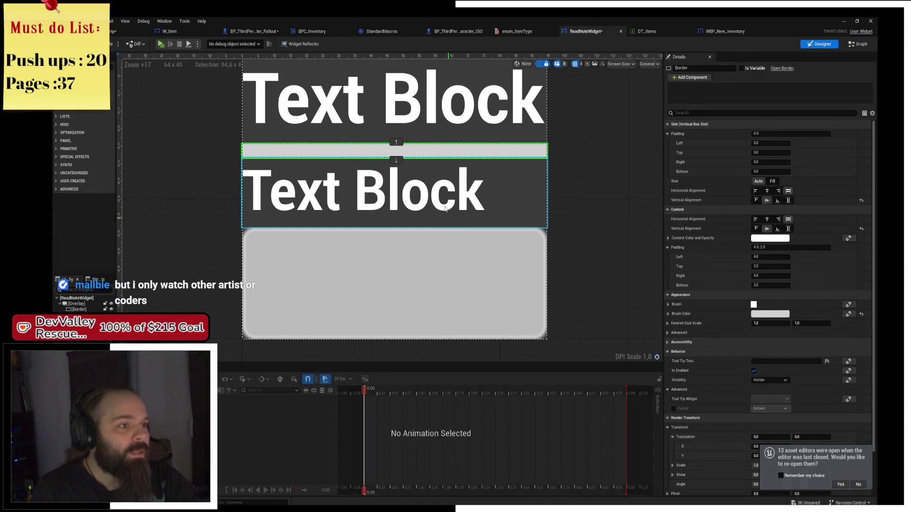
{"action": "left_click", "coordinate": [380, 104]}
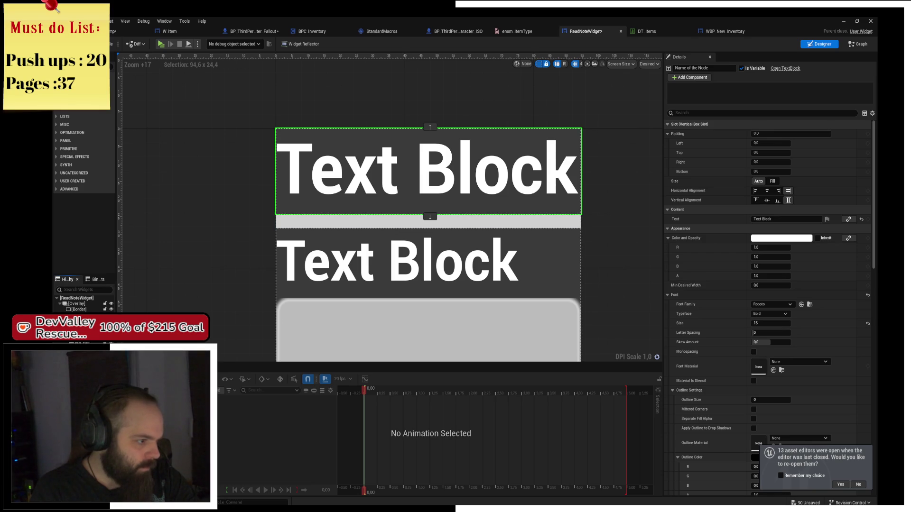
{"action": "key", "text": "ctrl+d"}
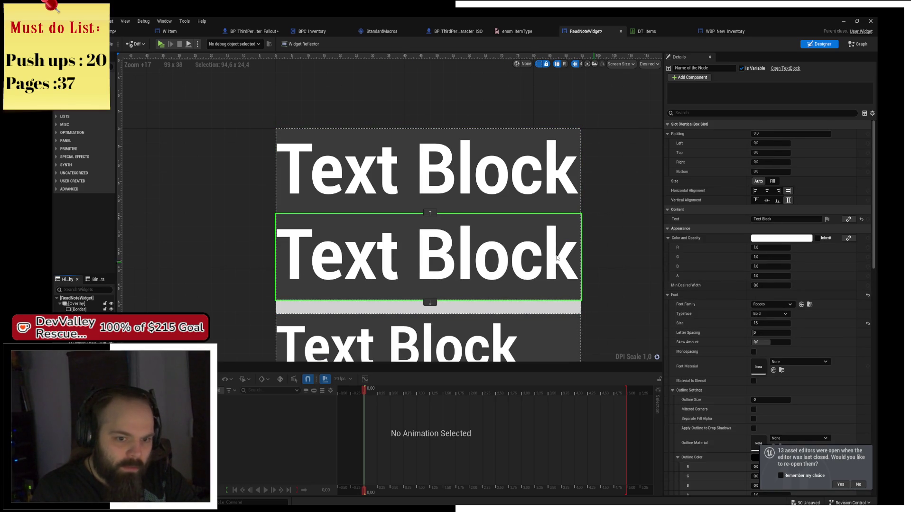
{"action": "left_click", "coordinate": [763, 324]}
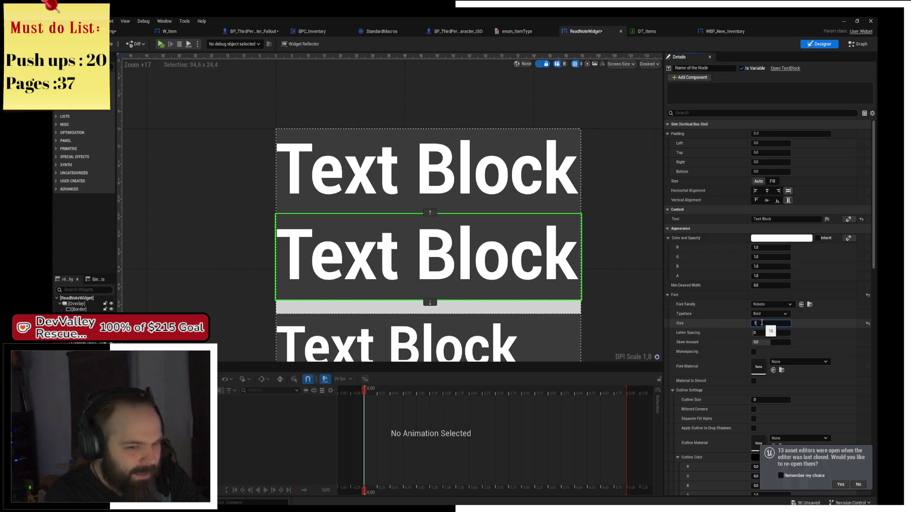
{"action": "type", "text": "0"}
{"action": "key", "text": "Return"}
- Compare the text blocks with WBP_New_Inventory, then open ReadNoteWidget's event graph
{"action": "left_click", "coordinate": [460, 298]}
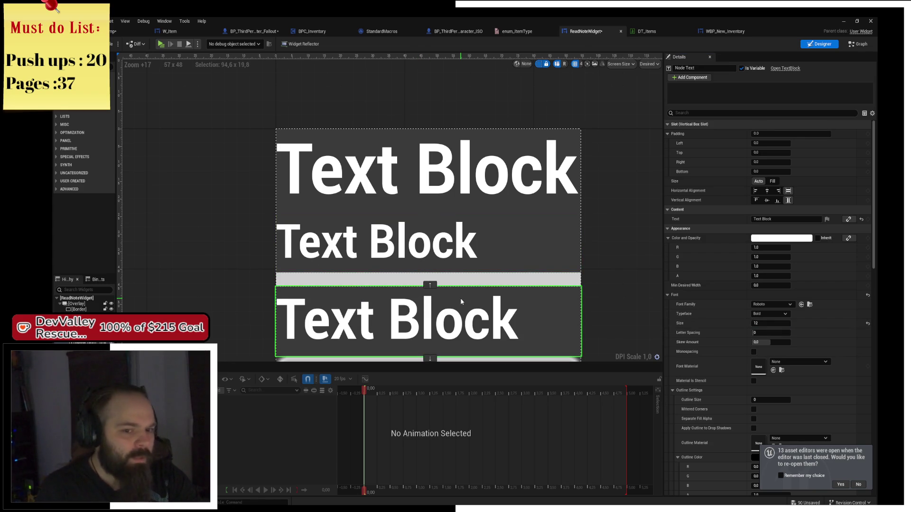
{"action": "left_click", "coordinate": [442, 203]}
{"action": "scroll", "coordinate": [464, 203], "scroll_direction": "down", "scroll_amount": 2}
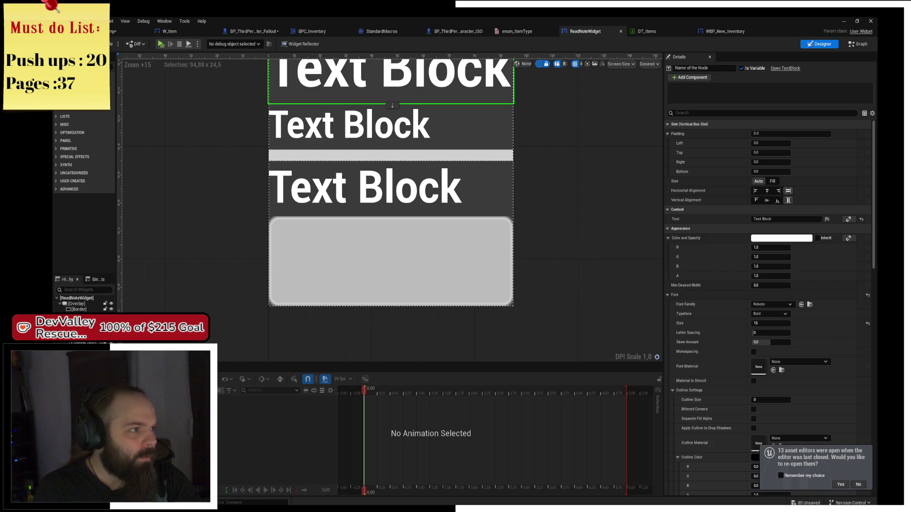
{"action": "left_click", "coordinate": [725, 31]}
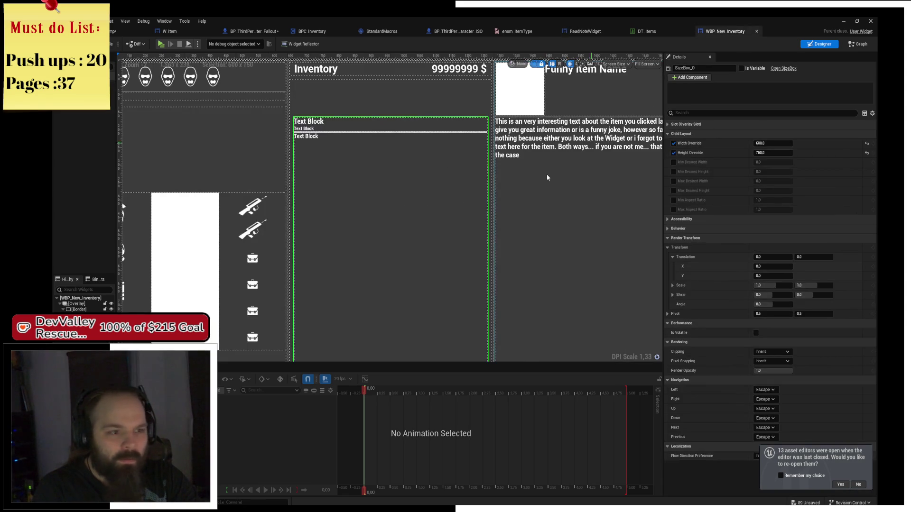
{"action": "scroll", "coordinate": [374, 160], "scroll_direction": "up", "scroll_amount": 2}
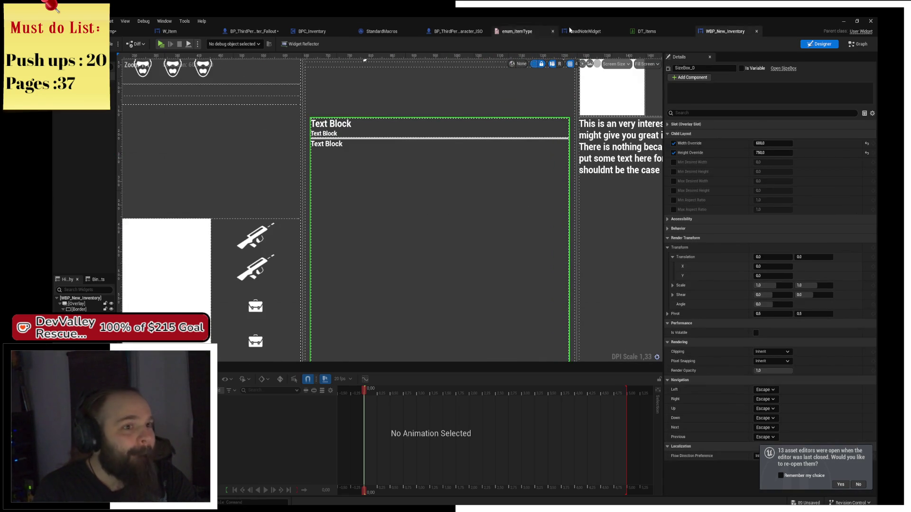
{"action": "left_click", "coordinate": [585, 32]}
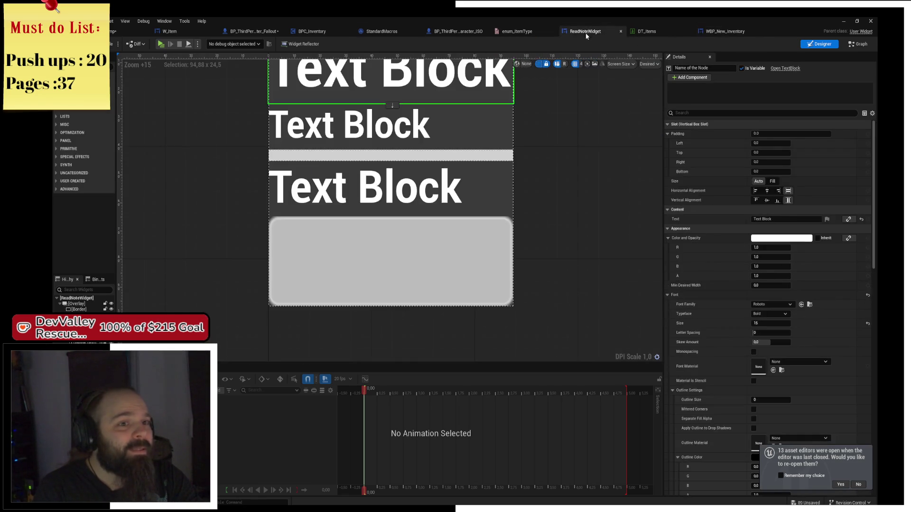
{"action": "left_click", "coordinate": [858, 44]}
{"action": "scroll", "coordinate": [429, 241], "scroll_direction": "up", "scroll_amount": 3}
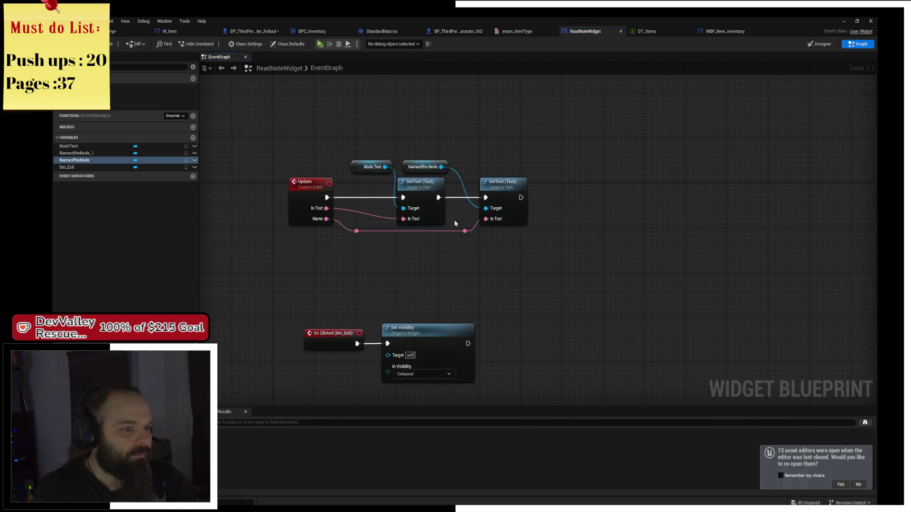
- Add a SetText (Text) on NameoftheNode_1 and chain it after the previous SetText
{"action": "left_click", "coordinate": [100, 154]}
{"action": "mouse_move", "coordinate": [100, 154]}
{"action": "left_mouse_down"}
{"action": "mouse_move", "coordinate": [474, 149]}
{"action": "mouse_move", "coordinate": [551, 194]}
{"action": "mouse_move", "coordinate": [564, 217]}
{"action": "left_mouse_up"}
{"action": "left_click", "coordinate": [484, 156]}
{"action": "type", "text": "set text"}
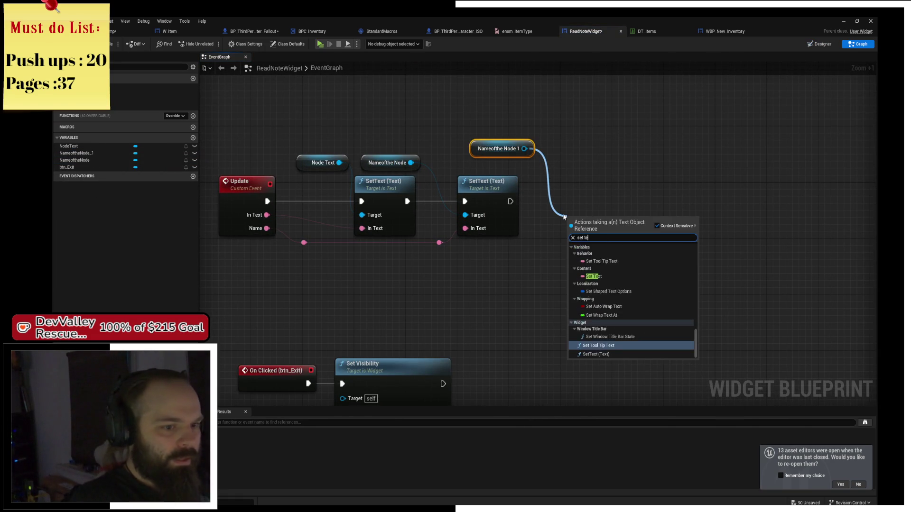
{"action": "key", "text": "Down"}
{"action": "key", "text": "Return"}
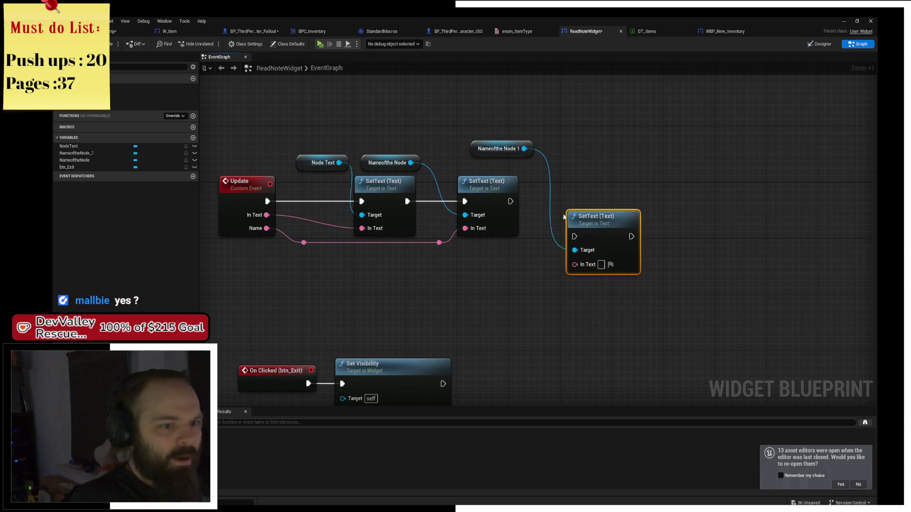
{"action": "left_click_drag", "start_coordinate": [584, 227], "coordinate": [572, 192]}
{"action": "mouse_move", "coordinate": [511, 201]}
{"action": "left_mouse_down"}
{"action": "mouse_move", "coordinate": [565, 202]}
{"action": "mouse_move", "coordinate": [600, 189]}
{"action": "left_mouse_up"}
{"action": "left_click", "coordinate": [609, 130]}
- Wire its text to a new Item Description input on Update, add reroutes, and save
{"action": "mouse_move", "coordinate": [568, 229]}
{"action": "left_mouse_down"}
{"action": "mouse_move", "coordinate": [492, 264]}
{"action": "mouse_move", "coordinate": [250, 229]}
{"action": "left_mouse_up"}
{"action": "left_click", "coordinate": [227, 246]}
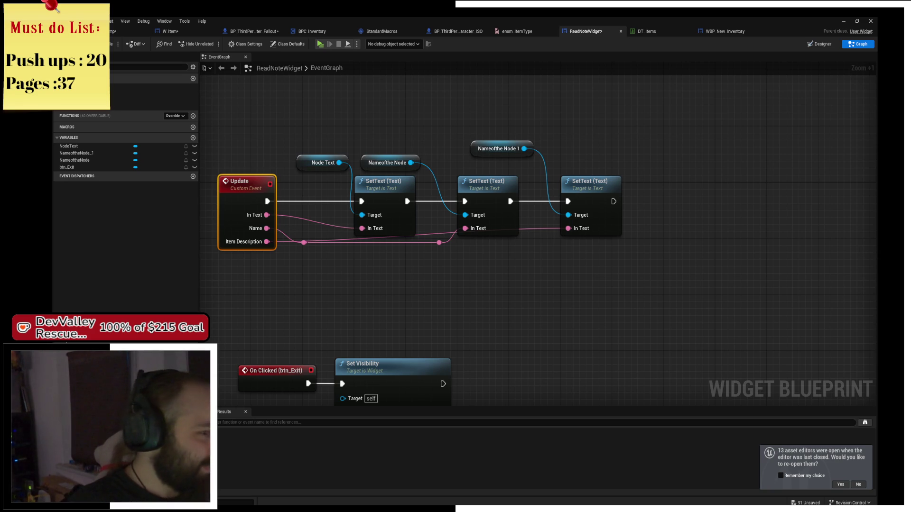
{"action": "double_click", "coordinate": [529, 229]}
{"action": "left_click_drag", "start_coordinate": [529, 229], "coordinate": [536, 257]}
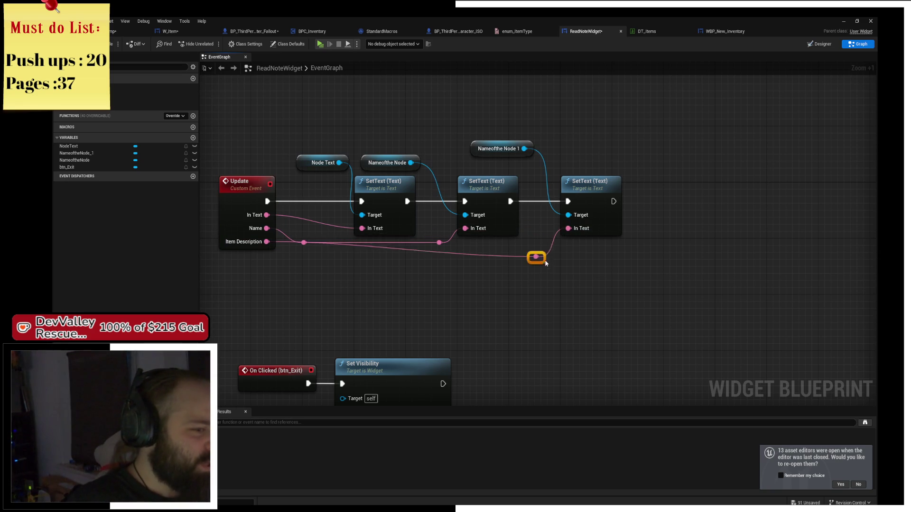
{"action": "double_click", "coordinate": [491, 255]}
{"action": "mouse_move", "coordinate": [492, 256]}
{"action": "left_mouse_down"}
{"action": "mouse_move", "coordinate": [301, 261]}
{"action": "mouse_move", "coordinate": [311, 260]}
{"action": "left_mouse_up"}
{"action": "double_click", "coordinate": [312, 219]}
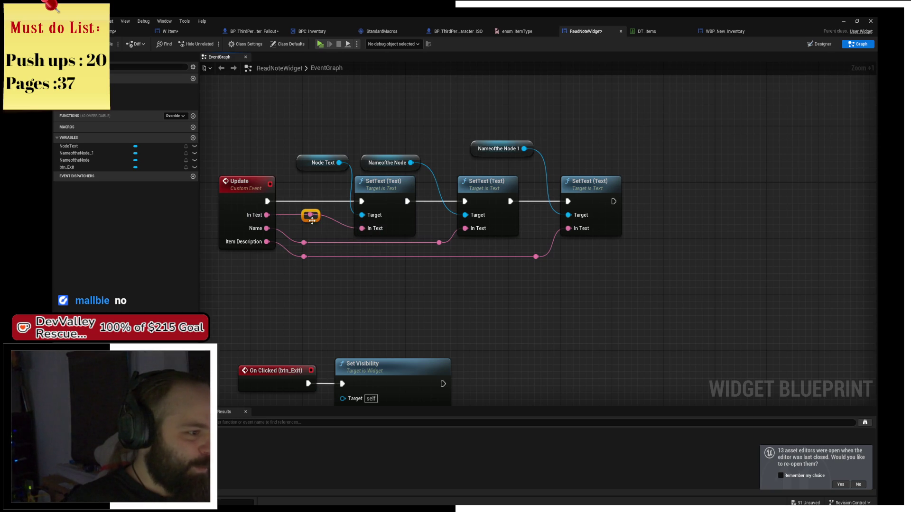
{"action": "left_click_drag", "start_coordinate": [317, 218], "coordinate": [308, 232]}
{"action": "key", "text": "ctrl+s"}
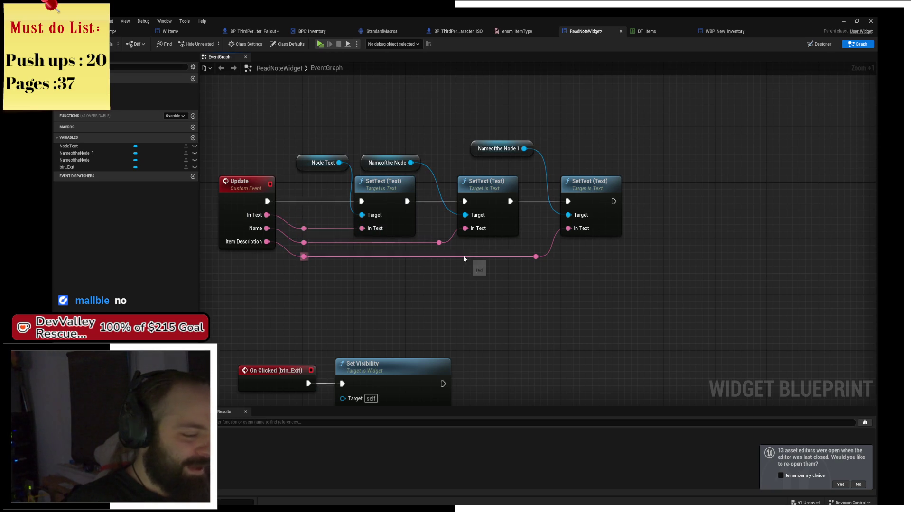
- Tidy the SetText nodes so Nameofthe Node 1 lines up with Nameofthe Node
{"action": "left_click_drag", "start_coordinate": [455, 292], "coordinate": [415, 271]}
{"action": "mouse_move", "coordinate": [391, 161]}
{"action": "left_mouse_down"}
{"action": "mouse_move", "coordinate": [434, 223]}
{"action": "mouse_move", "coordinate": [432, 192]}
{"action": "mouse_move", "coordinate": [425, 197]}
{"action": "left_mouse_up"}
{"action": "mouse_move", "coordinate": [422, 110]}
{"action": "left_mouse_down"}
{"action": "mouse_move", "coordinate": [522, 190]}
{"action": "mouse_move", "coordinate": [586, 218]}
{"action": "mouse_move", "coordinate": [586, 242]}
{"action": "left_mouse_up"}
{"action": "left_click_drag", "start_coordinate": [550, 175], "coordinate": [500, 172]}
{"action": "left_click", "coordinate": [492, 127]}
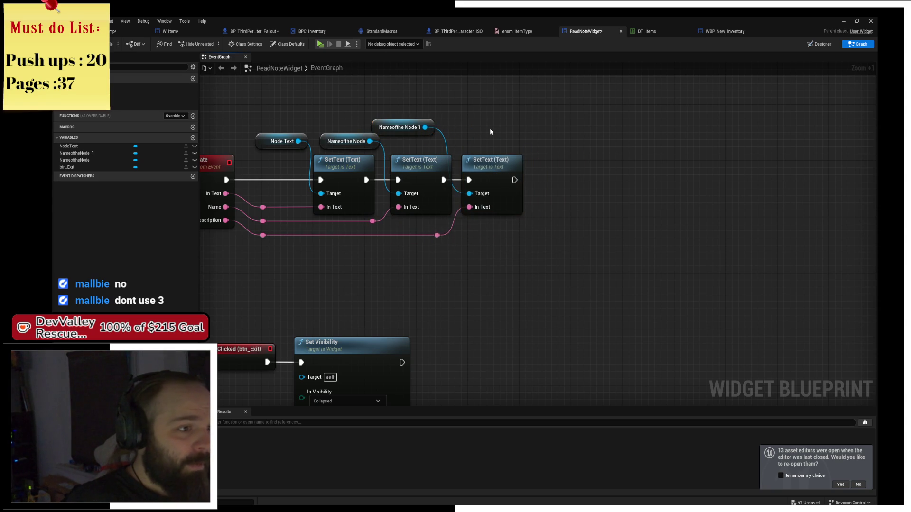
{"action": "left_click_drag", "start_coordinate": [423, 129], "coordinate": [439, 148]}
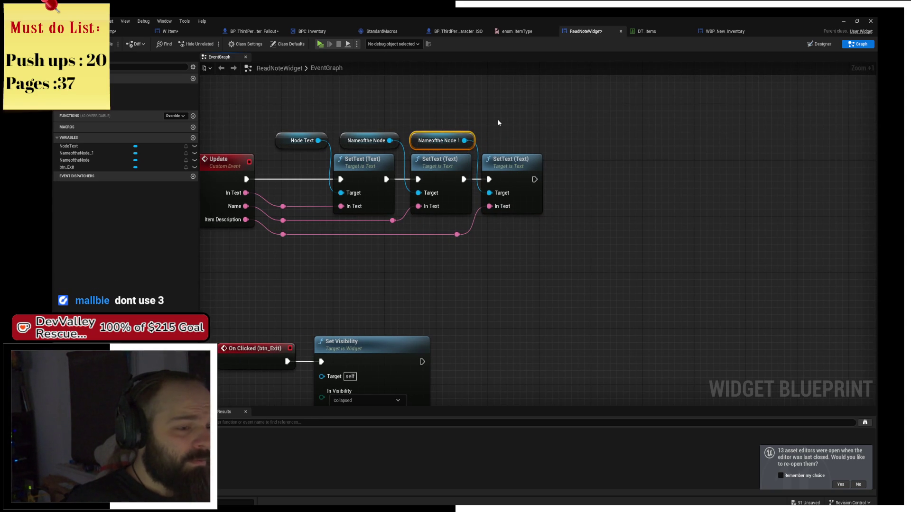
{"action": "left_click_drag", "start_coordinate": [502, 167], "coordinate": [509, 167]}
{"action": "left_click", "coordinate": [510, 124]}
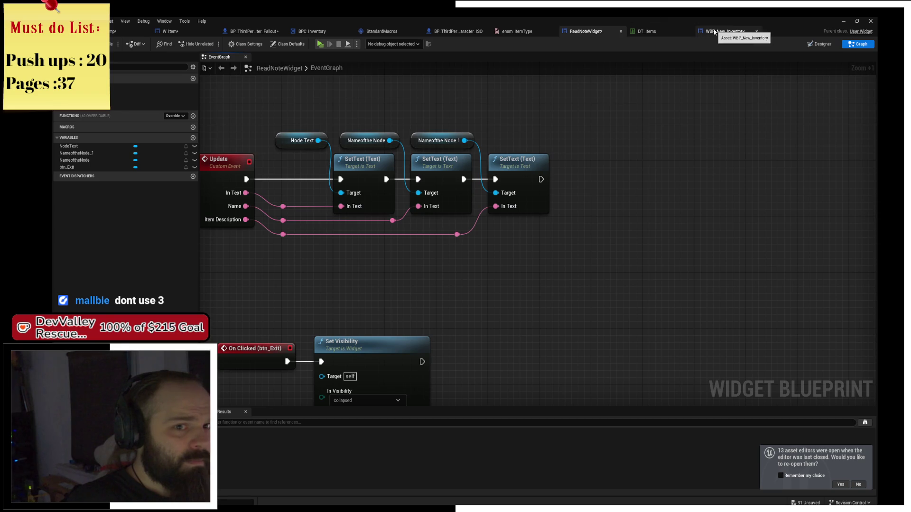
{"action": "left_click", "coordinate": [724, 31]}
- Return from WBP_New_Inventory to ReadNoteWidget's event graph and save it
{"action": "scroll", "coordinate": [370, 169], "scroll_direction": "up", "scroll_amount": 3}
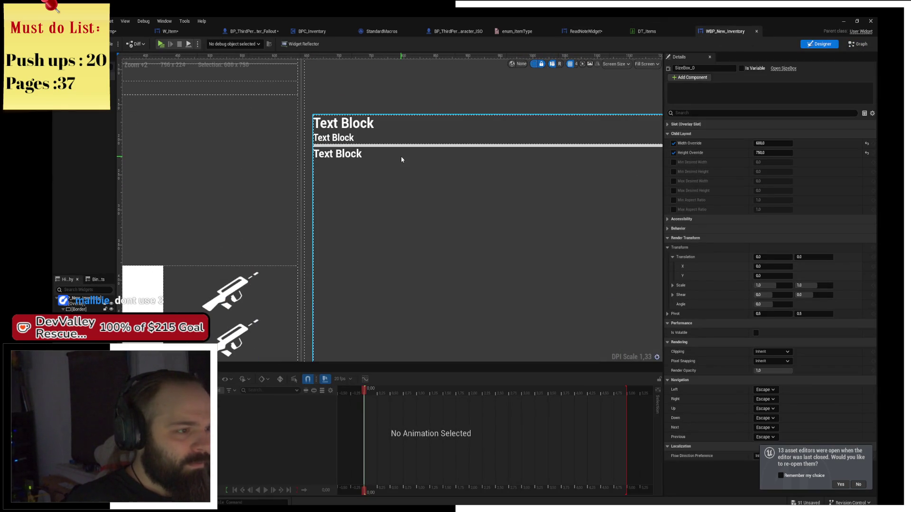
{"action": "scroll", "coordinate": [380, 189], "scroll_direction": "down", "scroll_amount": 3}
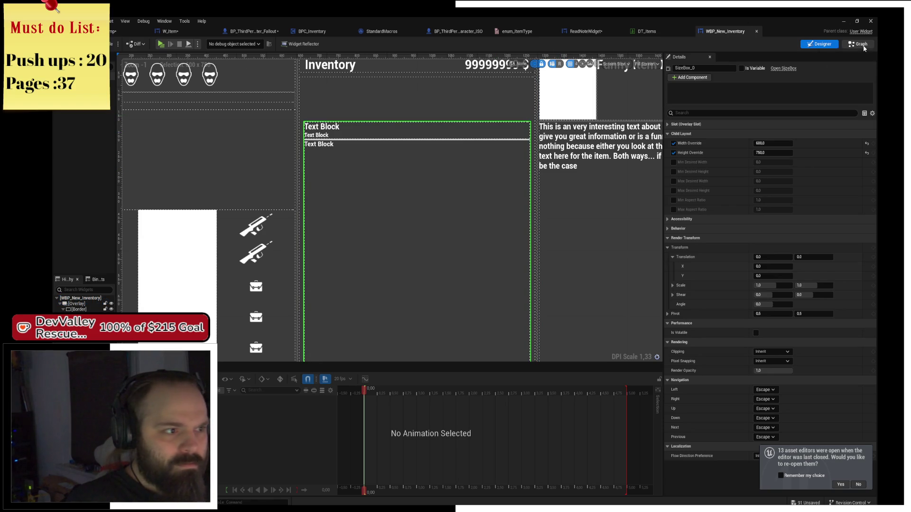
{"action": "left_click", "coordinate": [863, 45]}
{"action": "left_click", "coordinate": [585, 31]}
{"action": "key", "text": "ctrl+s"}
{"action": "mouse_move", "coordinate": [393, 320]}
{"action": "left_mouse_down"}
{"action": "mouse_move", "coordinate": [523, 288]}
{"action": "mouse_move", "coordinate": [456, 241]}
{"action": "mouse_move", "coordinate": [494, 309]}
{"action": "left_mouse_up"}
- Paste a copy of Set Visibility after the last SetText, set to Not Hit-Testable (Self Only)
{"action": "left_click", "coordinate": [448, 328]}
{"action": "left_click_drag", "start_coordinate": [654, 242], "coordinate": [508, 288]}
{"action": "key", "text": "ctrl+c"}
{"action": "key", "text": "ctrl+v"}
{"action": "mouse_move", "coordinate": [569, 209]}
{"action": "left_mouse_down"}
{"action": "mouse_move", "coordinate": [566, 189]}
{"action": "mouse_move", "coordinate": [549, 188]}
{"action": "left_mouse_up"}
{"action": "left_click_drag", "start_coordinate": [507, 210], "coordinate": [539, 211]}
{"action": "left_click", "coordinate": [573, 249]}
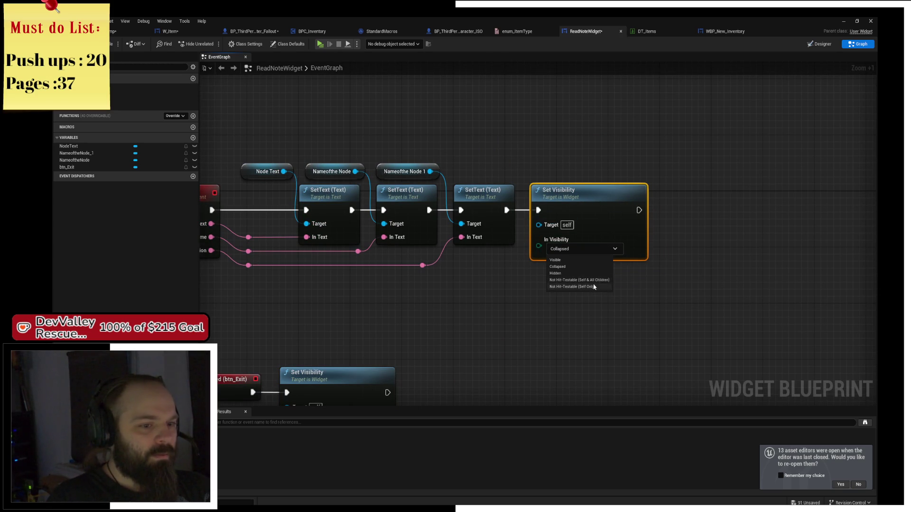
{"action": "left_click", "coordinate": [574, 286]}
{"action": "left_click", "coordinate": [583, 250]}
{"action": "left_click", "coordinate": [583, 251]}
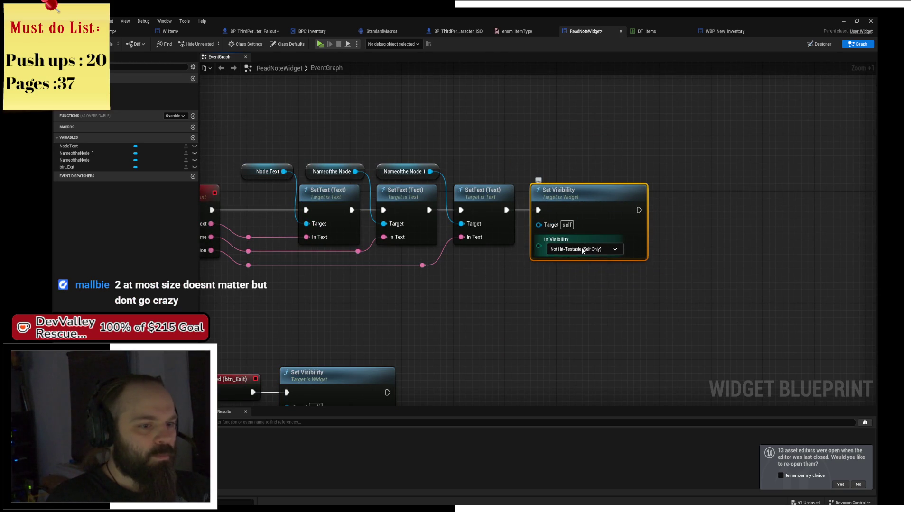
{"action": "left_click_drag", "start_coordinate": [459, 310], "coordinate": [521, 269]}
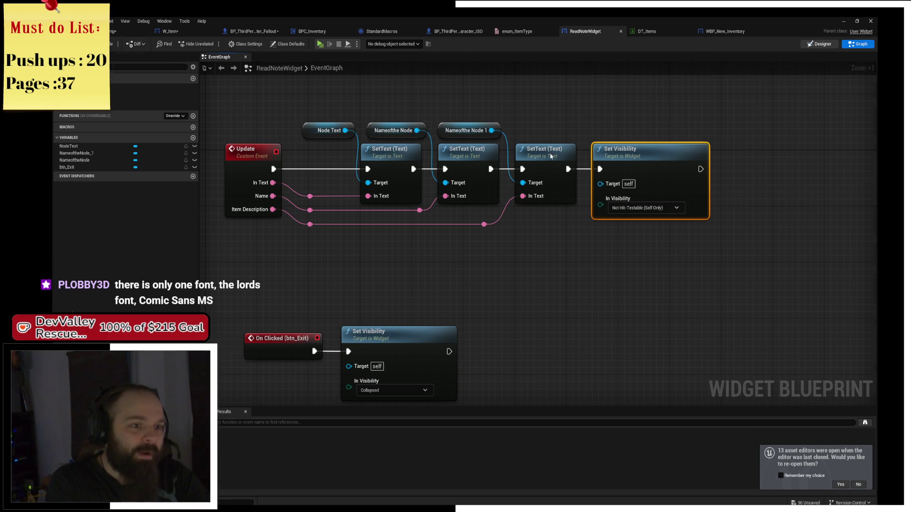
{"action": "left_click", "coordinate": [819, 43]}
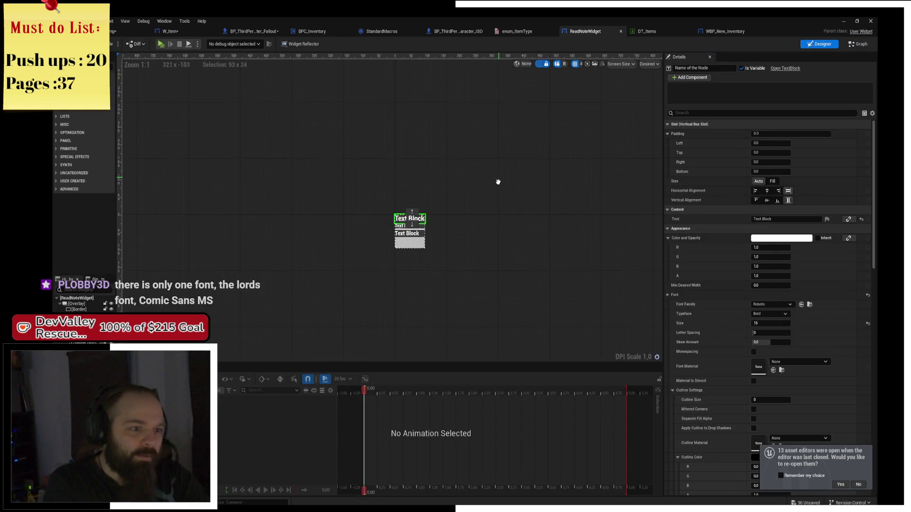
- Leave the layout design and move through the open blueprints to W_Item's graph
{"action": "left_click", "coordinate": [494, 210]}
{"action": "scroll", "coordinate": [506, 194], "scroll_direction": "up", "scroll_amount": 4}
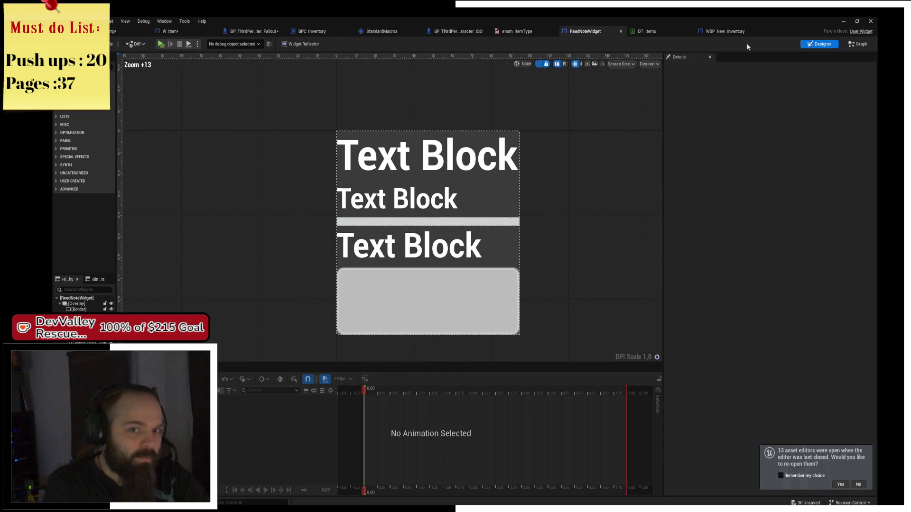
{"action": "left_click", "coordinate": [858, 43]}
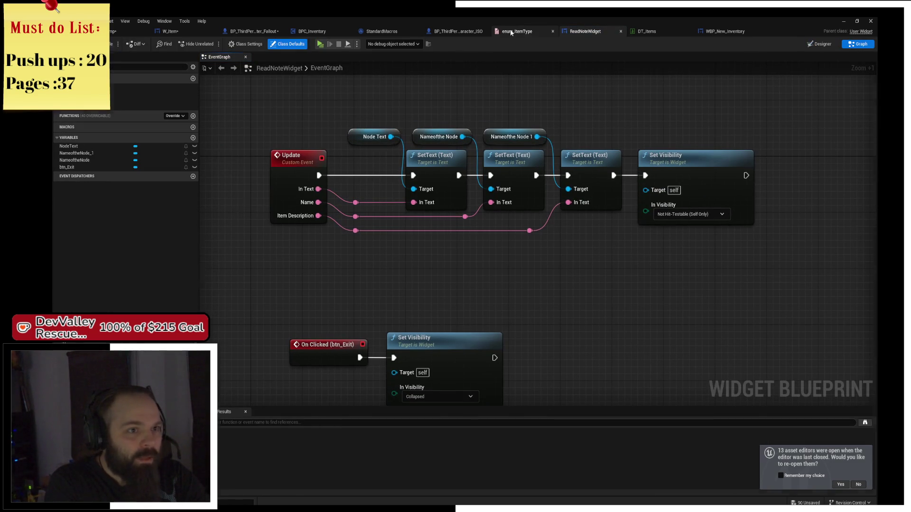
{"action": "left_click", "coordinate": [455, 31]}
{"action": "left_click", "coordinate": [355, 32]}
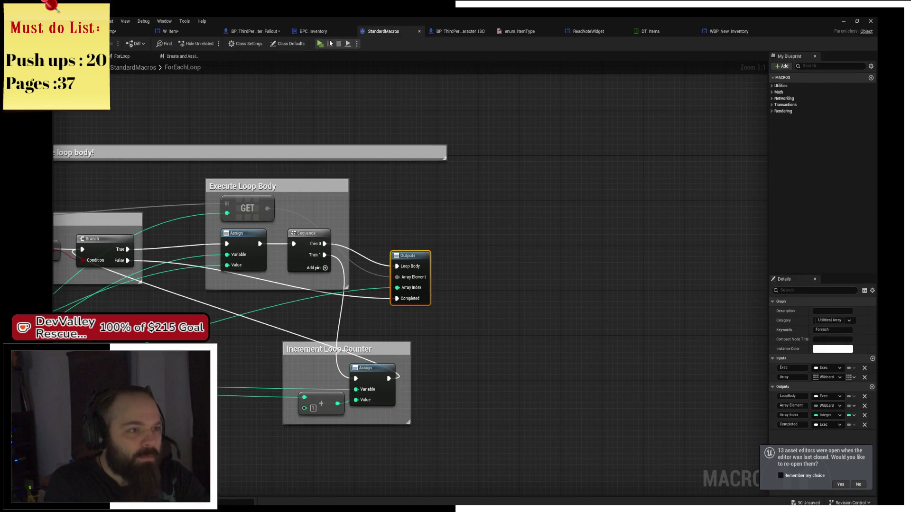
{"action": "left_click", "coordinate": [308, 31]}
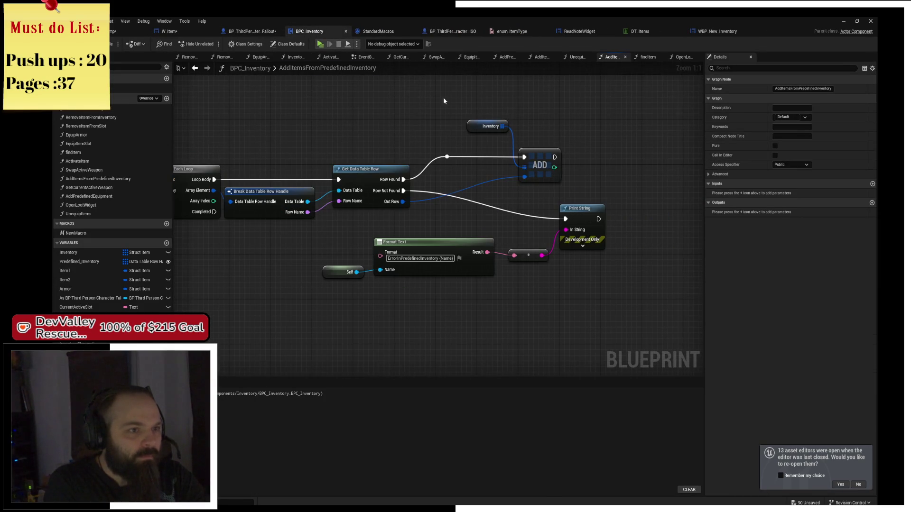
{"action": "left_click", "coordinate": [192, 33]}
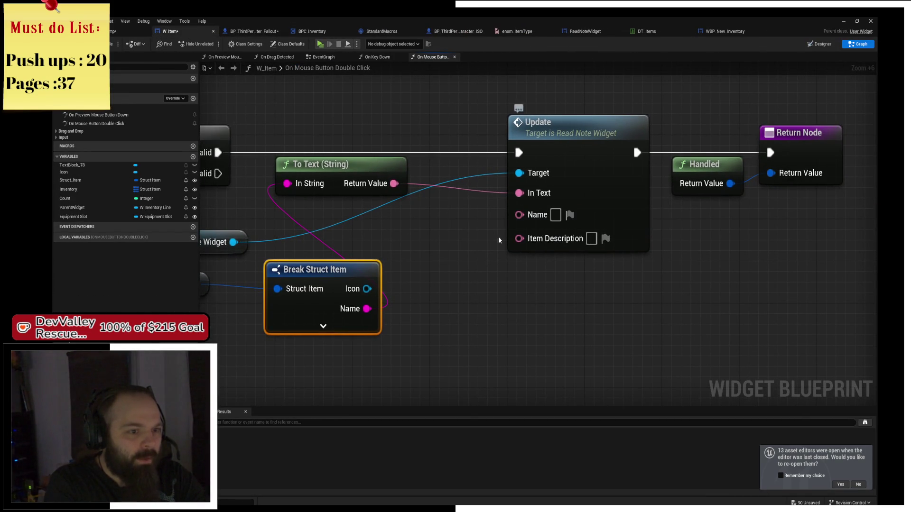
- Wire the item Name's To Text into Update's Name and add a To Text from Description
{"action": "left_click_drag", "start_coordinate": [521, 276], "coordinate": [658, 253]}
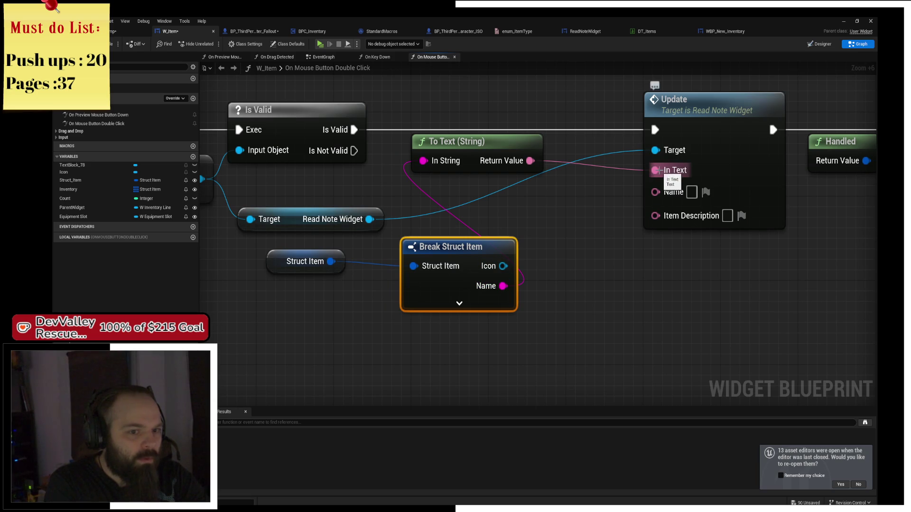
{"action": "left_click_drag", "start_coordinate": [655, 171], "coordinate": [656, 193]}
{"action": "left_click", "coordinate": [604, 239]}
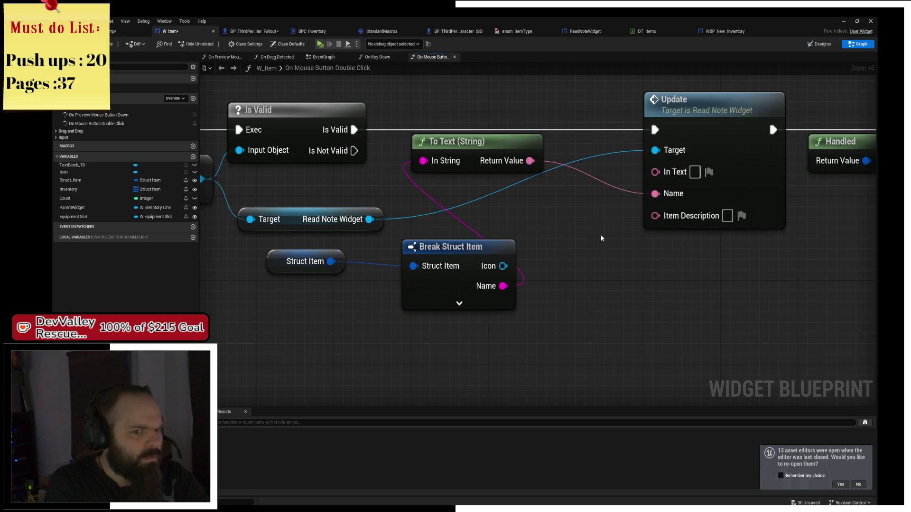
{"action": "left_click", "coordinate": [459, 303]}
{"action": "mouse_move", "coordinate": [540, 333]}
{"action": "left_mouse_down"}
{"action": "mouse_move", "coordinate": [509, 301]}
{"action": "mouse_move", "coordinate": [626, 184]}
{"action": "left_mouse_up"}
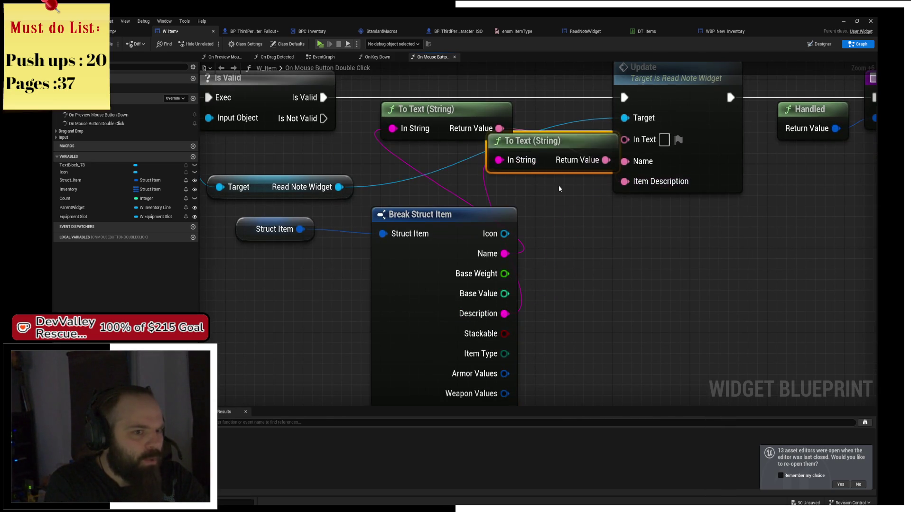
{"action": "mouse_move", "coordinate": [551, 147]}
{"action": "left_mouse_down"}
{"action": "mouse_move", "coordinate": [615, 273]}
{"action": "mouse_move", "coordinate": [598, 273]}
{"action": "left_mouse_up"}
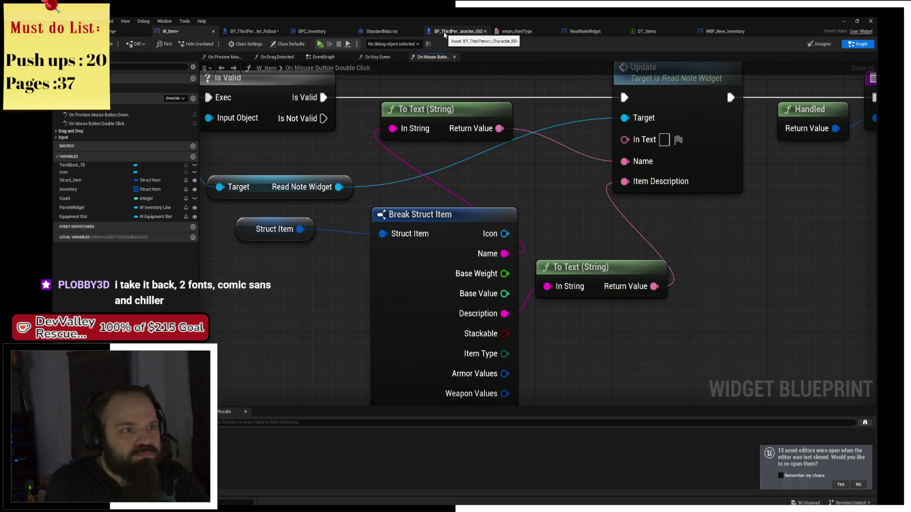
{"action": "left_click", "coordinate": [581, 31]}
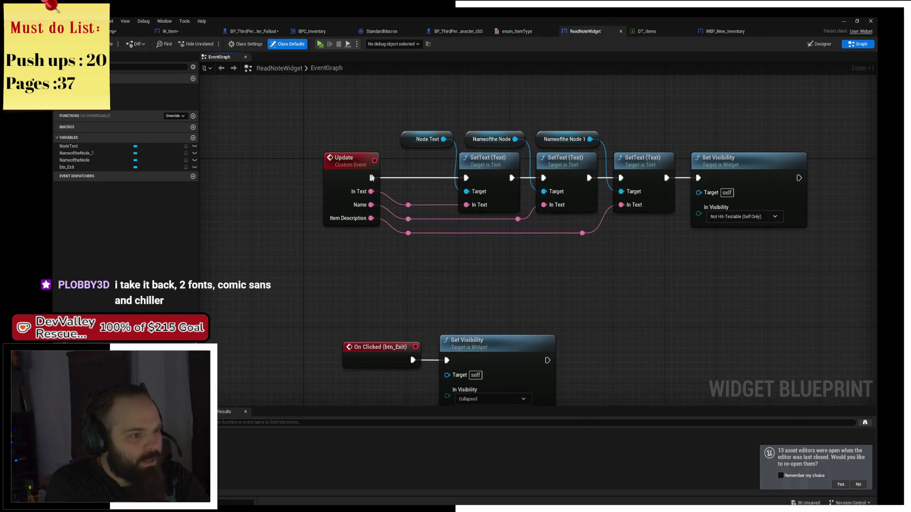
- Rename Update's inputs to Item Name and Text; swap Nameofthe Node and Node Text SetText targets
{"action": "left_click", "coordinate": [353, 192]}
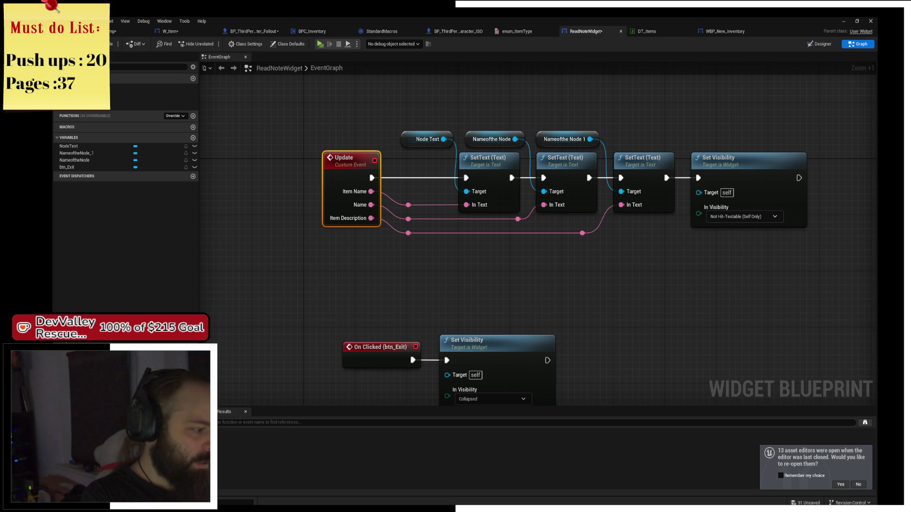
{"action": "left_click", "coordinate": [478, 269]}
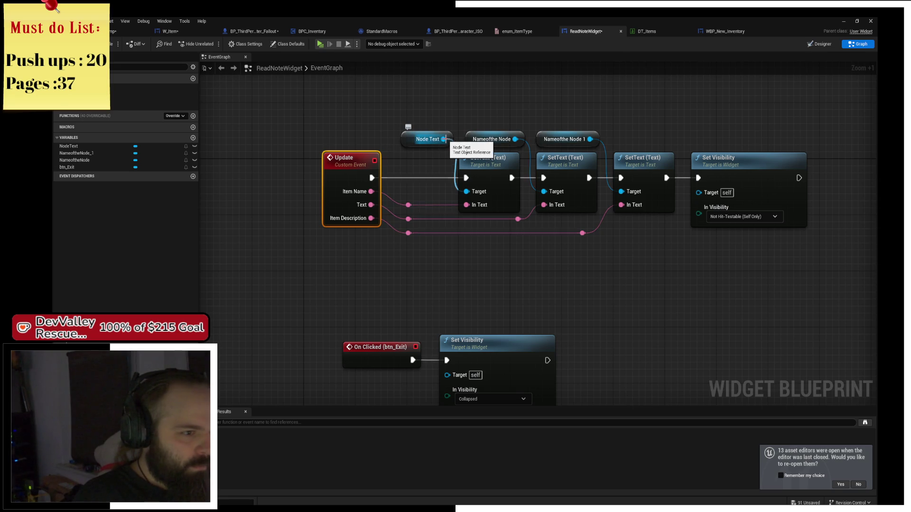
{"action": "mouse_move", "coordinate": [493, 139]}
{"action": "left_mouse_down"}
{"action": "mouse_move", "coordinate": [404, 118]}
{"action": "mouse_move", "coordinate": [467, 180]}
{"action": "mouse_move", "coordinate": [466, 191]}
{"action": "left_mouse_up"}
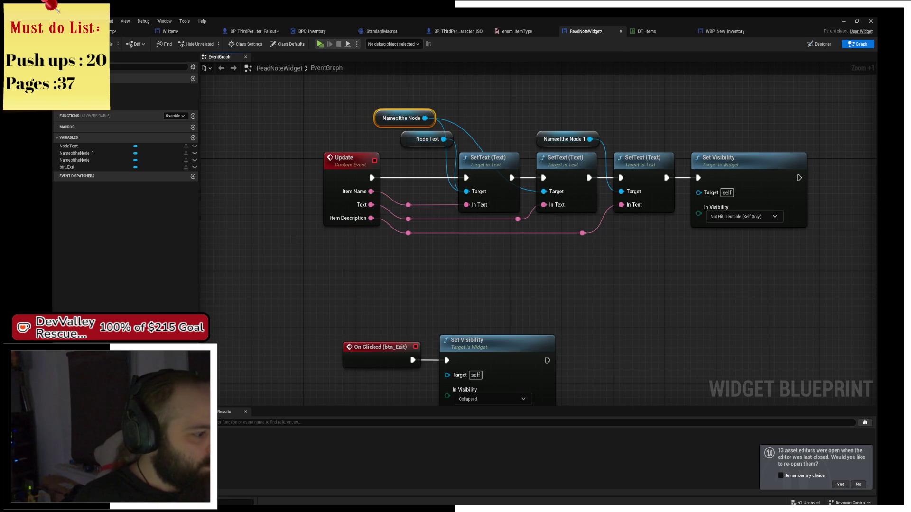
{"action": "mouse_move", "coordinate": [444, 139]}
{"action": "left_mouse_down"}
{"action": "mouse_move", "coordinate": [565, 167]}
{"action": "mouse_move", "coordinate": [556, 191]}
{"action": "left_mouse_up"}
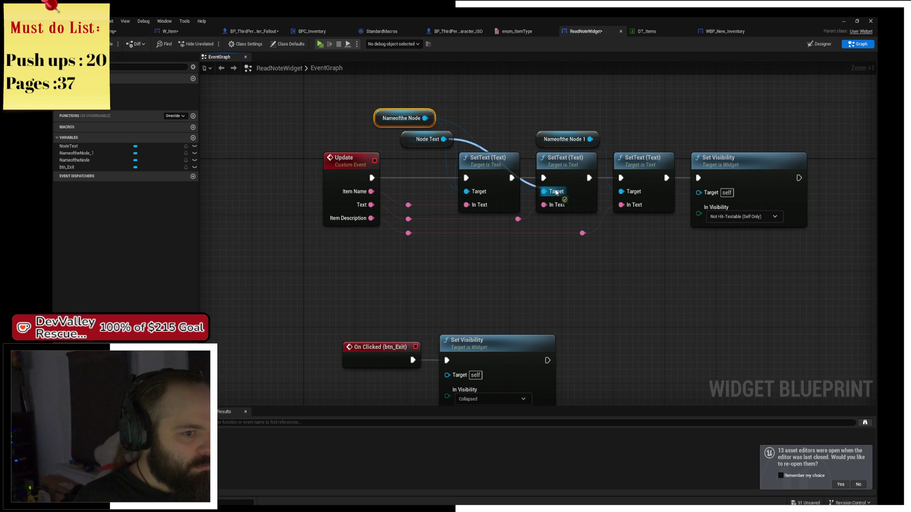
{"action": "left_click_drag", "start_coordinate": [556, 191], "coordinate": [556, 192]}
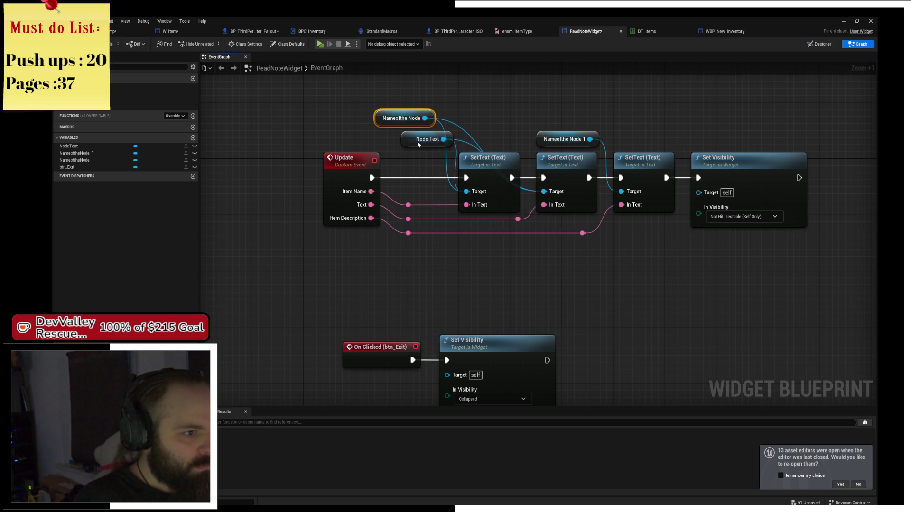
{"action": "left_click_drag", "start_coordinate": [427, 139], "coordinate": [459, 104]}
{"action": "left_click", "coordinate": [485, 131]}
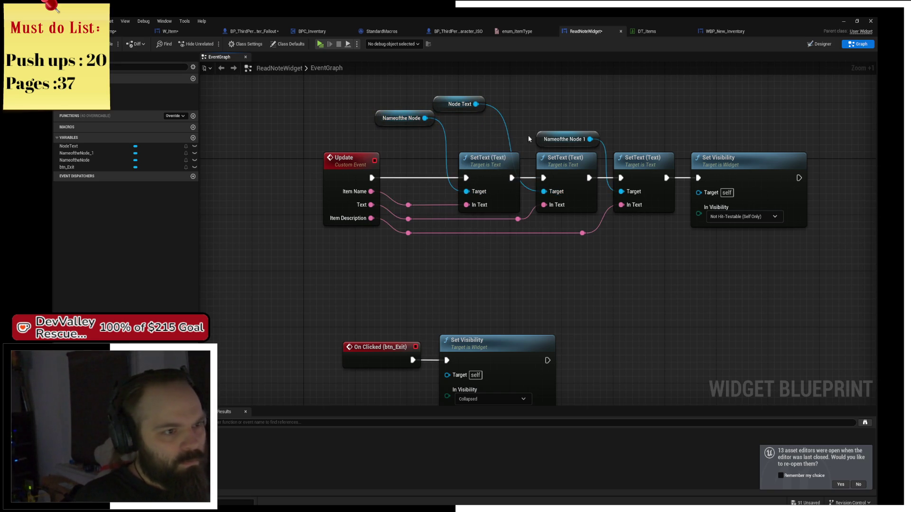
{"action": "left_click_drag", "start_coordinate": [452, 104], "coordinate": [490, 139]}
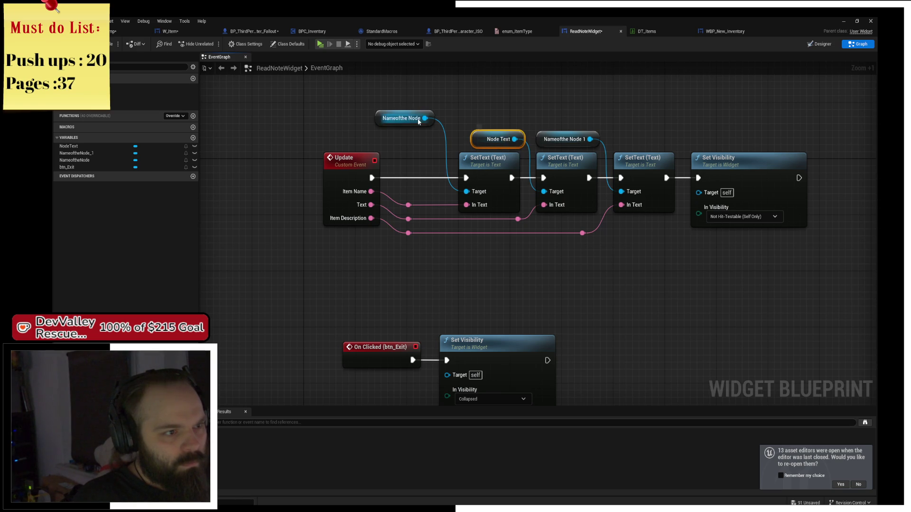
{"action": "left_click_drag", "start_coordinate": [406, 123], "coordinate": [421, 144]}
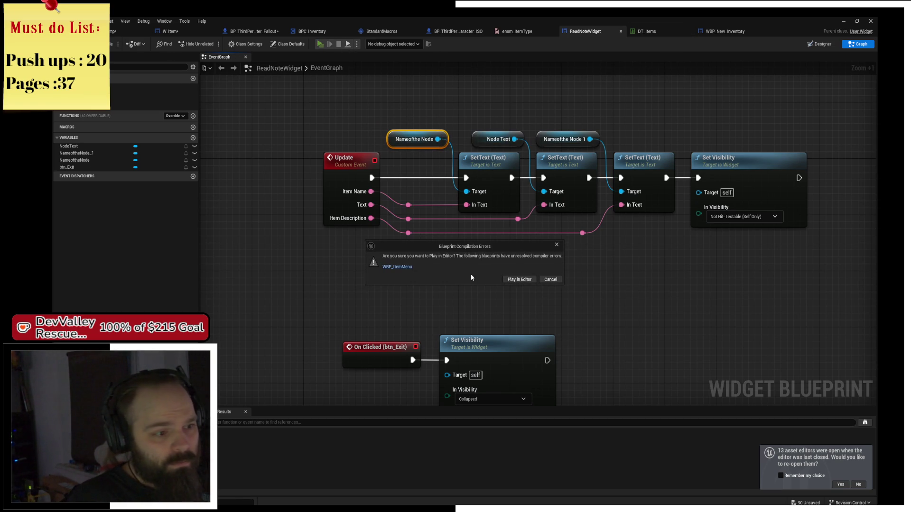
- Remove SpawnActor's orphaned Rotation Yaw pin in WBP_ItemMenu, then start Play with F7
{"action": "left_click", "coordinate": [398, 267]}
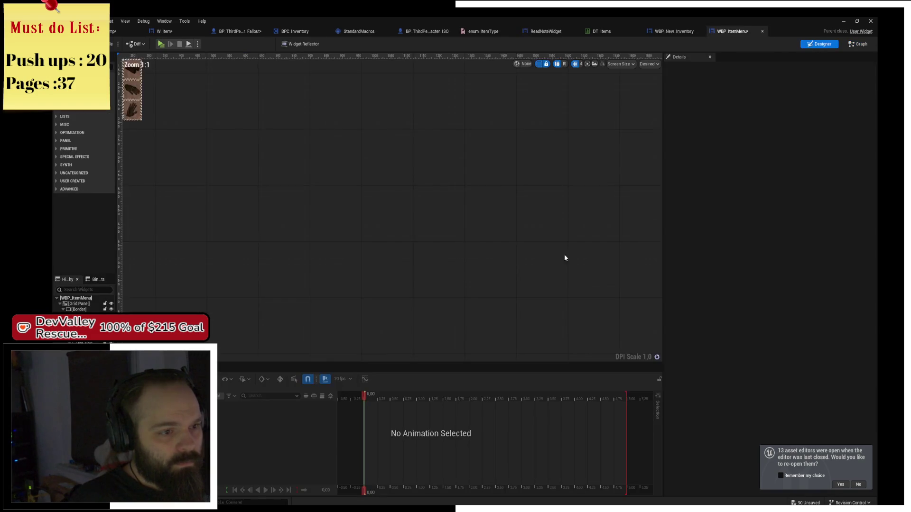
{"action": "left_click", "coordinate": [858, 44]}
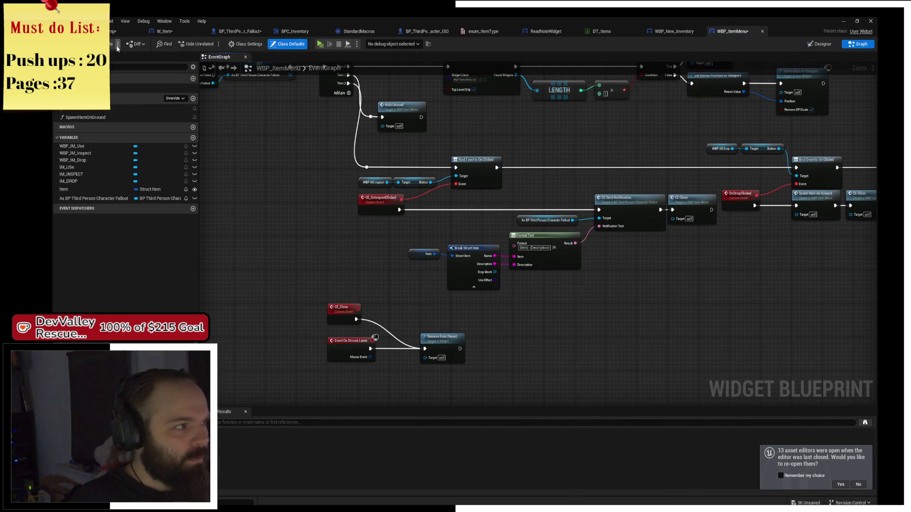
{"action": "left_click", "coordinate": [421, 422]}
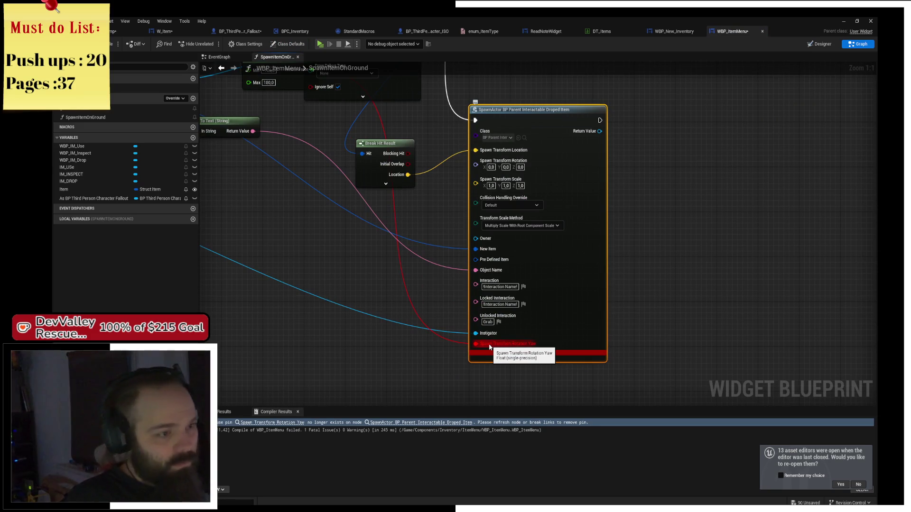
{"action": "left_click", "coordinate": [490, 347], "text": "alt"}
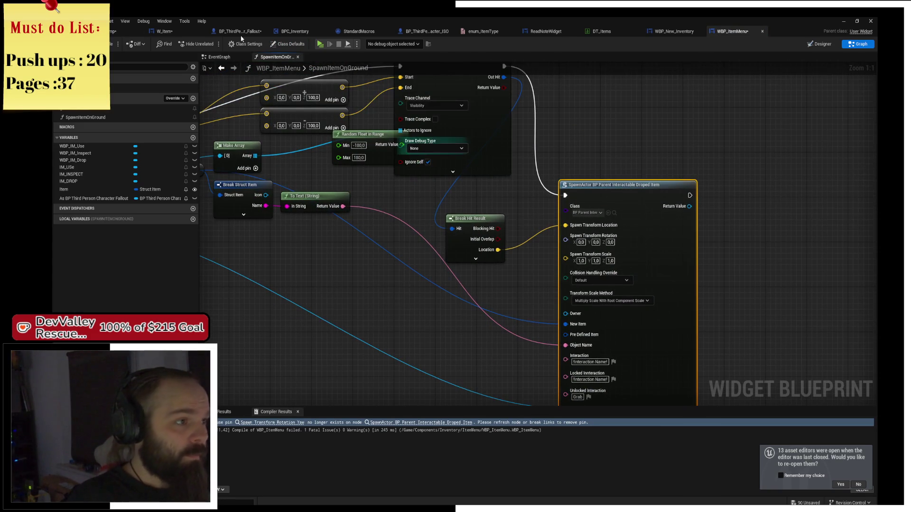
{"action": "key", "text": "F7"}
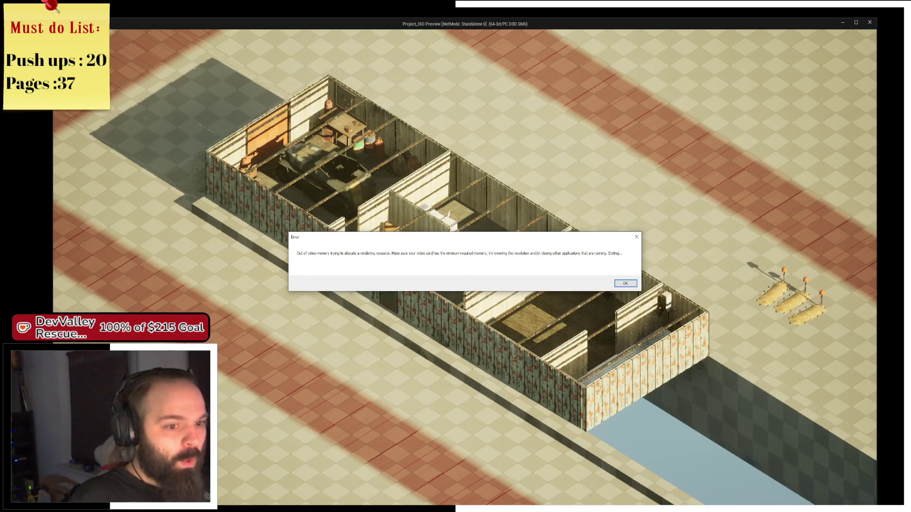
- Dismiss the video-memory error and end the frozen Unreal Editor task in Task Manager
{"action": "left_click", "coordinate": [626, 284]}
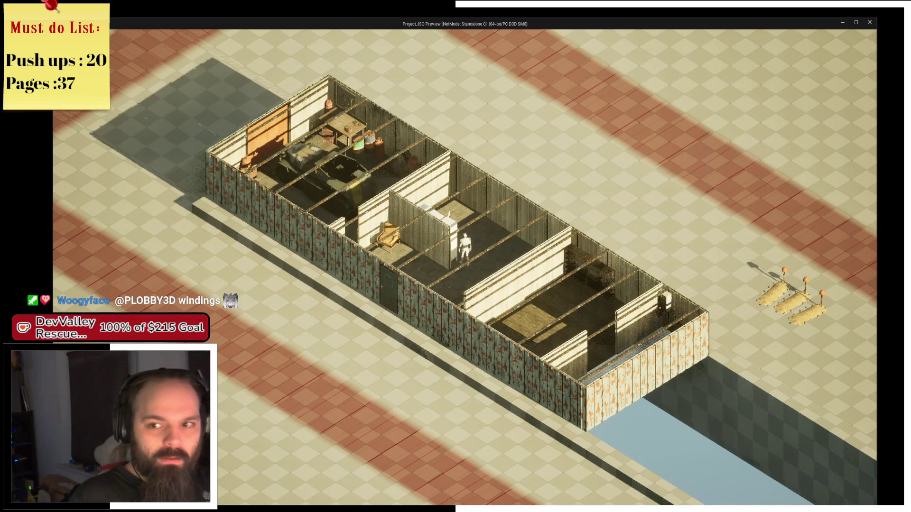
{"action": "key", "text": "alt+Tab"}
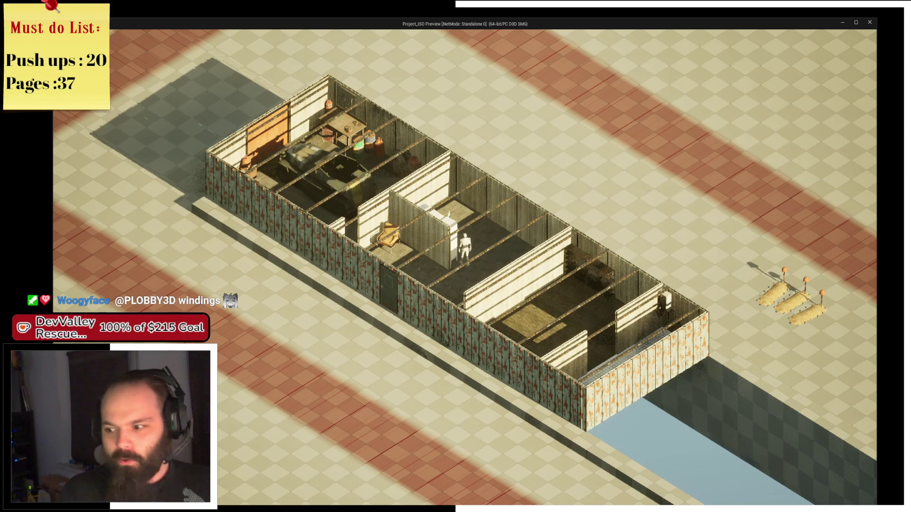
{"action": "key", "text": "super"}
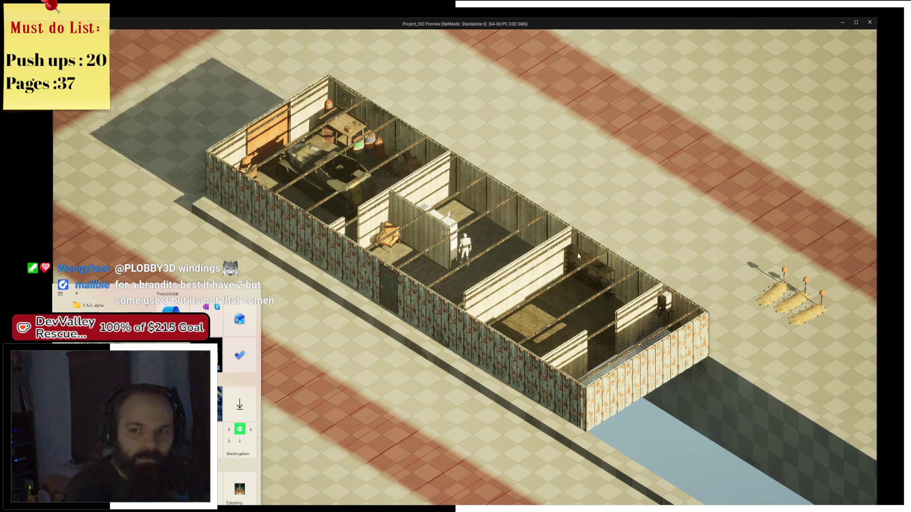
{"action": "key", "text": "ctrl+shift+Escape"}
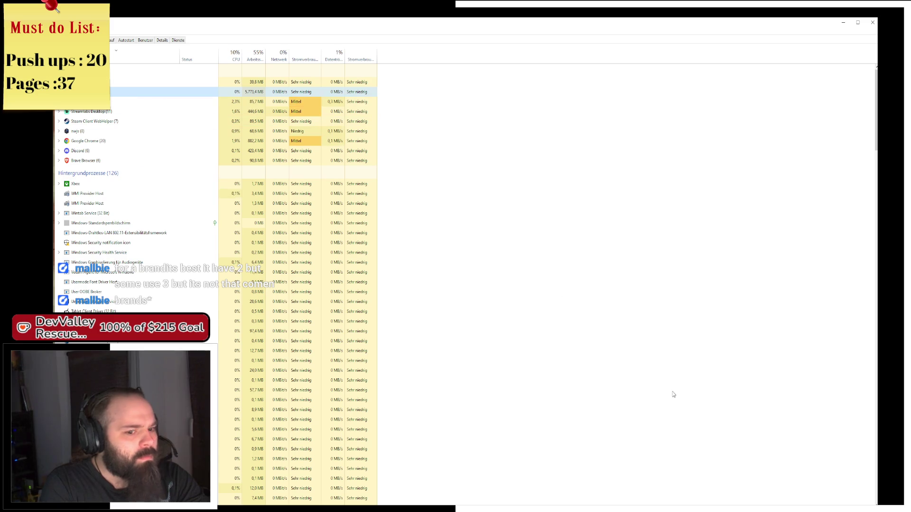
{"action": "right_click", "coordinate": [103, 93]}
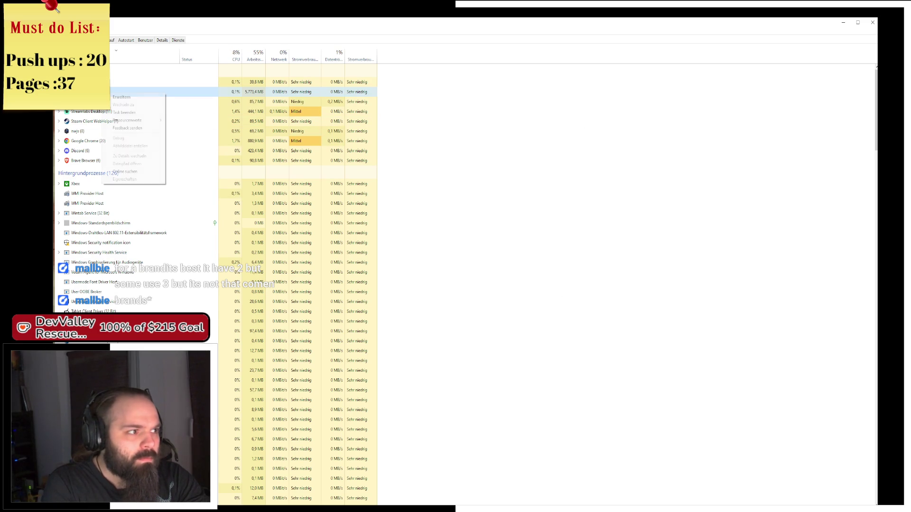
{"action": "left_click", "coordinate": [137, 114]}
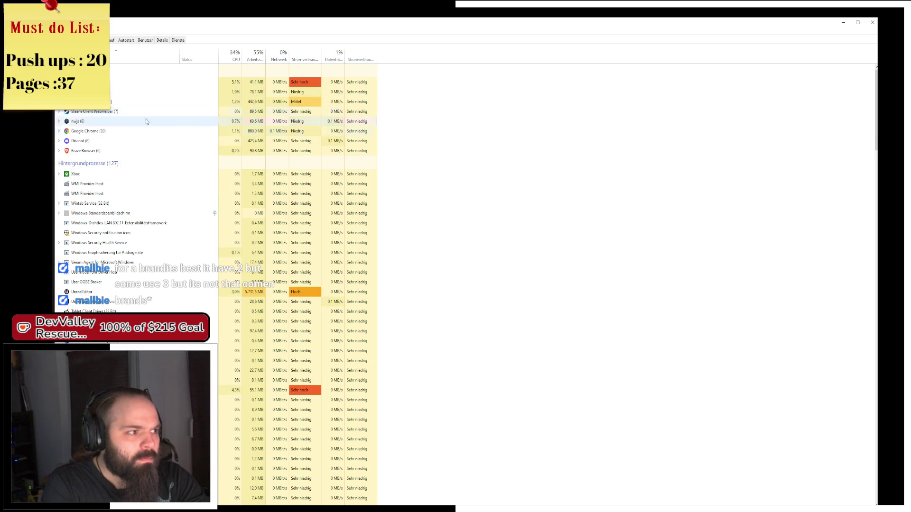
{"action": "key", "text": "alt+Tab"}
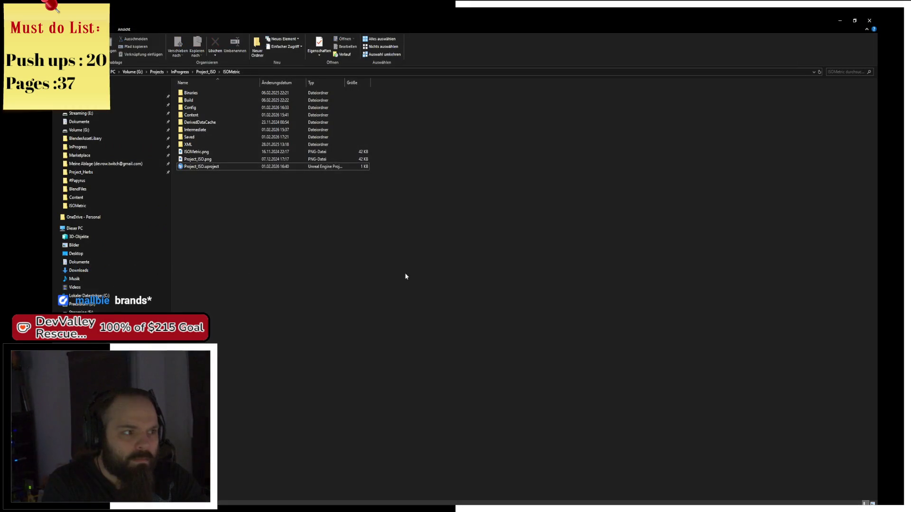
- Open Project_ISO.uproject and agree to load the PowerDialogs plugin anyway
{"action": "left_click", "coordinate": [197, 167]}
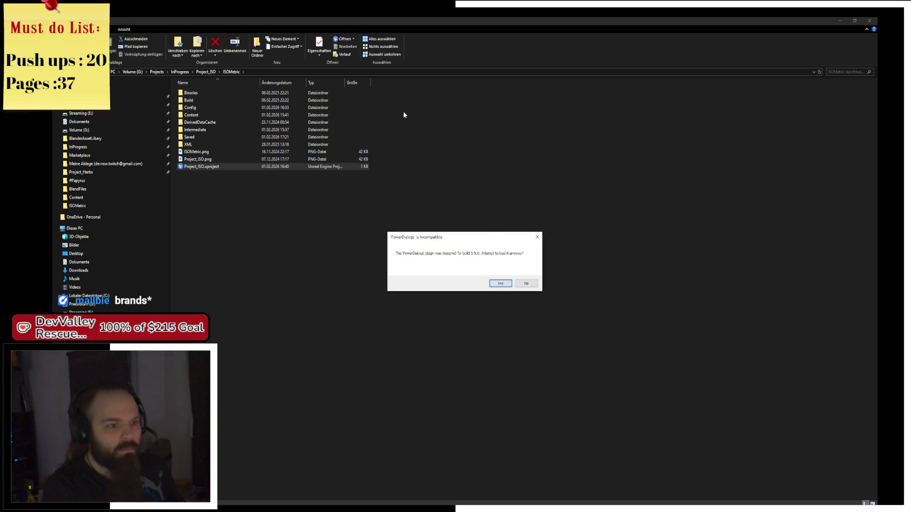
{"action": "left_click", "coordinate": [527, 284]}
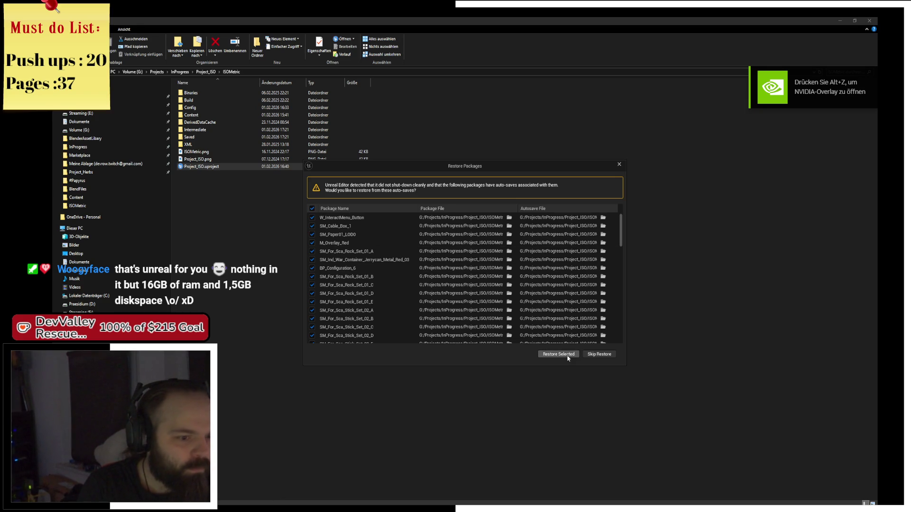
- Restore the auto-saved packages and dismiss the revision control check-out warning
{"action": "left_click", "coordinate": [568, 355]}
{"action": "left_click", "coordinate": [548, 372]}
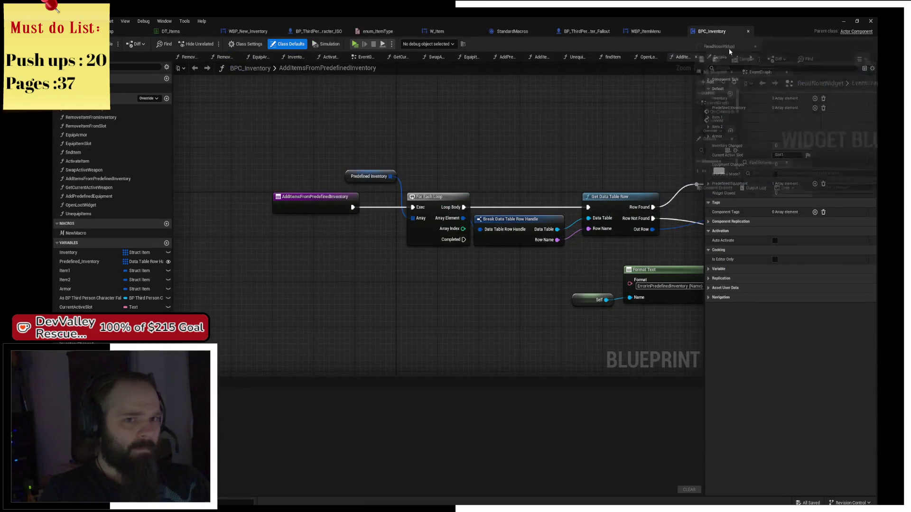
- Close the BPC_Inventory, WBP_ItemMenu, BP_ThirdPerson, StandardMacros, enum_ItemType and character blueprint editors
{"action": "left_click", "coordinate": [695, 31]}
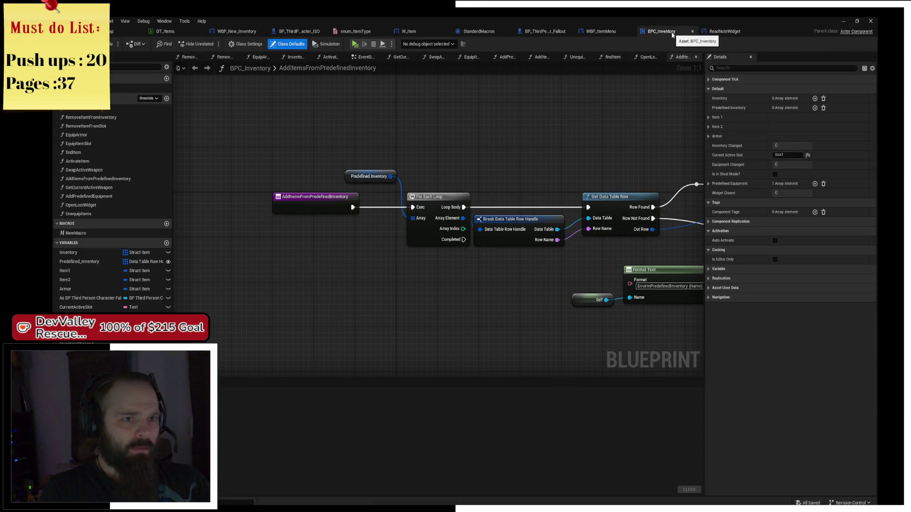
{"action": "left_click", "coordinate": [699, 31]}
{"action": "left_click", "coordinate": [662, 34]}
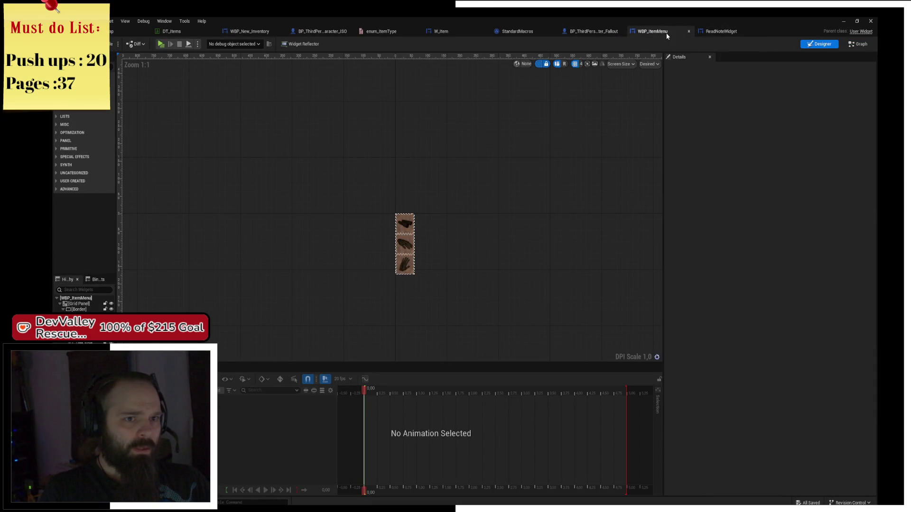
{"action": "left_click", "coordinate": [689, 32]}
{"action": "left_click", "coordinate": [594, 32]}
{"action": "left_click", "coordinate": [624, 31]}
{"action": "left_click", "coordinate": [522, 32]}
{"action": "left_click", "coordinate": [556, 32]}
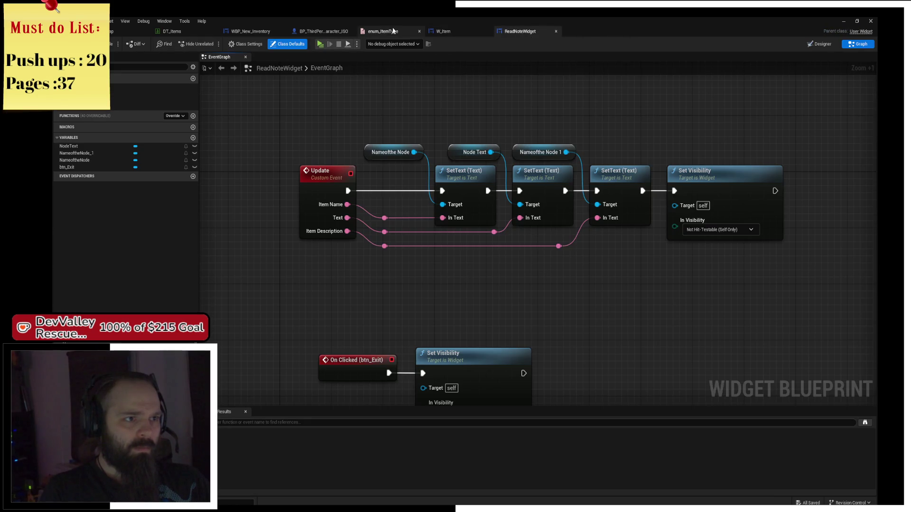
{"action": "left_click", "coordinate": [419, 32]}
{"action": "left_click", "coordinate": [322, 31]}
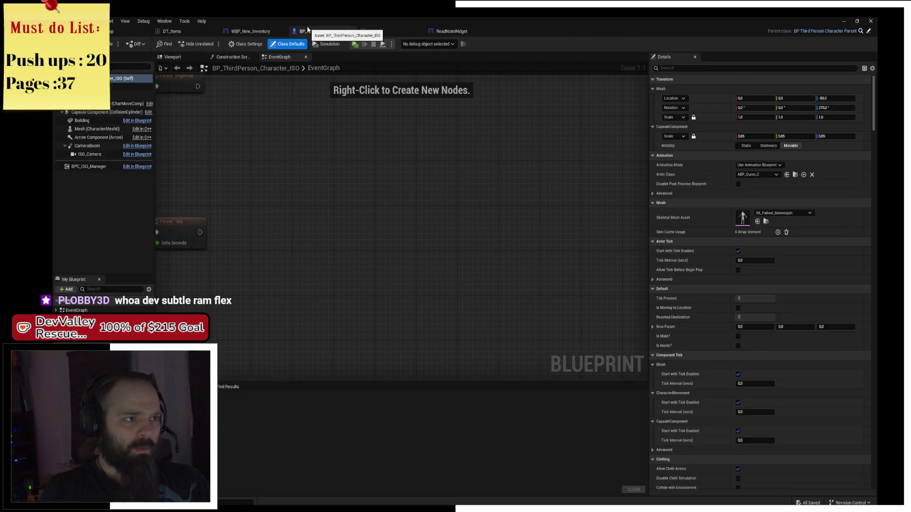
{"action": "left_click", "coordinate": [351, 31]}
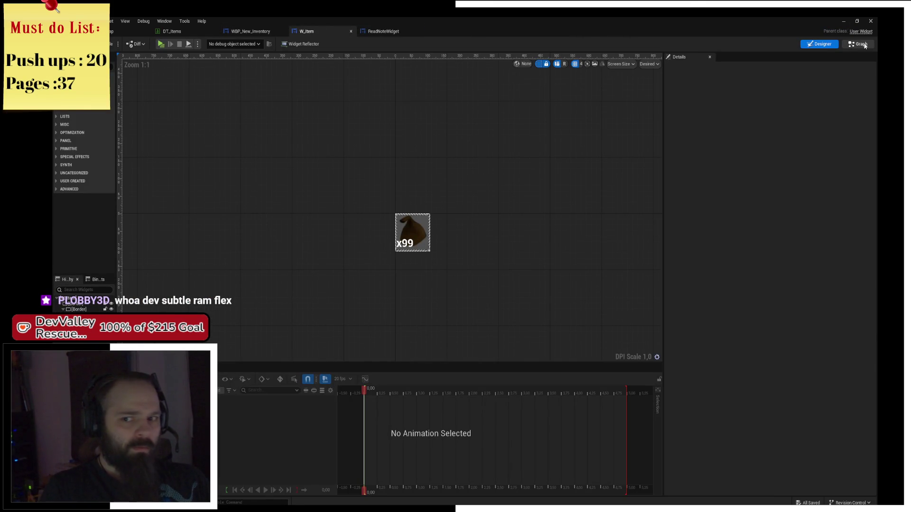
- In W_Item's graph, move the double-click event beside Break Struct Item and clear Update's broken In Text pin
{"action": "left_click", "coordinate": [861, 45]}
{"action": "mouse_move", "coordinate": [467, 144]}
{"action": "left_mouse_down"}
{"action": "mouse_move", "coordinate": [482, 256]}
{"action": "mouse_move", "coordinate": [538, 194]}
{"action": "mouse_move", "coordinate": [761, 186]}
{"action": "mouse_move", "coordinate": [875, 205]}
{"action": "left_mouse_up"}
{"action": "left_click_drag", "start_coordinate": [505, 163], "coordinate": [274, 166]}
{"action": "left_click", "coordinate": [482, 193]}
{"action": "mouse_move", "coordinate": [496, 206]}
{"action": "left_mouse_down"}
{"action": "mouse_move", "coordinate": [356, 209]}
{"action": "mouse_move", "coordinate": [499, 228]}
{"action": "mouse_move", "coordinate": [165, 185]}
{"action": "left_mouse_up"}
{"action": "scroll", "coordinate": [500, 227], "scroll_direction": "down", "scroll_amount": 2}
{"action": "left_click_drag", "start_coordinate": [870, 259], "coordinate": [793, 177]}
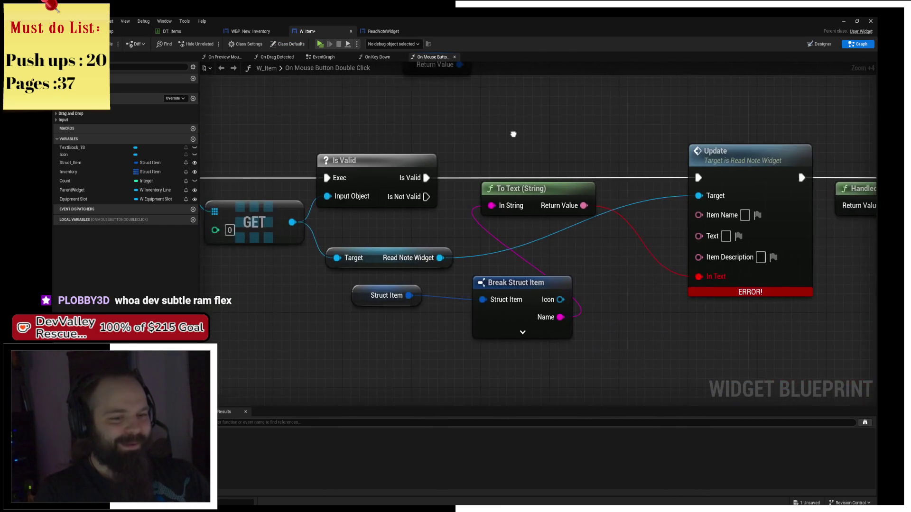
{"action": "left_click_drag", "start_coordinate": [645, 240], "coordinate": [600, 230]}
{"action": "left_click_drag", "start_coordinate": [679, 272], "coordinate": [631, 280]}
{"action": "left_click", "coordinate": [619, 281], "text": "alt"}
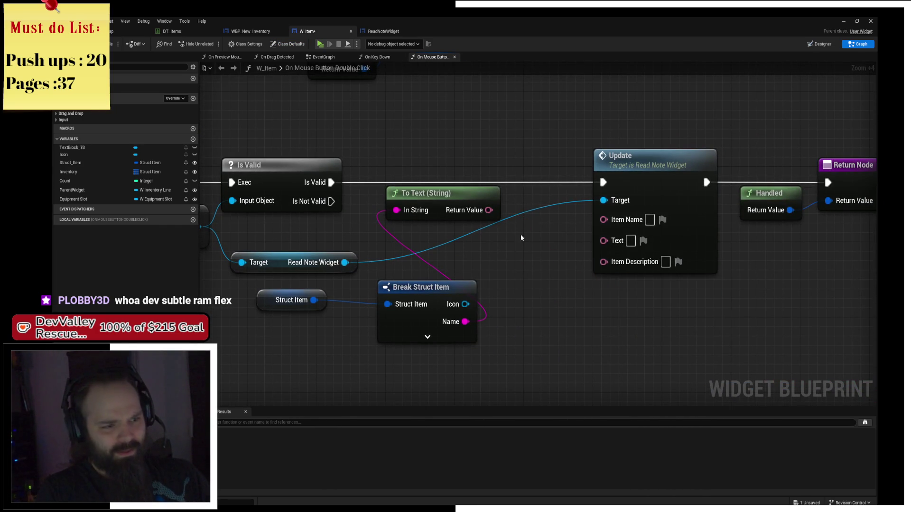
- Wire Break Struct Item's Name and Description through To Text (String) into Update's Item Name and Item Description
{"action": "mouse_move", "coordinate": [457, 193]}
{"action": "left_mouse_down"}
{"action": "mouse_move", "coordinate": [561, 344]}
{"action": "mouse_move", "coordinate": [544, 237]}
{"action": "mouse_move", "coordinate": [526, 241]}
{"action": "mouse_move", "coordinate": [607, 219]}
{"action": "left_mouse_up"}
{"action": "left_click_drag", "start_coordinate": [503, 240], "coordinate": [503, 203]}
{"action": "left_click", "coordinate": [428, 337]}
{"action": "left_click_drag", "start_coordinate": [432, 328], "coordinate": [406, 310]}
{"action": "mouse_move", "coordinate": [466, 355]}
{"action": "left_mouse_down"}
{"action": "mouse_move", "coordinate": [545, 301]}
{"action": "mouse_move", "coordinate": [611, 238]}
{"action": "mouse_move", "coordinate": [617, 269]}
{"action": "mouse_move", "coordinate": [612, 259]}
{"action": "left_mouse_up"}
{"action": "left_click_drag", "start_coordinate": [510, 205], "coordinate": [527, 258]}
- Save W_Item and start a play test despite the compile errors
{"action": "key", "text": "ctrl+s"}
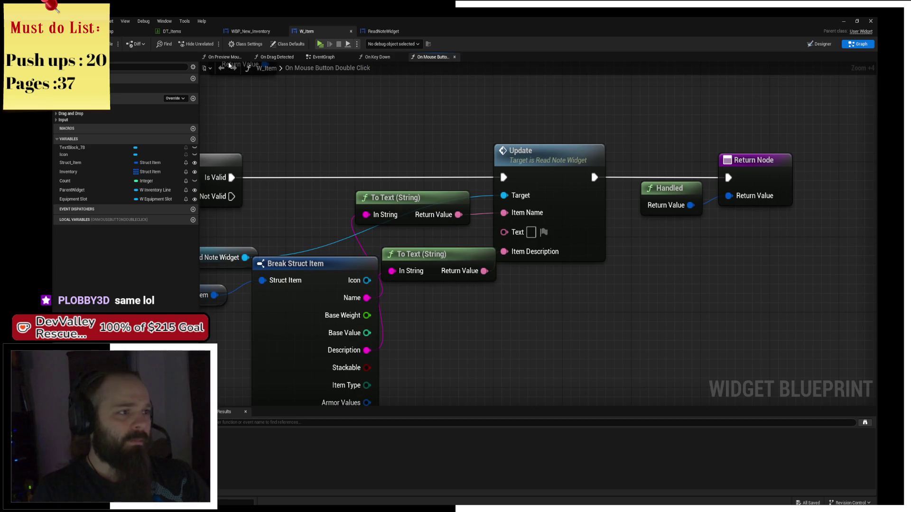
{"action": "left_click", "coordinate": [320, 44]}
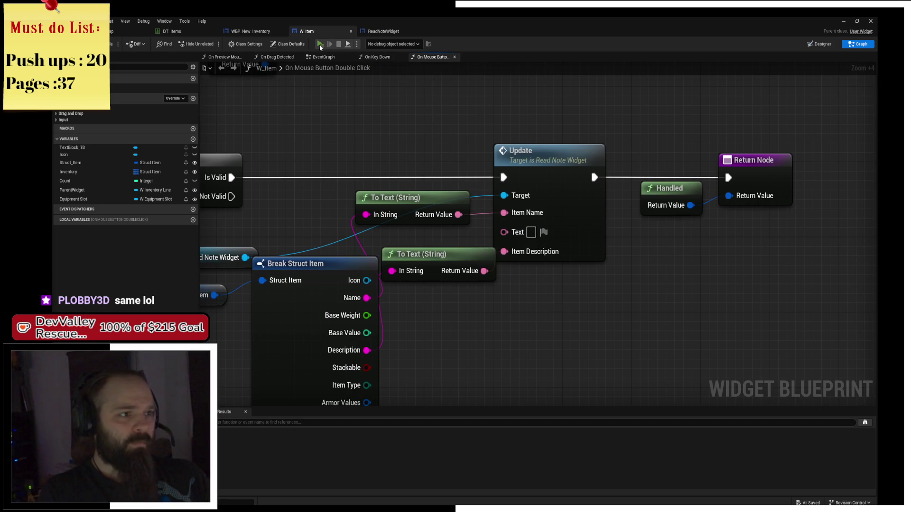
{"action": "left_click", "coordinate": [519, 279]}
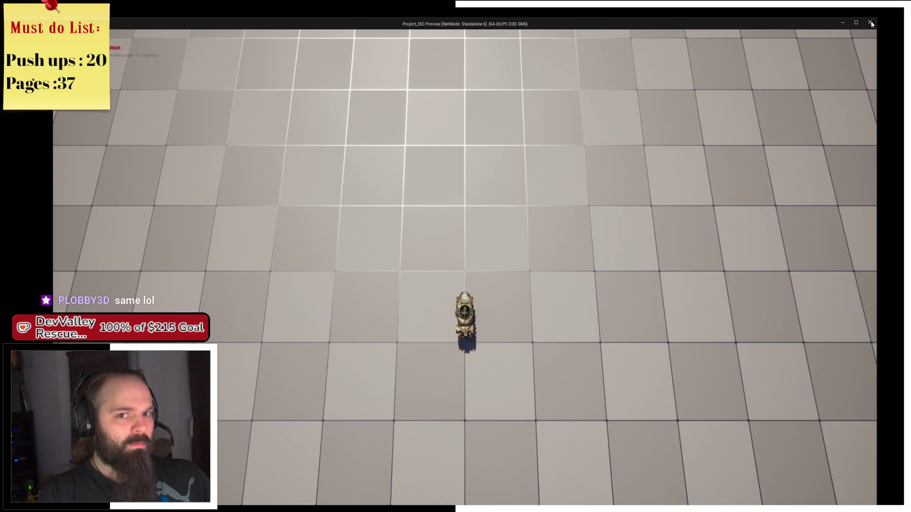
- Close the game preview and open the SandCamp level from Maps > WorldMap > Locations > SandCamp
{"action": "left_click", "coordinate": [871, 22]}
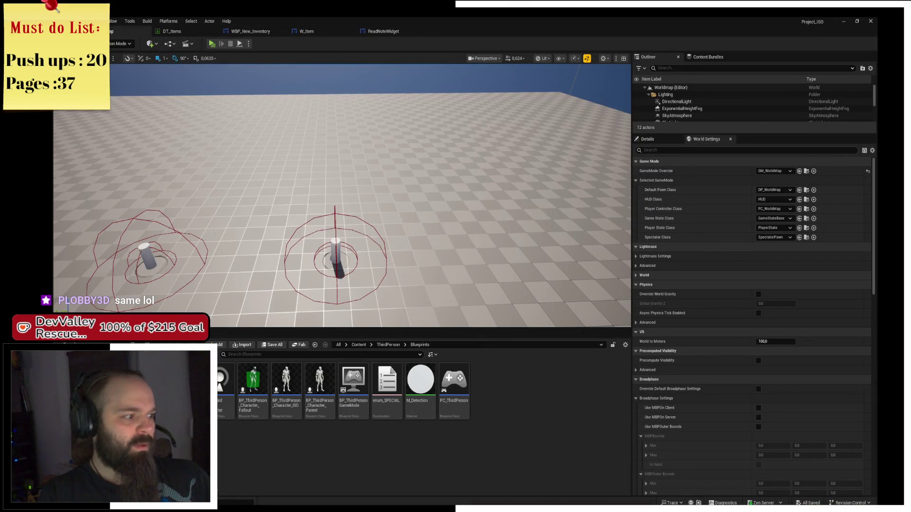
{"action": "double_click", "coordinate": [252, 379]}
{"action": "double_click", "coordinate": [251, 380]}
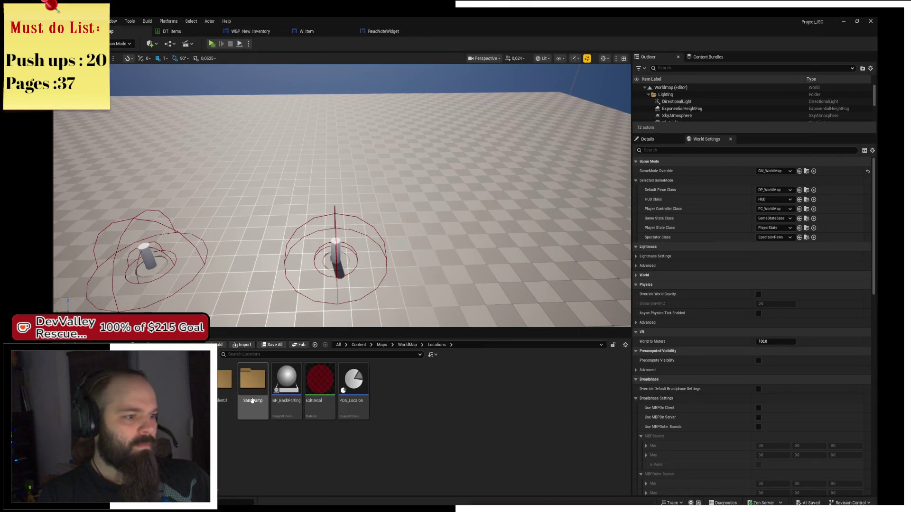
{"action": "double_click", "coordinate": [251, 401]}
{"action": "left_click", "coordinate": [253, 400]}
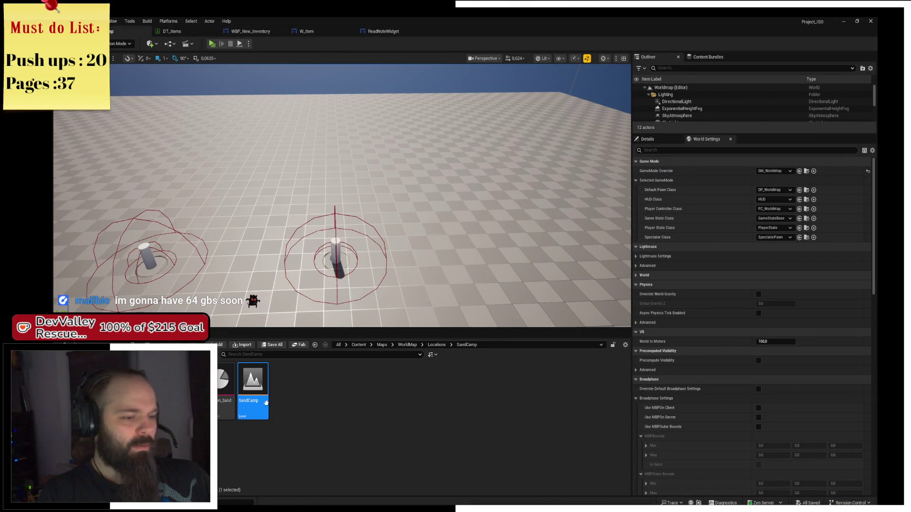
{"action": "double_click", "coordinate": [253, 400]}
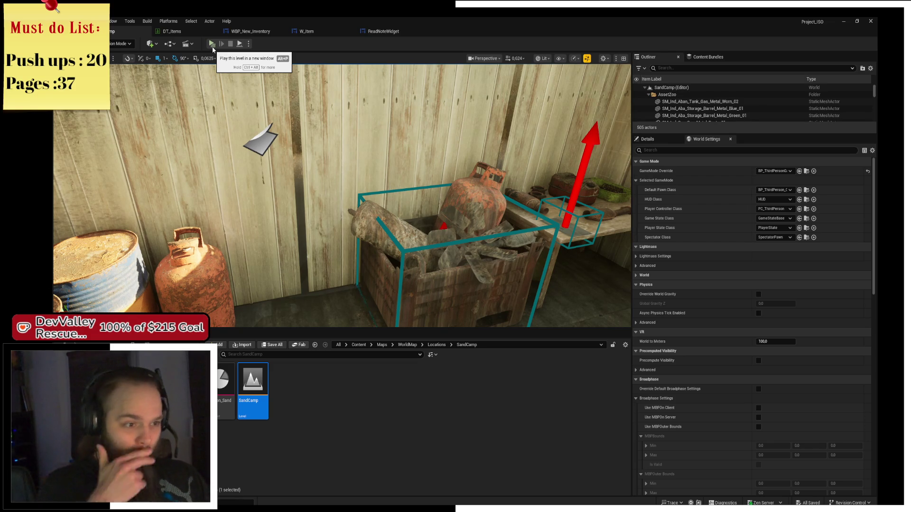
- Play SandCamp, toggle the inventory screen with I, stop the session and return to WBP_New_Inventory
{"action": "left_click", "coordinate": [212, 44]}
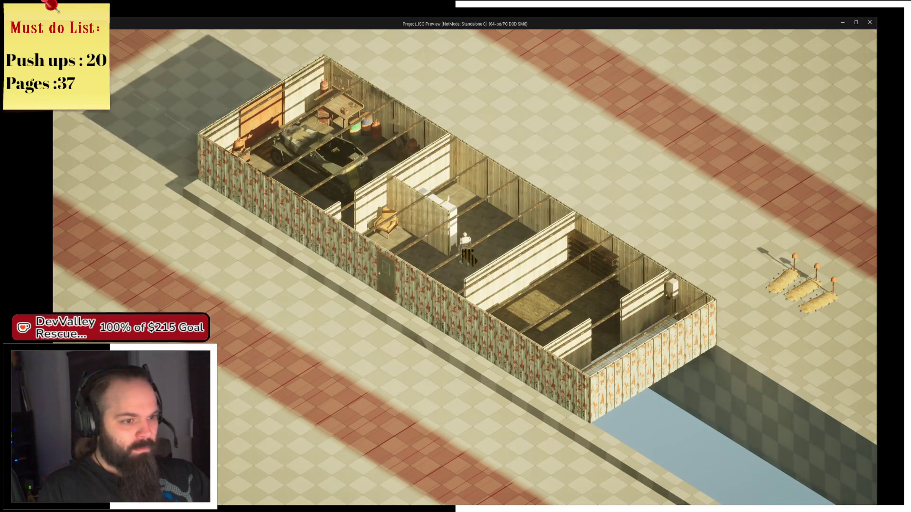
{"action": "key", "text": "i"}
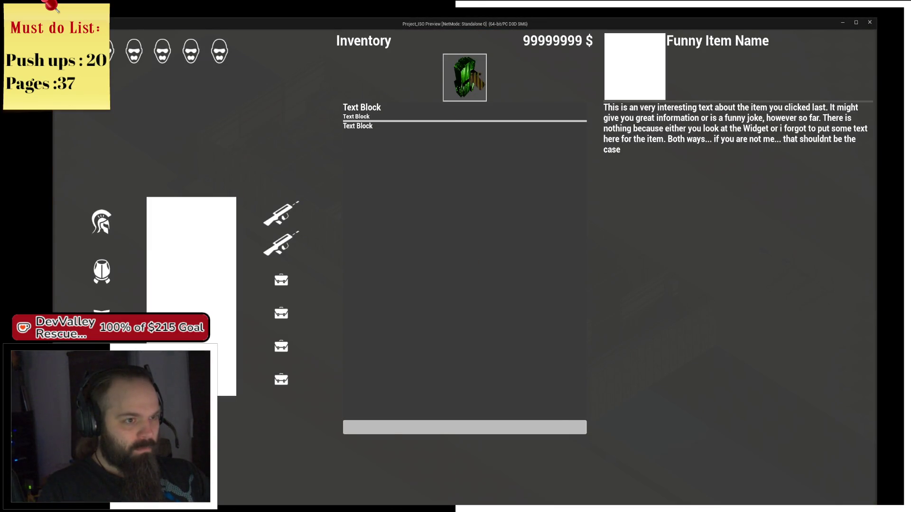
{"action": "key", "text": "i"}
{"action": "key", "text": "Escape"}
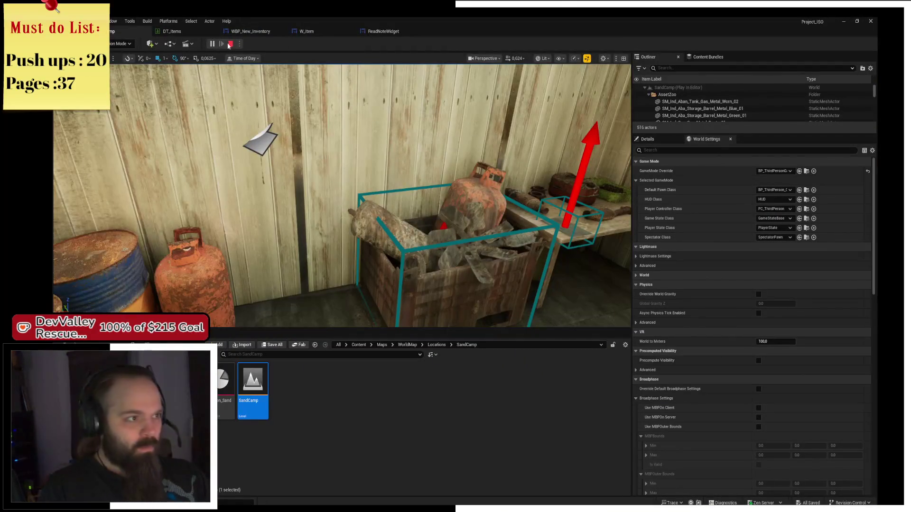
{"action": "left_click", "coordinate": [230, 44]}
{"action": "left_click", "coordinate": [251, 31]}
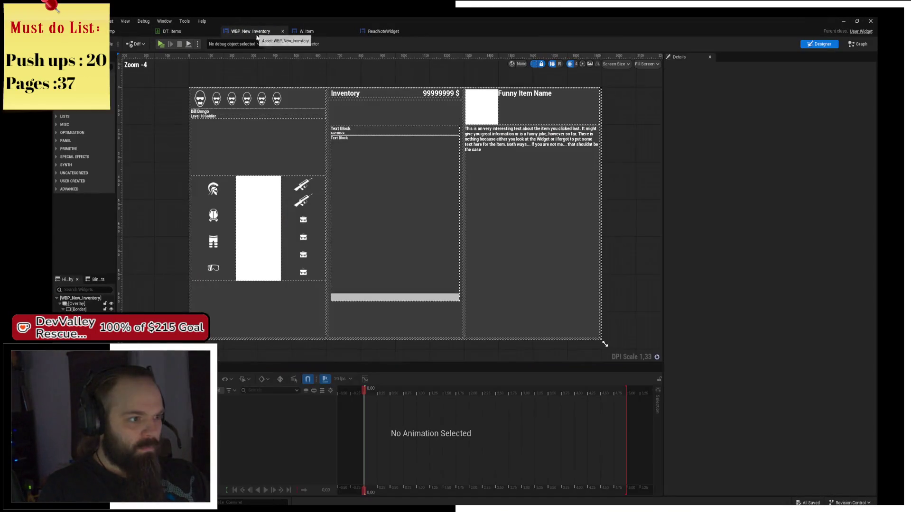
- Set the ReadNoteWidget's Visibility to Collapsed and start a new play test
{"action": "left_click", "coordinate": [396, 210]}
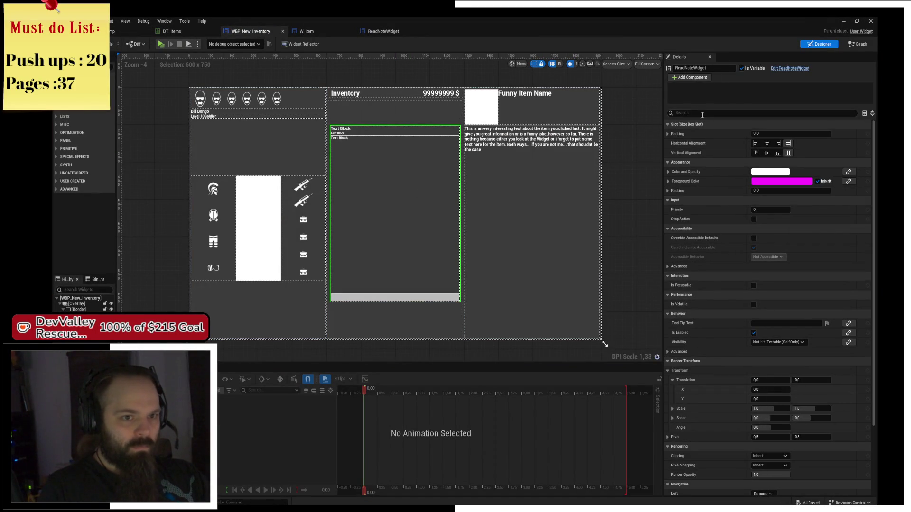
{"action": "type", "text": "Visi"}
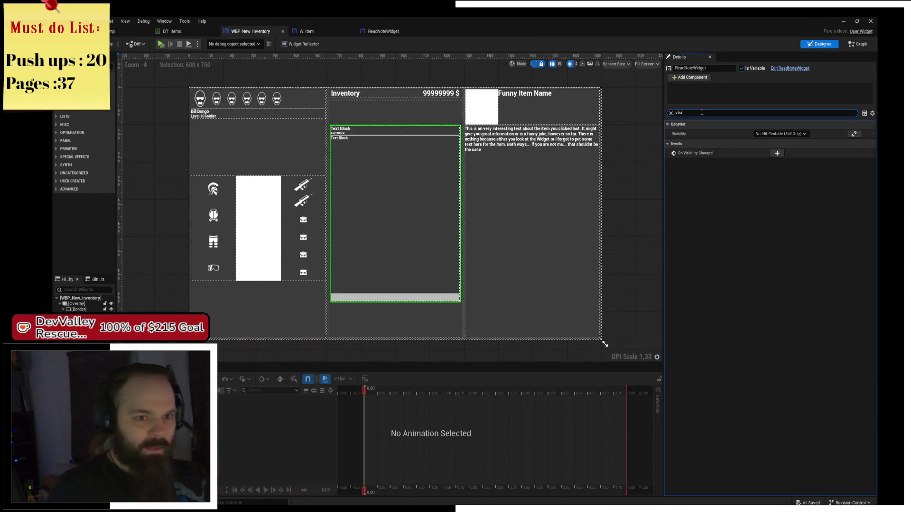
{"action": "left_click", "coordinate": [787, 134]}
{"action": "left_click", "coordinate": [764, 147]}
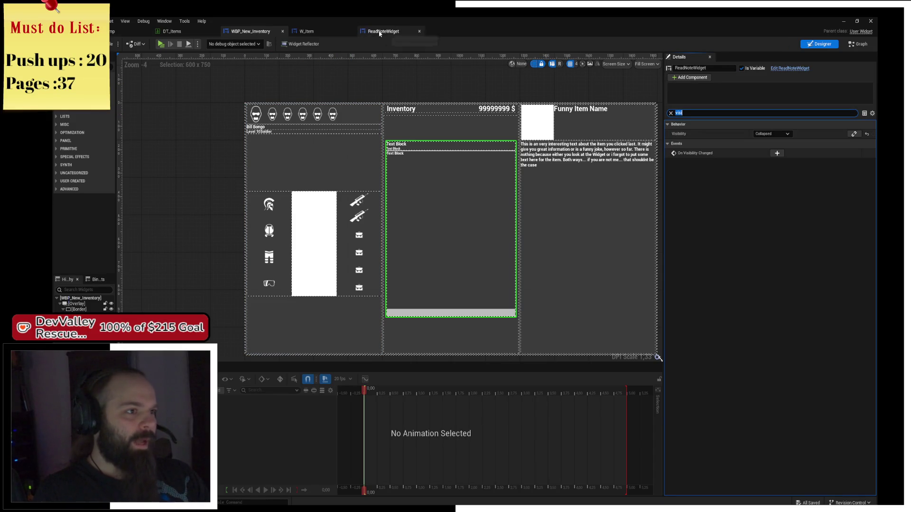
{"action": "left_click", "coordinate": [161, 44]}
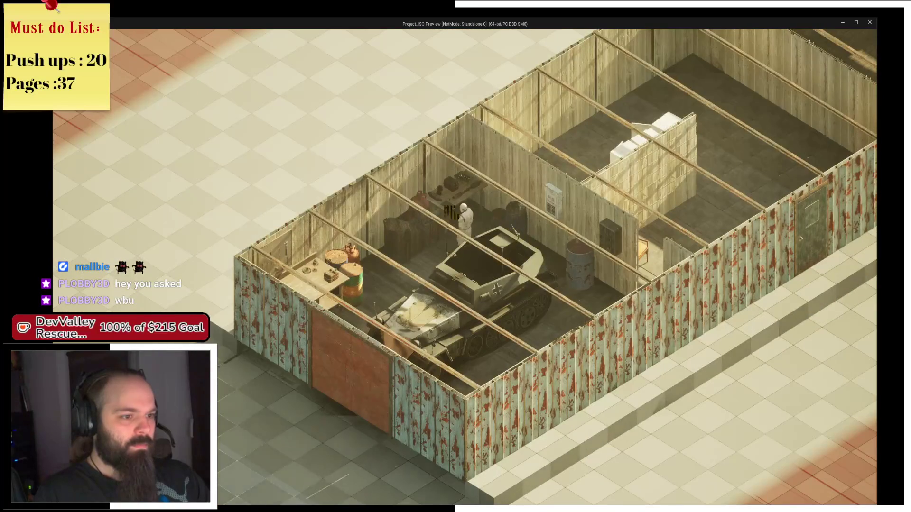
{"action": "left_click", "coordinate": [446, 209]}
{"action": "left_click", "coordinate": [451, 233]}
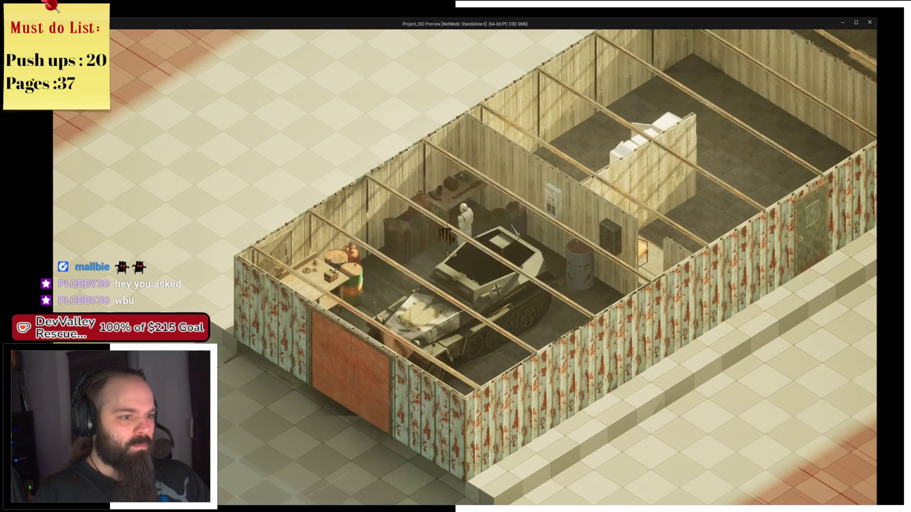
{"action": "scroll", "coordinate": [517, 239], "scroll_direction": "down", "scroll_amount": 5}
{"action": "key", "text": "i"}
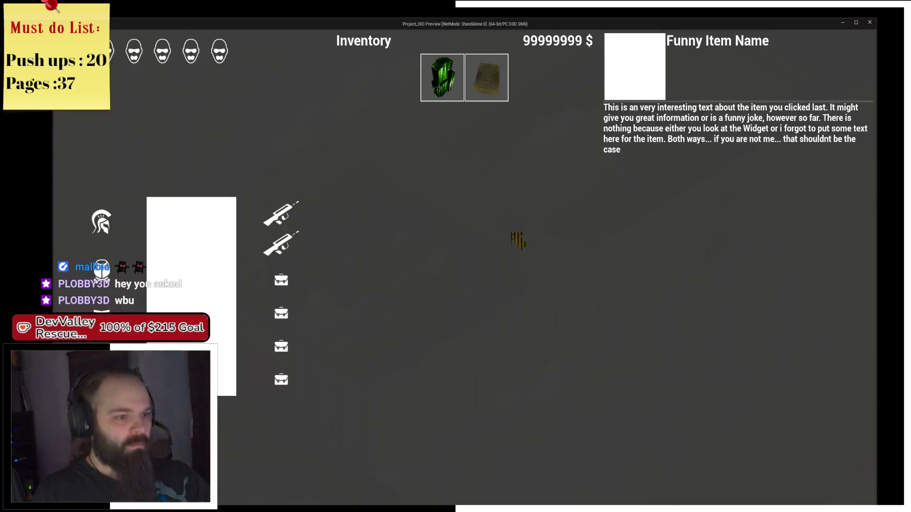
{"action": "left_click", "coordinate": [499, 80]}
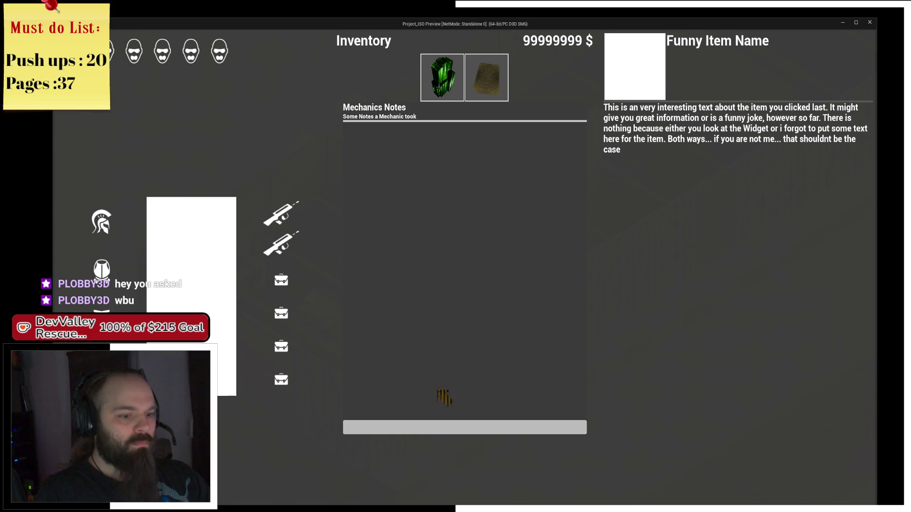
{"action": "left_click", "coordinate": [516, 430]}
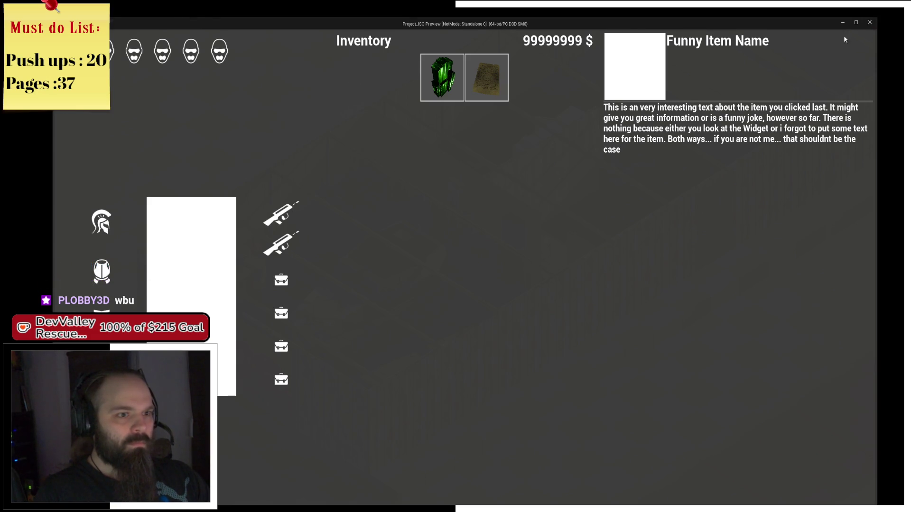
{"action": "left_click", "coordinate": [869, 23]}
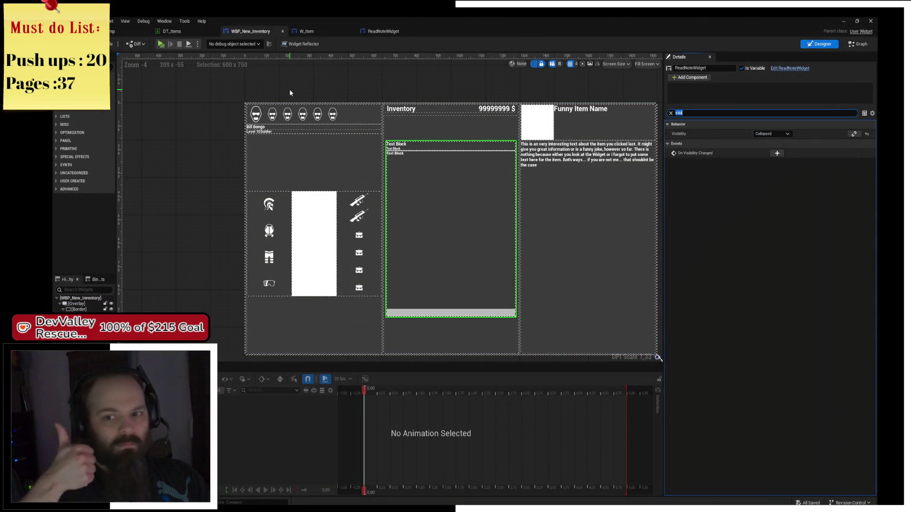
{"action": "left_click_drag", "start_coordinate": [510, 129], "coordinate": [416, 122]}
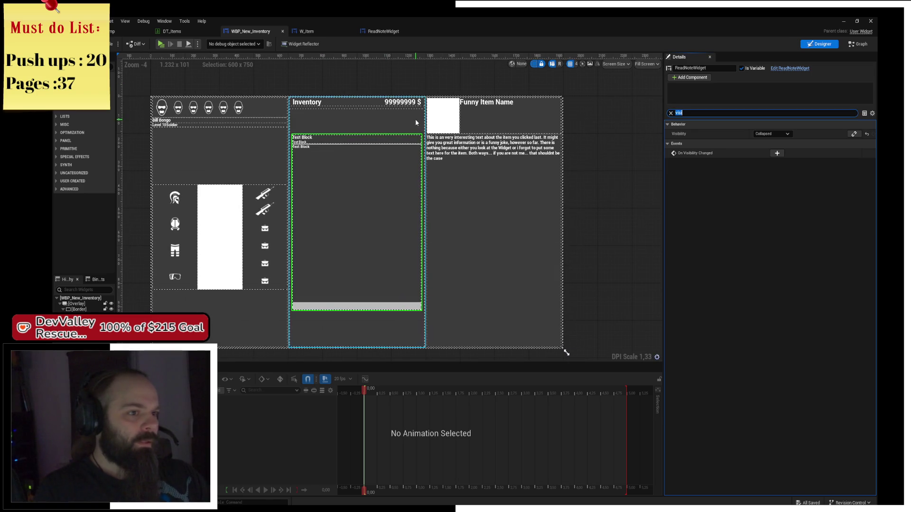
- Inspect the WBP_New_Inventory_Right panel's details, then move to the W_Item blueprint
{"action": "left_click", "coordinate": [456, 129]}
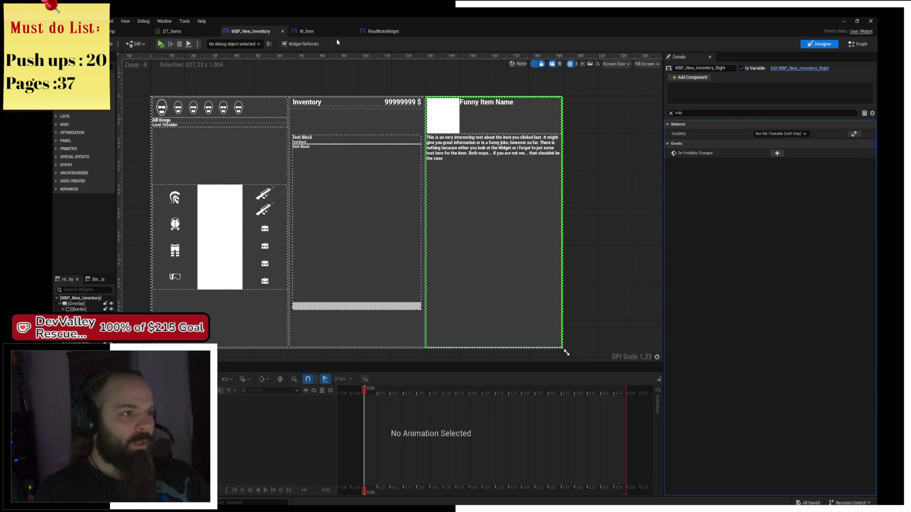
{"action": "left_click", "coordinate": [309, 32]}
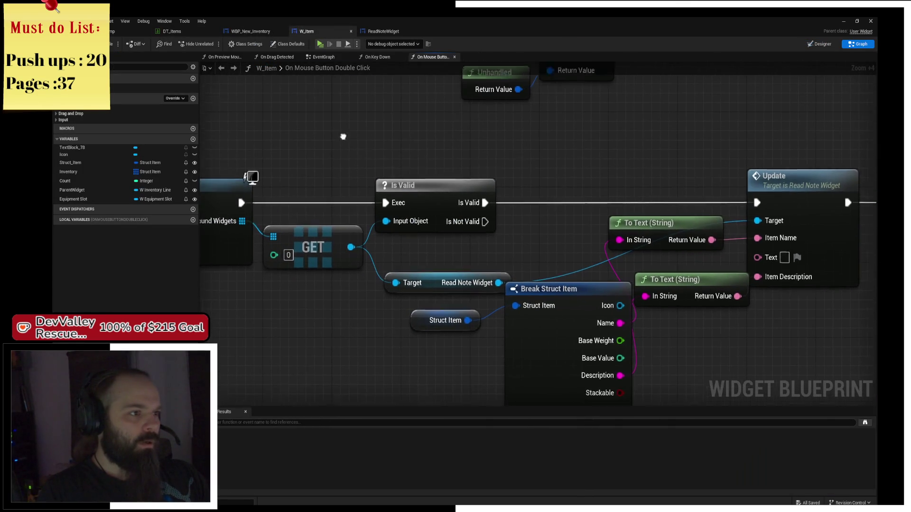
- Add an On Mouse Enter event override to W_Item's event graph
{"action": "left_click", "coordinate": [323, 57]}
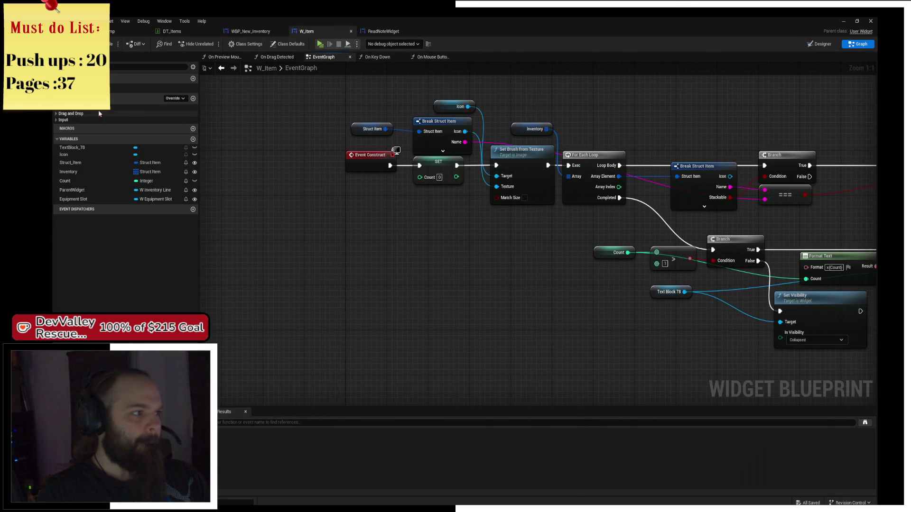
{"action": "scroll", "coordinate": [58, 112], "scroll_direction": "up", "scroll_amount": 1}
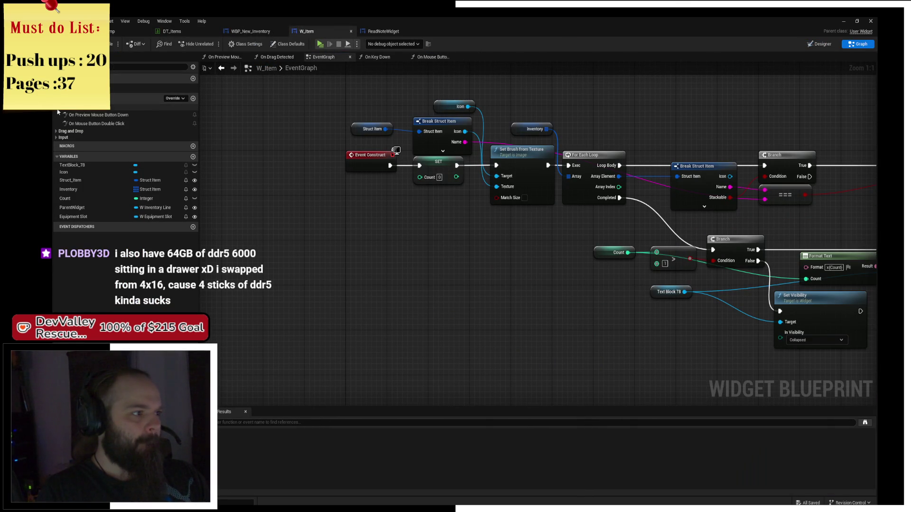
{"action": "left_click", "coordinate": [184, 98]}
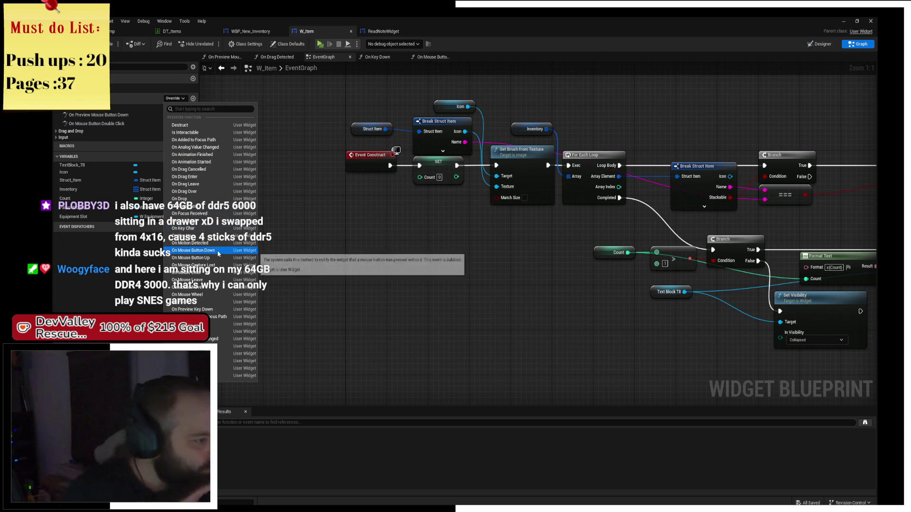
{"action": "left_click", "coordinate": [214, 273]}
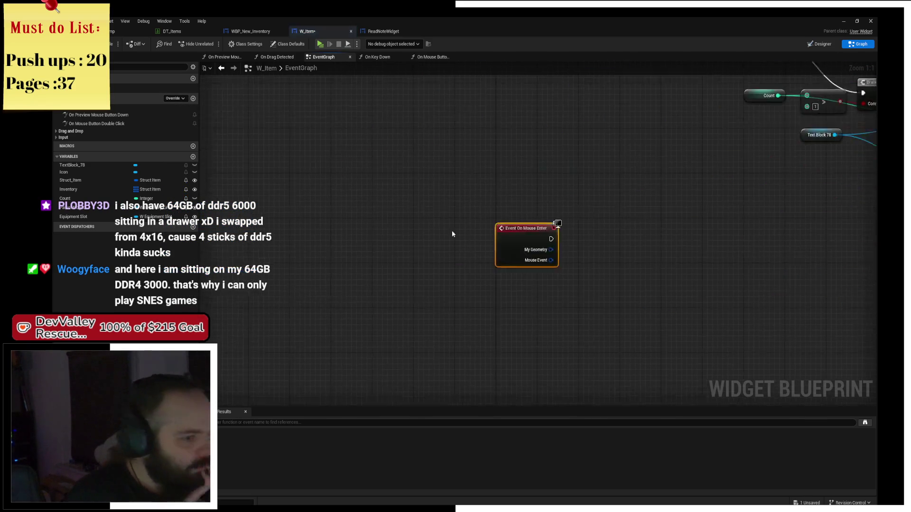
- In the On Mouse Button Double Click function, box-select the Get All Widgets, GET and Is Valid nodes
{"action": "scroll", "coordinate": [481, 211], "scroll_direction": "up", "scroll_amount": 2}
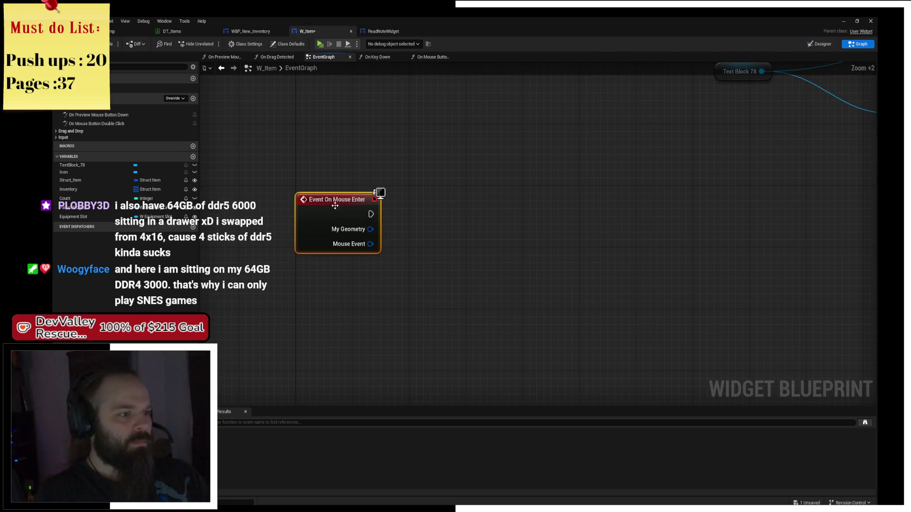
{"action": "scroll", "coordinate": [337, 262], "scroll_direction": "down", "scroll_amount": 5}
{"action": "scroll", "coordinate": [431, 264], "scroll_direction": "up", "scroll_amount": 3}
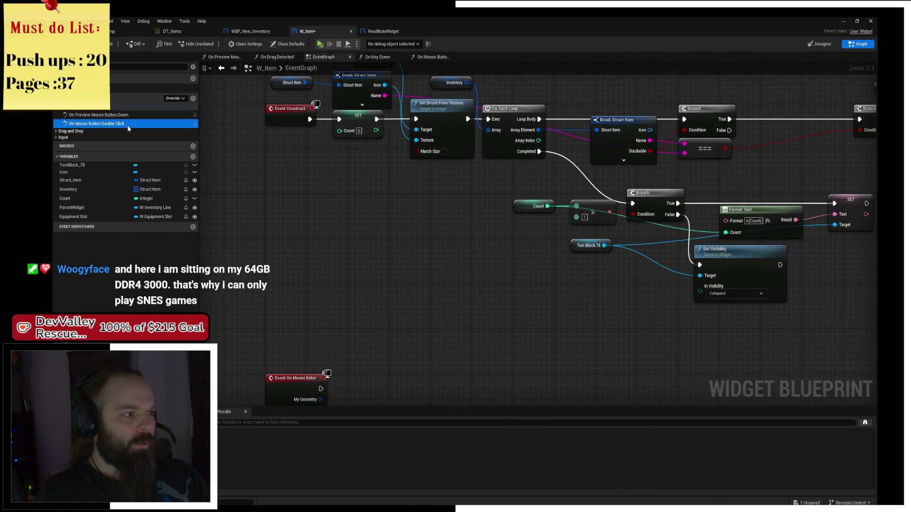
{"action": "double_click", "coordinate": [97, 123]}
{"action": "scroll", "coordinate": [427, 223], "scroll_direction": "down", "scroll_amount": 2}
{"action": "mouse_move", "coordinate": [321, 138]}
{"action": "left_mouse_down"}
{"action": "mouse_move", "coordinate": [571, 225]}
{"action": "mouse_move", "coordinate": [418, 203]}
{"action": "mouse_move", "coordinate": [430, 204]}
{"action": "left_mouse_up"}
{"action": "left_click_drag", "start_coordinate": [262, 128], "coordinate": [429, 237]}
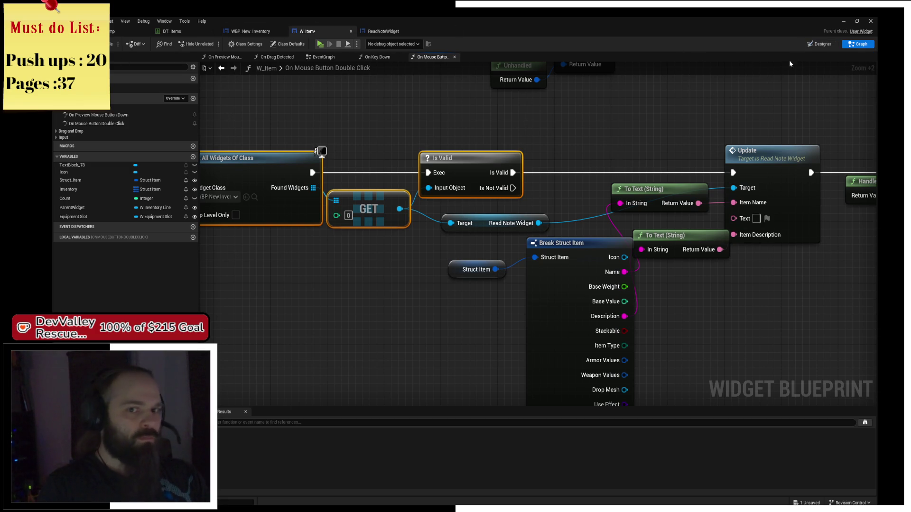
{"action": "left_click", "coordinate": [822, 44]}
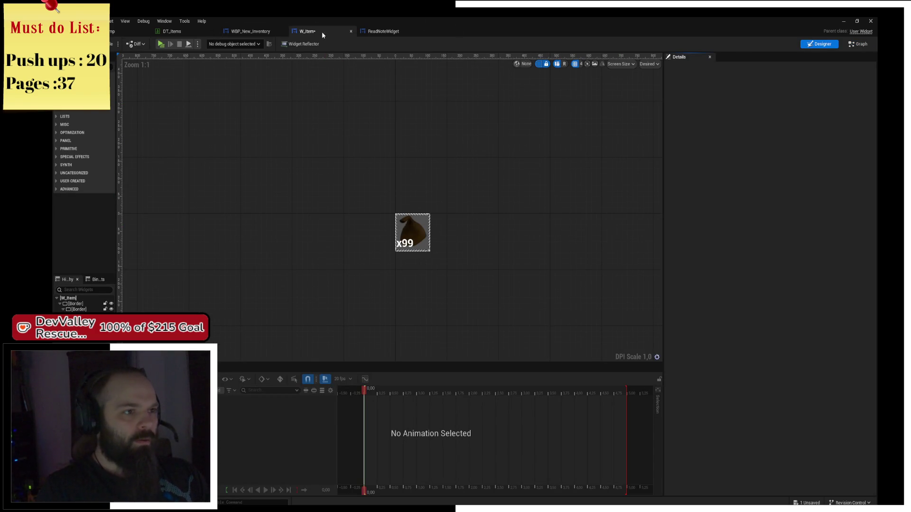
- Look through W_Item's On Key Down function and input event list before returning to the event graph
{"action": "left_click", "coordinate": [852, 46]}
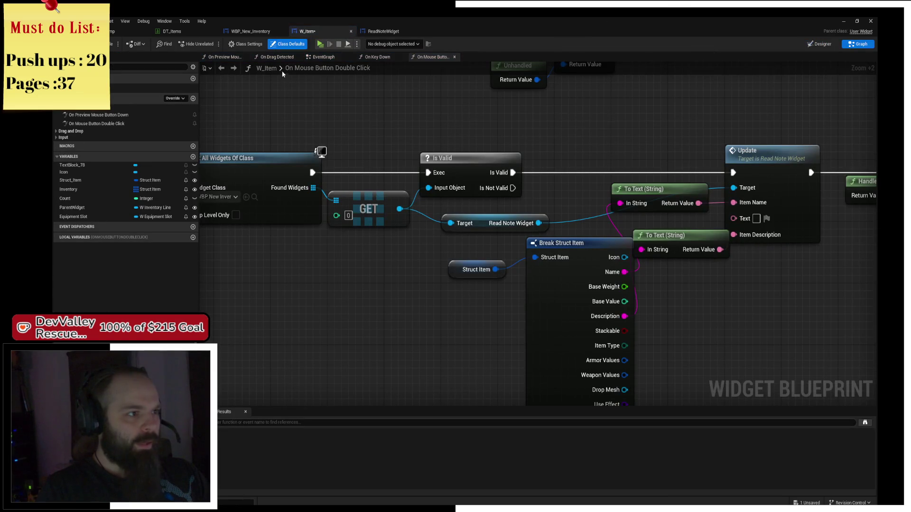
{"action": "left_click", "coordinate": [377, 58]}
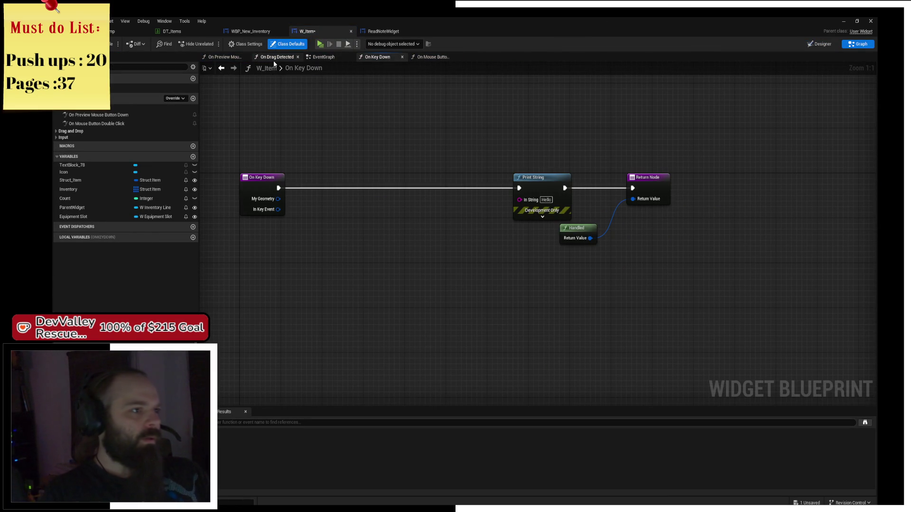
{"action": "left_click", "coordinate": [57, 132]}
{"action": "left_click", "coordinate": [57, 131]}
{"action": "left_click", "coordinate": [58, 137]}
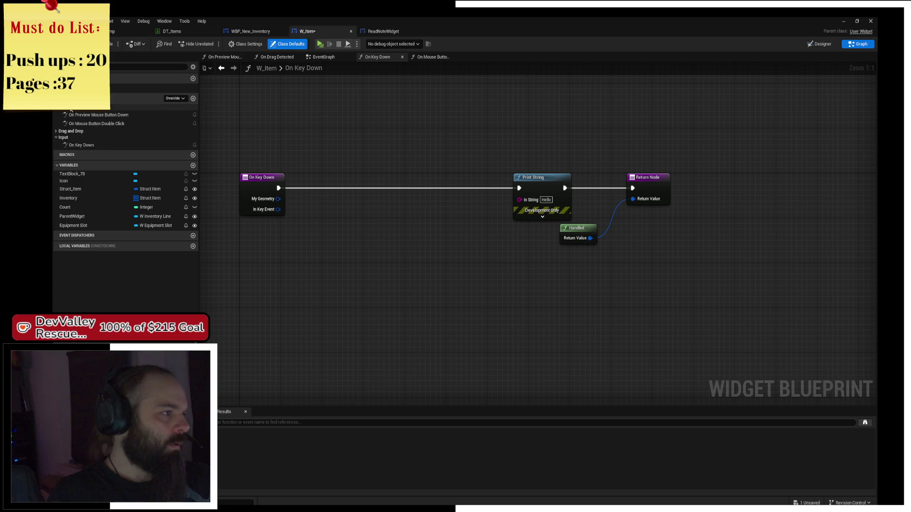
{"action": "left_click", "coordinate": [309, 58]}
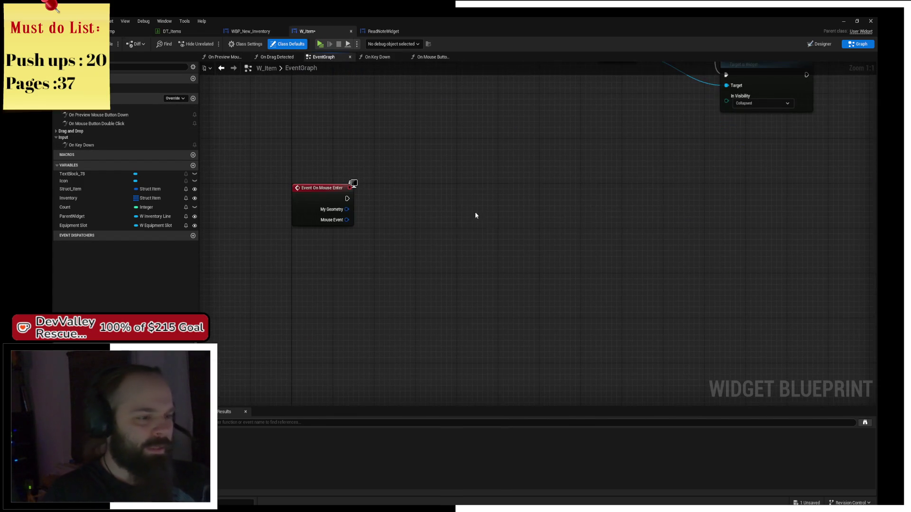
- Paste the widget lookup nodes and connect Event On Mouse Enter to Get All Widgets Of Class
{"action": "key", "text": "ctrl+v"}
{"action": "left_click_drag", "start_coordinate": [438, 219], "coordinate": [441, 203]}
{"action": "left_click_drag", "start_coordinate": [348, 198], "coordinate": [391, 204]}
{"action": "left_click_drag", "start_coordinate": [321, 206], "coordinate": [321, 211]}
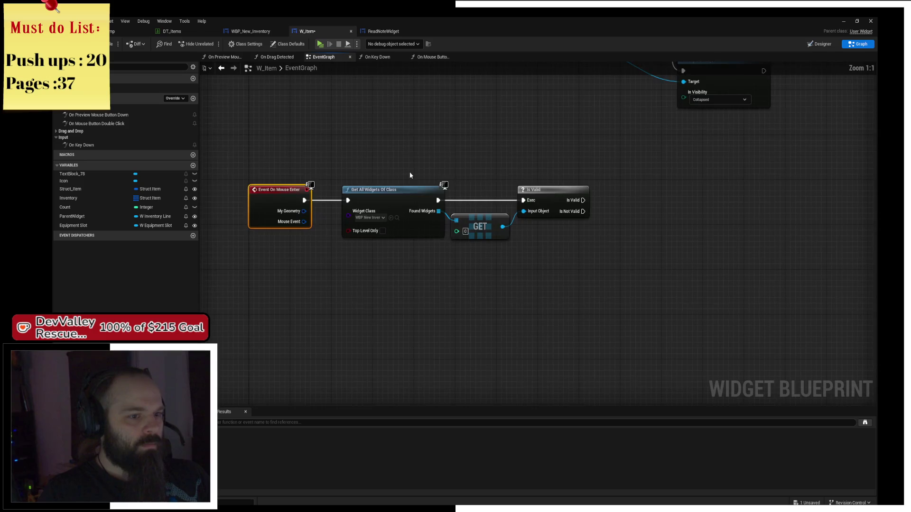
{"action": "scroll", "coordinate": [409, 172], "scroll_direction": "up", "scroll_amount": 2}
- Add a Get WBP_New_Inventory_Right node from the found inventory widget, then go to the level editor
{"action": "left_click_drag", "start_coordinate": [466, 235], "coordinate": [518, 264]}
{"action": "type", "text": "get rui"}
{"action": "key", "text": "BackSpace"}
{"action": "key", "text": "BackSpace"}
{"action": "type", "text": "ight"}
{"action": "key", "text": "Return"}
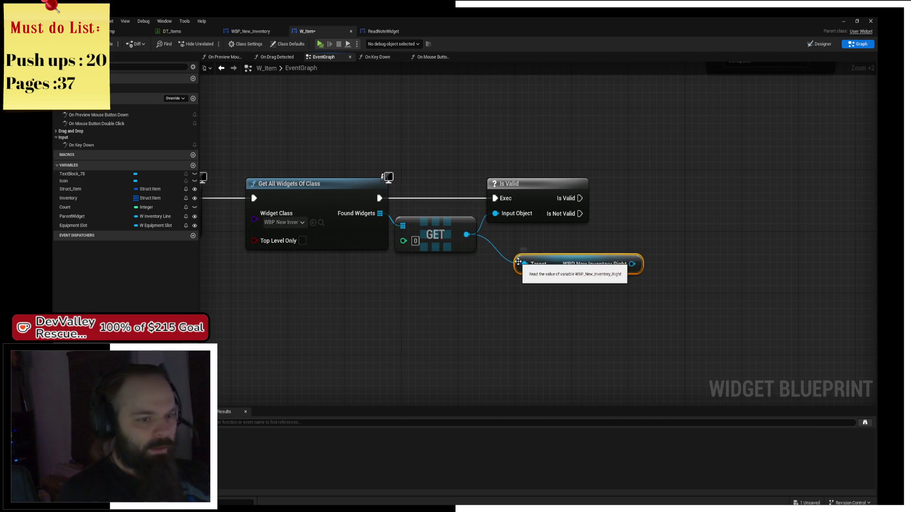
{"action": "left_click_drag", "start_coordinate": [632, 264], "coordinate": [677, 208]}
{"action": "type", "text": "update"}
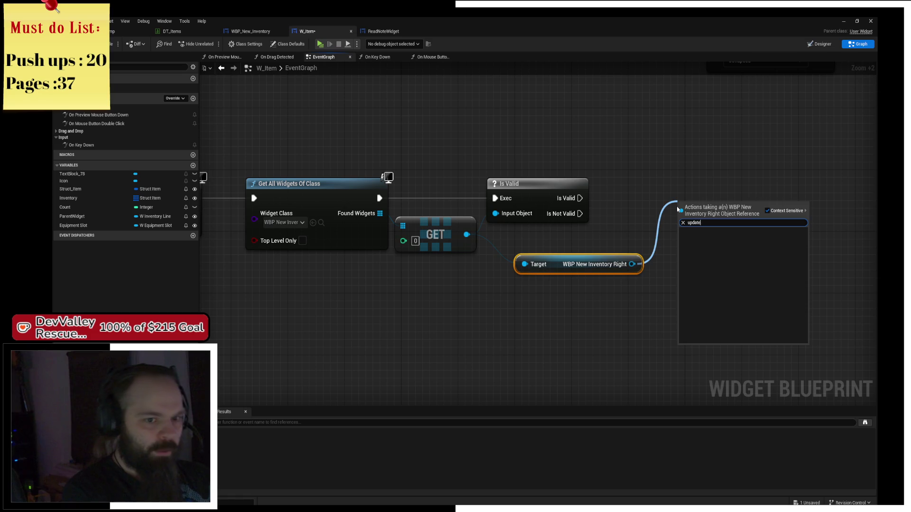
{"action": "key", "text": "Escape"}
{"action": "left_click", "coordinate": [128, 31]}
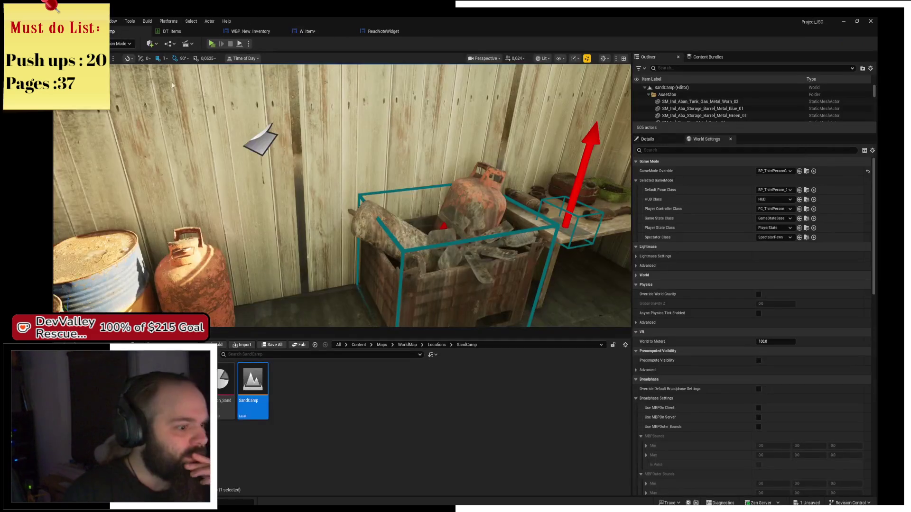
- Browse to DT_Items' folder and open WBP_New_Inventory_Right from InventoryNEw on its graph view
{"action": "left_click", "coordinate": [436, 345]}
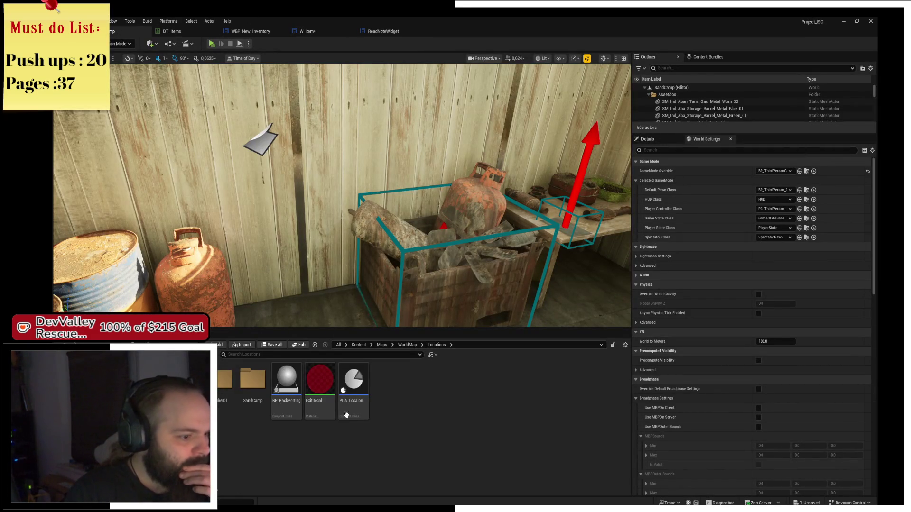
{"action": "left_click", "coordinate": [407, 345]}
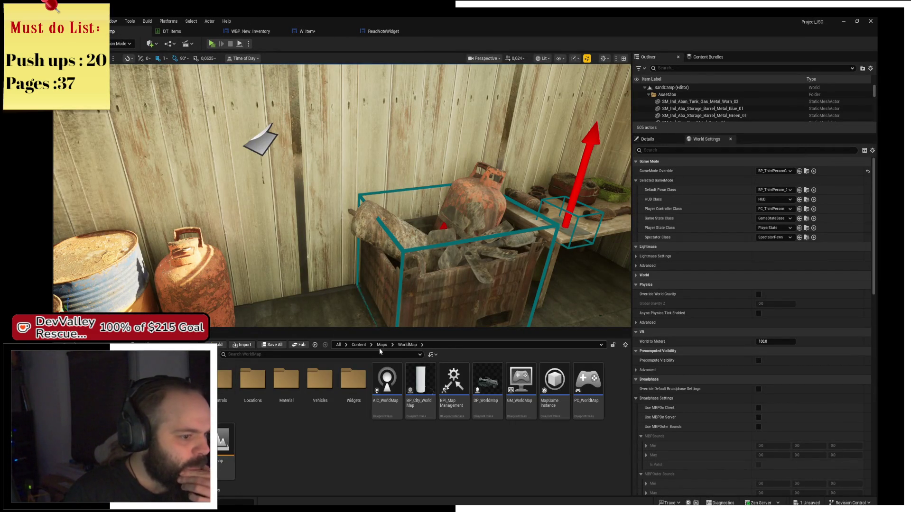
{"action": "left_click", "coordinate": [382, 345]}
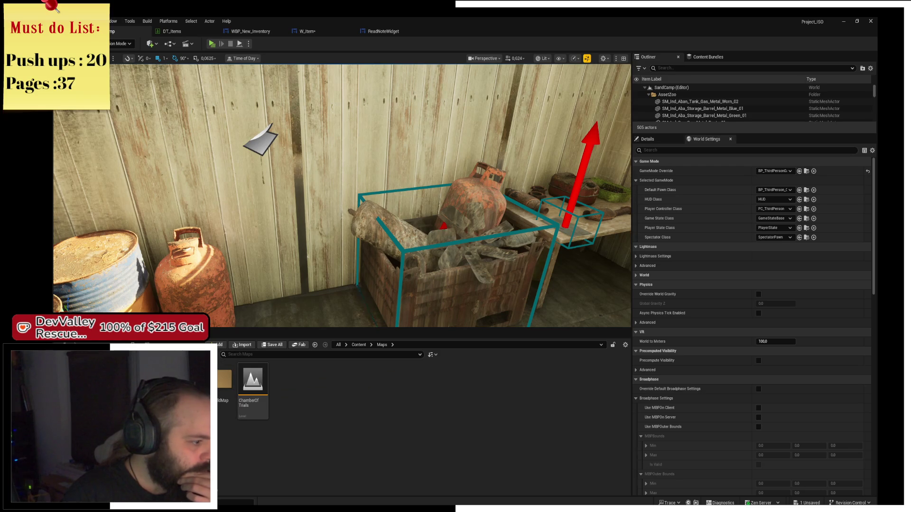
{"action": "left_click", "coordinate": [257, 354]}
{"action": "type", "text": "items"}
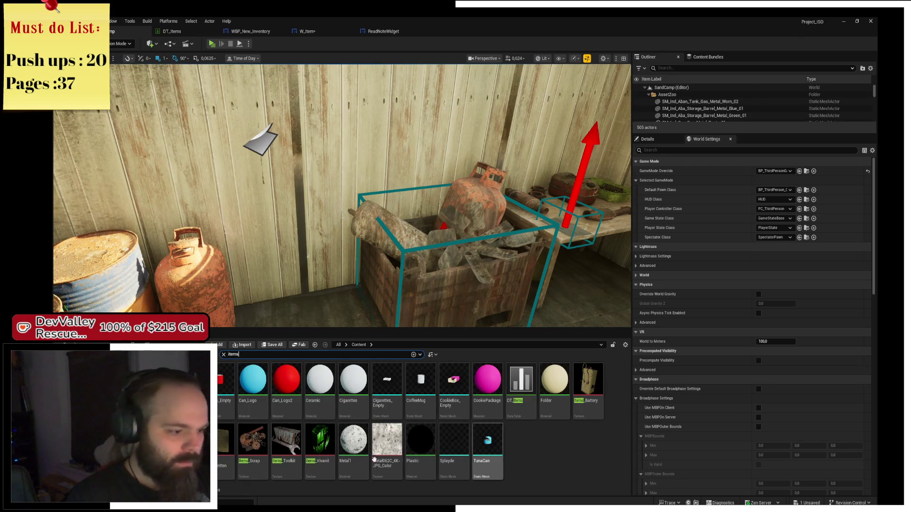
{"action": "right_click", "coordinate": [529, 393]}
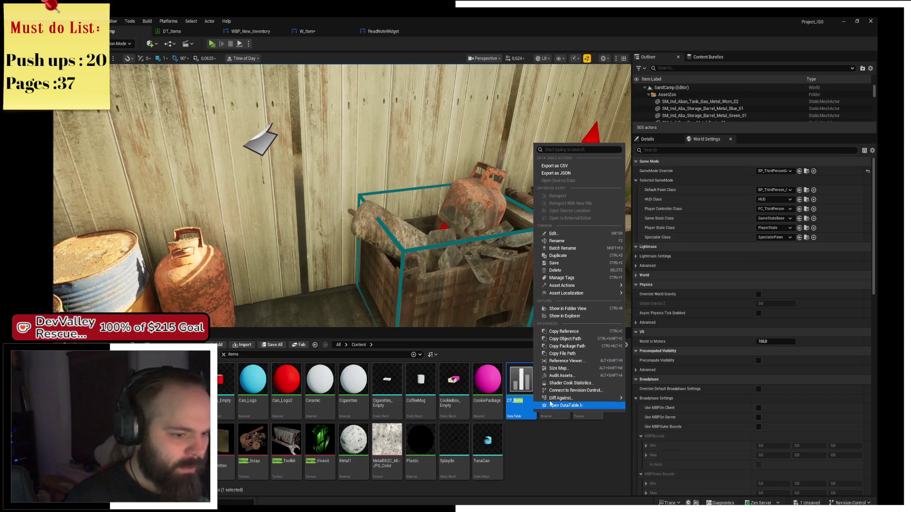
{"action": "left_click", "coordinate": [570, 311]}
{"action": "double_click", "coordinate": [282, 390]}
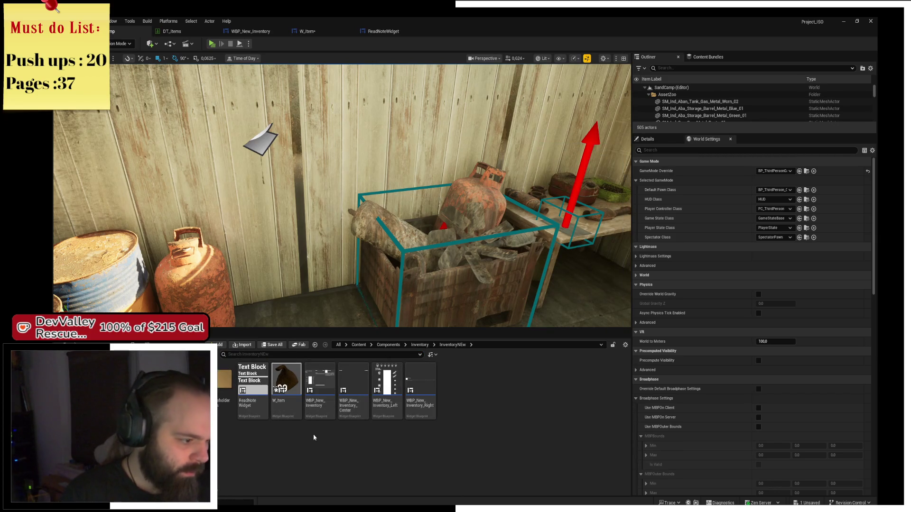
{"action": "left_click", "coordinate": [421, 391]}
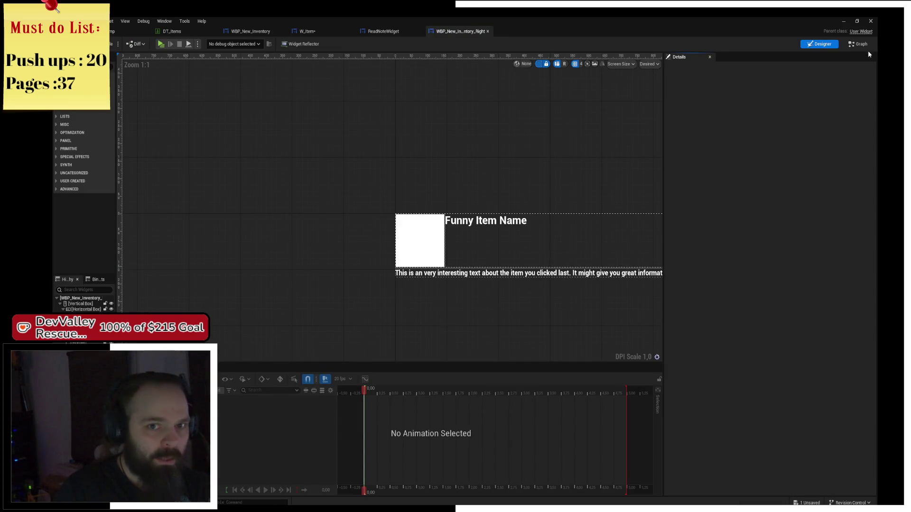
{"action": "left_click", "coordinate": [858, 44]}
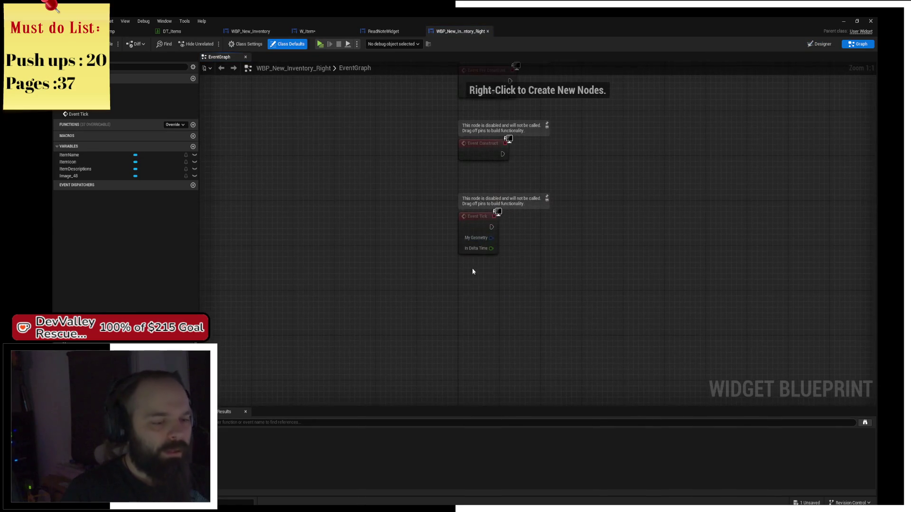
- Create a custom event named Update in WBP_New_Inventory_Right's Event Graph
{"action": "right_click", "coordinate": [465, 321]}
{"action": "type", "text": "Upda"}
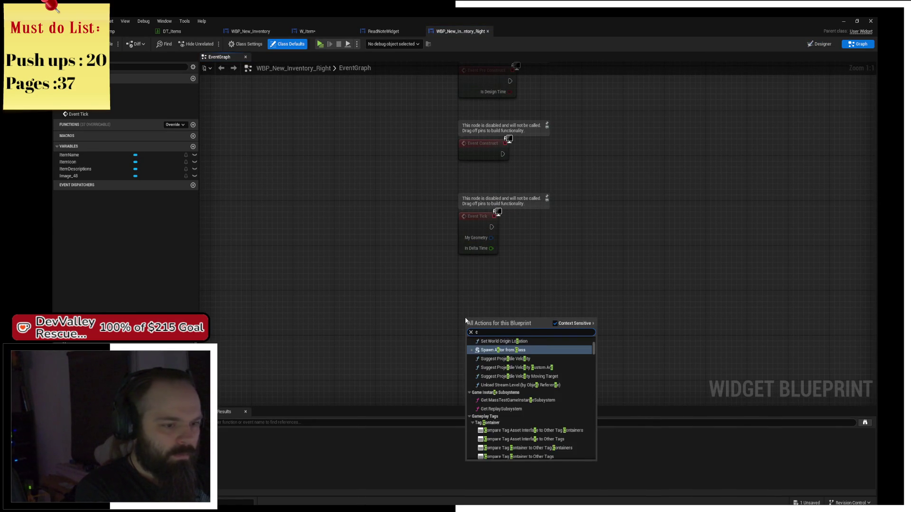
{"action": "key", "text": "Escape"}
{"action": "type", "text": "e"}
{"action": "key", "text": "Return"}
- Place getters for the ItemName, ItemIcon and ItemDescriptions variables near the Update event
{"action": "left_click_drag", "start_coordinate": [99, 164], "coordinate": [396, 218]}
{"action": "left_click", "coordinate": [412, 230]}
{"action": "mouse_move", "coordinate": [82, 170]}
{"action": "left_mouse_down"}
{"action": "mouse_move", "coordinate": [382, 238]}
{"action": "mouse_move", "coordinate": [400, 229]}
{"action": "left_mouse_up"}
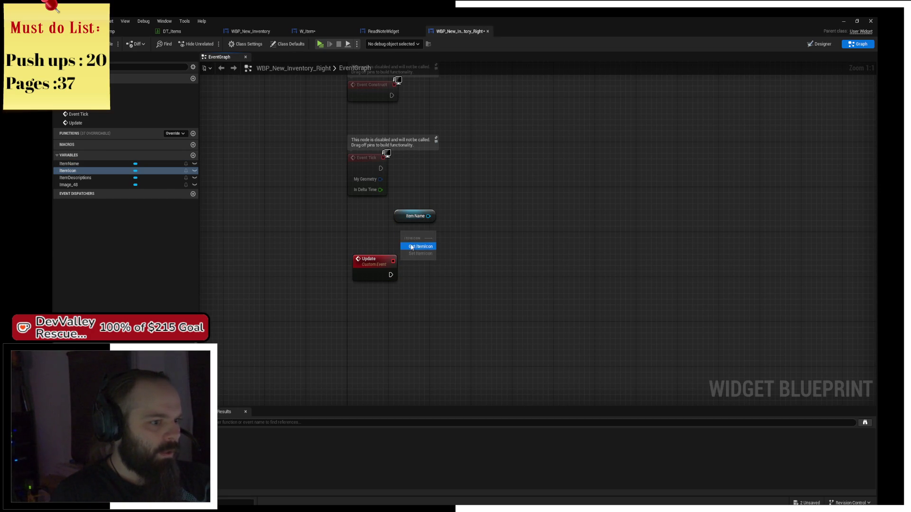
{"action": "left_click", "coordinate": [411, 246]}
{"action": "mouse_move", "coordinate": [75, 178]}
{"action": "left_mouse_down"}
{"action": "mouse_move", "coordinate": [392, 240]}
{"action": "mouse_move", "coordinate": [400, 256]}
{"action": "left_mouse_up"}
{"action": "left_click", "coordinate": [402, 250]}
{"action": "left_click_drag", "start_coordinate": [375, 261], "coordinate": [370, 277]}
{"action": "left_click", "coordinate": [462, 237]}
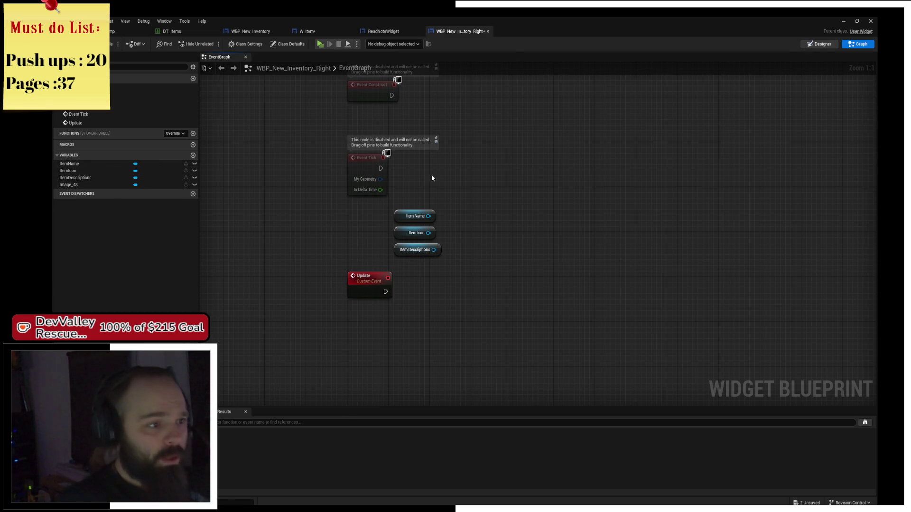
{"action": "key", "text": "shift+F4"}
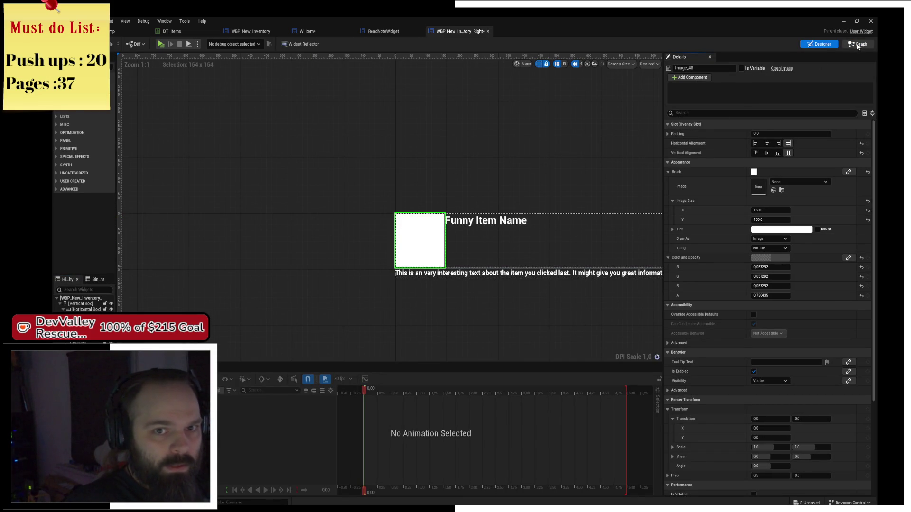
{"action": "key", "text": "shift+F4"}
{"action": "scroll", "coordinate": [510, 203], "scroll_direction": "up", "scroll_amount": 4}
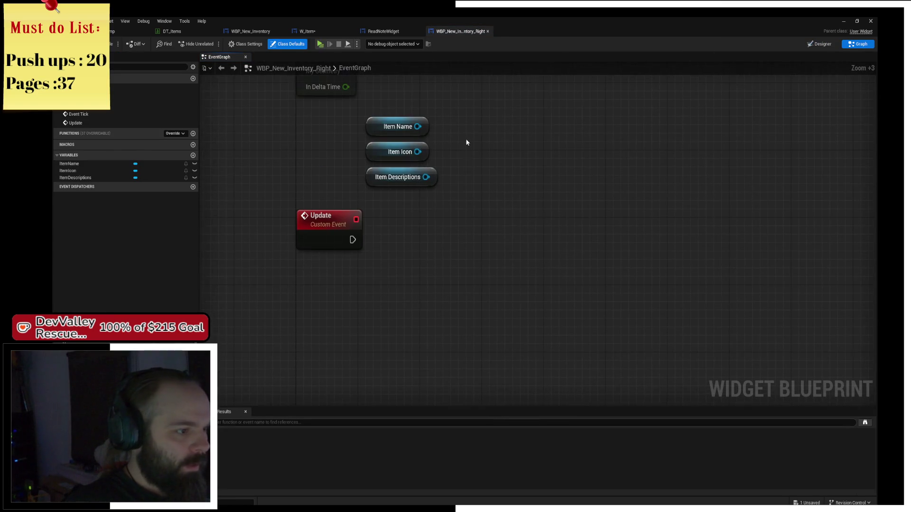
- Add SetText (Text) on Item Descriptions, driven by Update with a new In Text input
{"action": "left_click_drag", "start_coordinate": [428, 176], "coordinate": [472, 226]}
{"action": "left_click", "coordinate": [320, 236]}
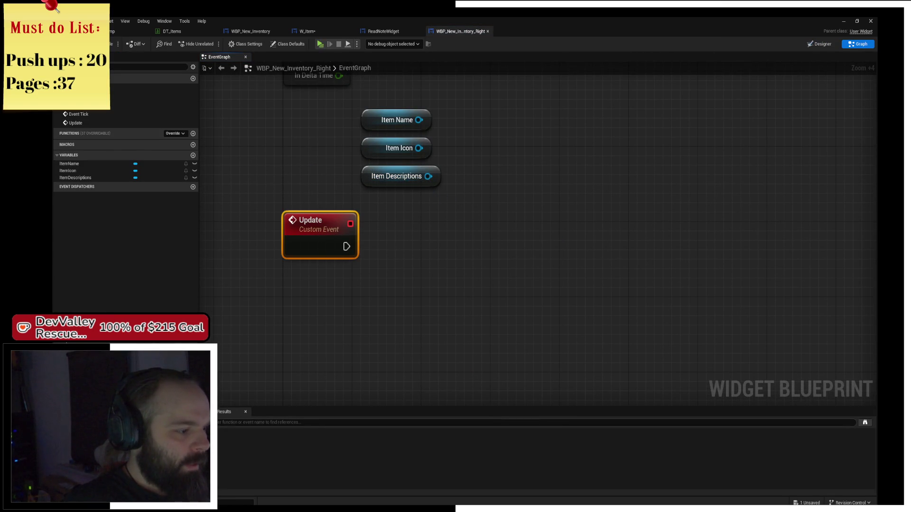
{"action": "left_click_drag", "start_coordinate": [428, 176], "coordinate": [458, 254]}
{"action": "type", "text": "set text"}
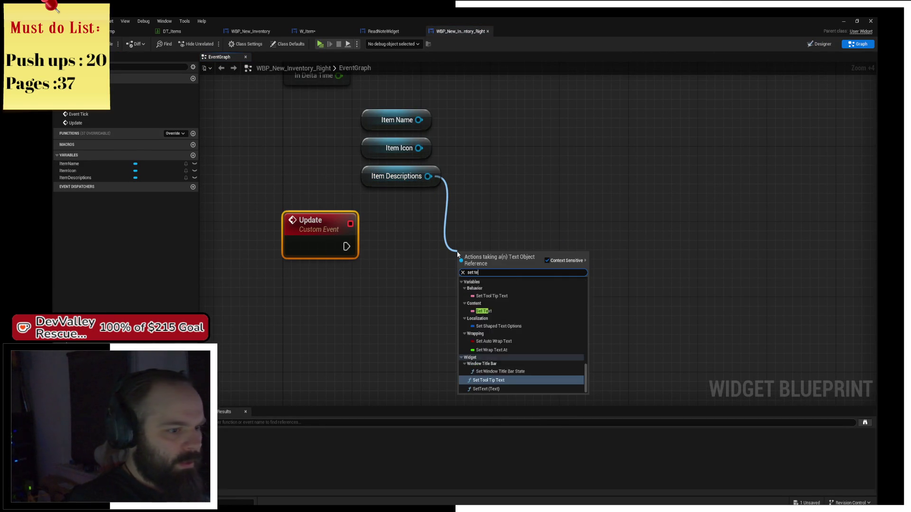
{"action": "key", "text": "Down"}
{"action": "key", "text": "Return"}
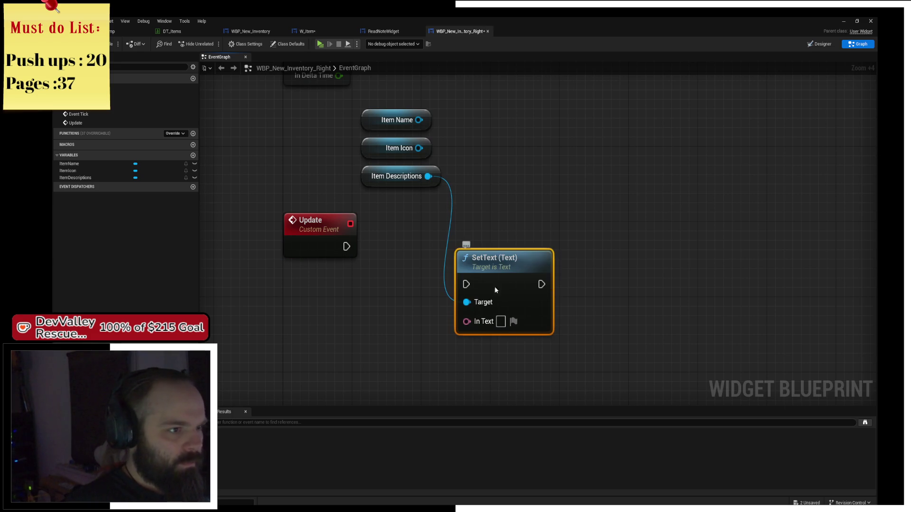
{"action": "mouse_move", "coordinate": [347, 247]}
{"action": "left_mouse_down"}
{"action": "mouse_move", "coordinate": [397, 255]}
{"action": "mouse_move", "coordinate": [483, 246]}
{"action": "left_mouse_up"}
{"action": "mouse_move", "coordinate": [484, 284]}
{"action": "left_mouse_down"}
{"action": "mouse_move", "coordinate": [379, 275]}
{"action": "mouse_move", "coordinate": [345, 256]}
{"action": "left_mouse_up"}
{"action": "left_click", "coordinate": [303, 265]}
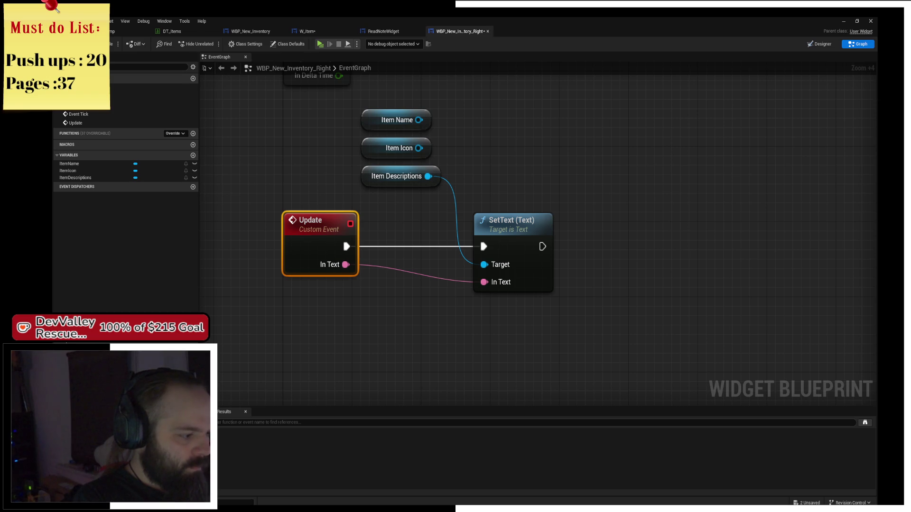
- Add a SetText node for Item Name, chain it, and give Update an Item Name text input
{"action": "mouse_move", "coordinate": [399, 148]}
{"action": "left_mouse_down"}
{"action": "mouse_move", "coordinate": [423, 149]}
{"action": "mouse_move", "coordinate": [458, 299]}
{"action": "mouse_move", "coordinate": [432, 337]}
{"action": "left_mouse_up"}
{"action": "mouse_move", "coordinate": [419, 120]}
{"action": "left_mouse_down"}
{"action": "mouse_move", "coordinate": [488, 205]}
{"action": "mouse_move", "coordinate": [476, 158]}
{"action": "left_mouse_up"}
{"action": "type", "text": "set text"}
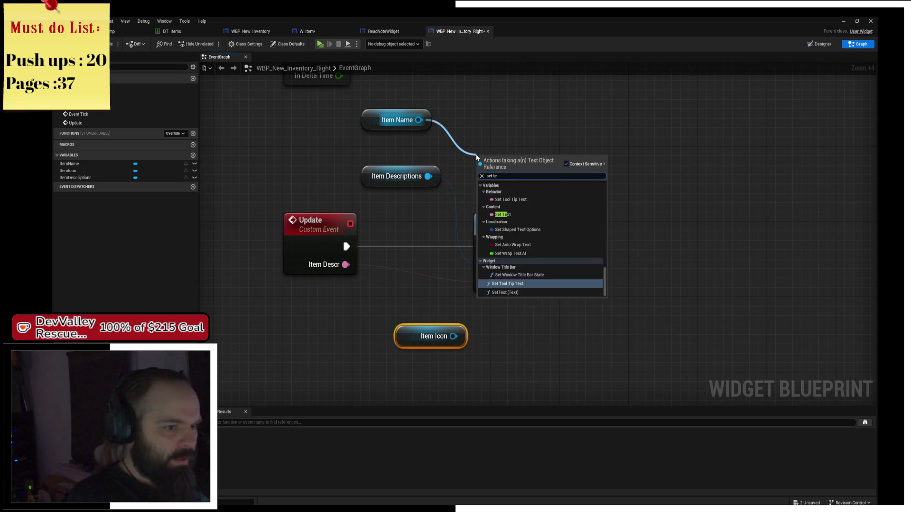
{"action": "key", "text": "Return"}
{"action": "mouse_move", "coordinate": [475, 156]}
{"action": "left_mouse_down"}
{"action": "mouse_move", "coordinate": [570, 220]}
{"action": "mouse_move", "coordinate": [575, 247]}
{"action": "left_mouse_up"}
{"action": "left_click_drag", "start_coordinate": [579, 284], "coordinate": [309, 270]}
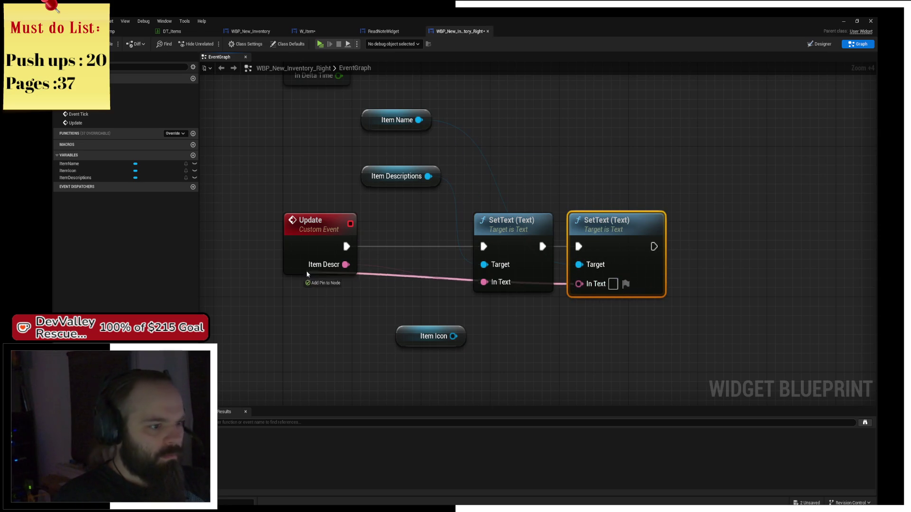
{"action": "left_click", "coordinate": [296, 281]}
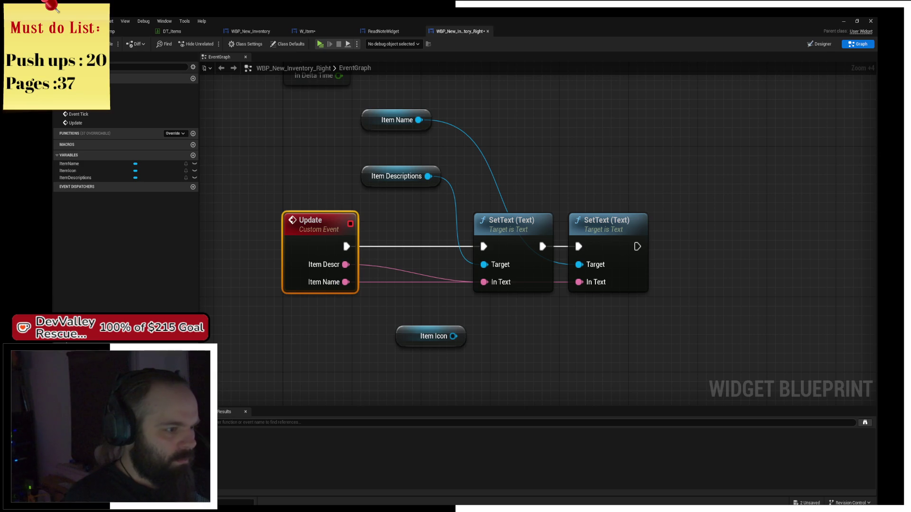
- Create a Set Brush from Texture node for the Item Icon widget
{"action": "mouse_move", "coordinate": [411, 346]}
{"action": "left_mouse_down"}
{"action": "mouse_move", "coordinate": [585, 206]}
{"action": "mouse_move", "coordinate": [572, 196]}
{"action": "mouse_move", "coordinate": [582, 188]}
{"action": "left_mouse_up"}
{"action": "scroll", "coordinate": [579, 220], "scroll_direction": "up", "scroll_amount": 2}
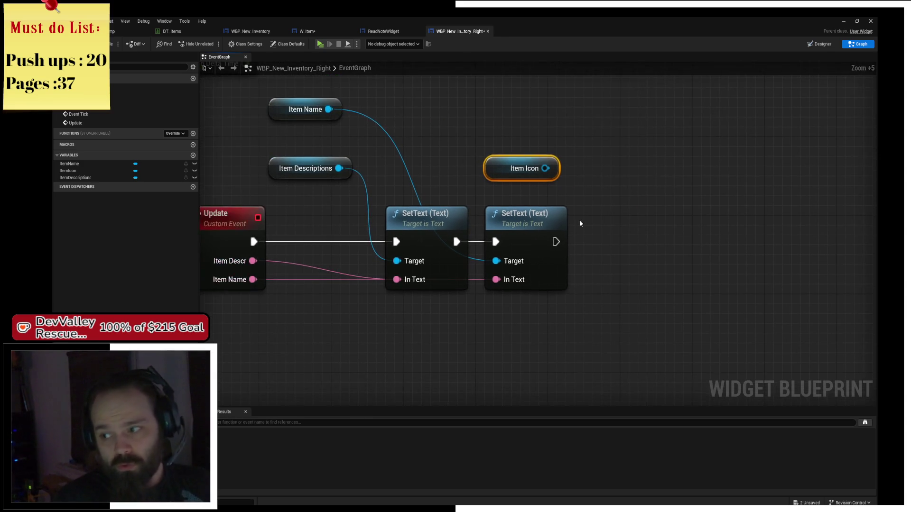
{"action": "left_click_drag", "start_coordinate": [543, 164], "coordinate": [613, 236]}
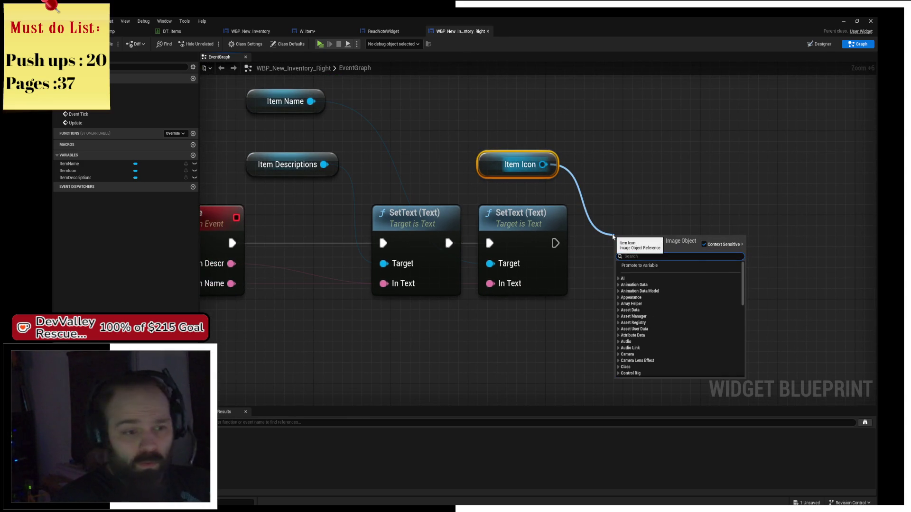
{"action": "type", "text": "set bu"}
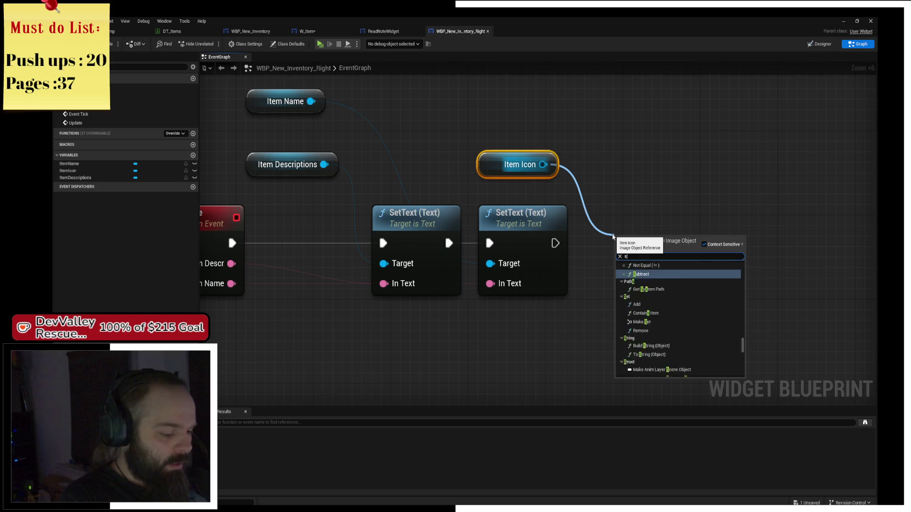
{"action": "key", "text": "BackSpace"}
{"action": "type", "text": "rush from tex"}
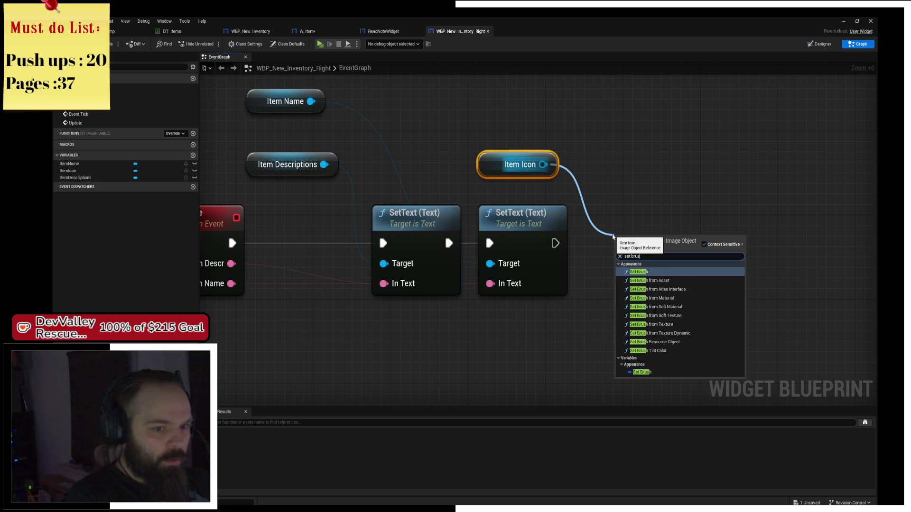
{"action": "key", "text": "Return"}
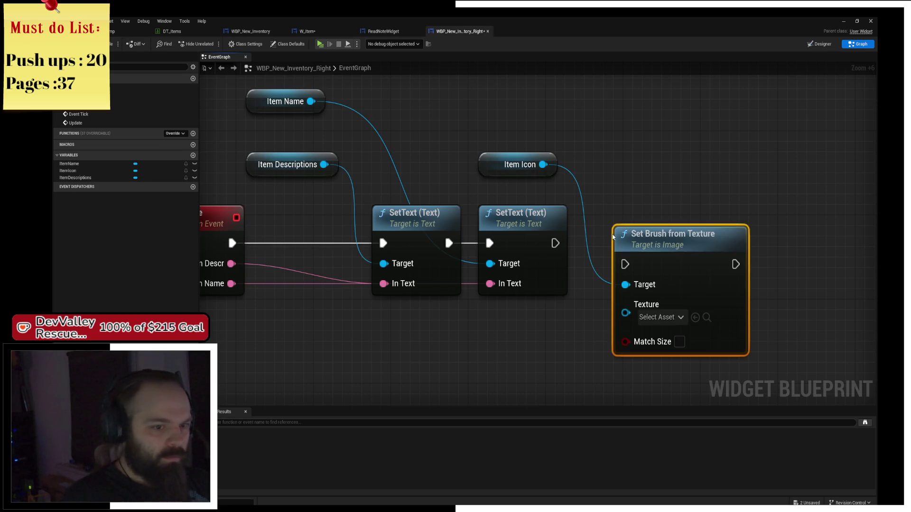
- Chain Set Brush from Texture after the second SetText and give Update a Texture input
{"action": "left_click_drag", "start_coordinate": [626, 264], "coordinate": [616, 243]}
{"action": "left_click_drag", "start_coordinate": [555, 244], "coordinate": [617, 243]}
{"action": "mouse_move", "coordinate": [616, 292]}
{"action": "left_mouse_down"}
{"action": "mouse_move", "coordinate": [214, 294]}
{"action": "mouse_move", "coordinate": [561, 297]}
{"action": "mouse_move", "coordinate": [600, 314]}
{"action": "mouse_move", "coordinate": [345, 271]}
{"action": "left_mouse_up"}
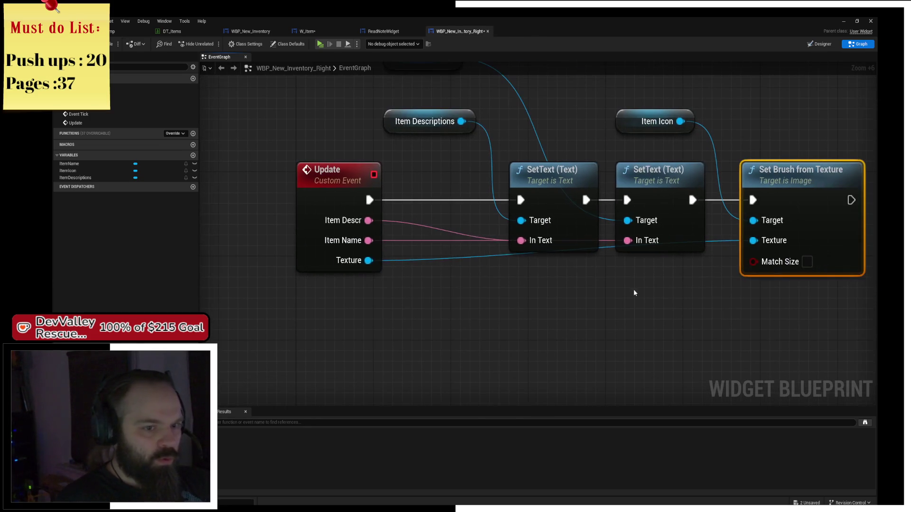
{"action": "left_click_drag", "start_coordinate": [781, 203], "coordinate": [772, 193]}
{"action": "left_click_drag", "start_coordinate": [605, 116], "coordinate": [621, 198]}
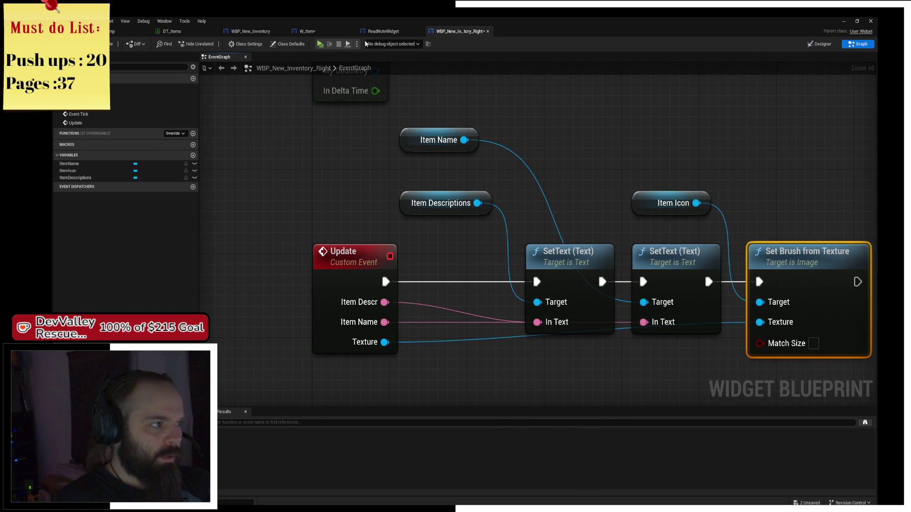
- After checking ReadNoteWidget's logic, add an Update call on the inventory-right reference in W_Item
{"action": "left_click", "coordinate": [380, 31]}
{"action": "mouse_move", "coordinate": [525, 310]}
{"action": "left_mouse_down"}
{"action": "mouse_move", "coordinate": [498, 142]}
{"action": "mouse_move", "coordinate": [491, 180]}
{"action": "left_mouse_up"}
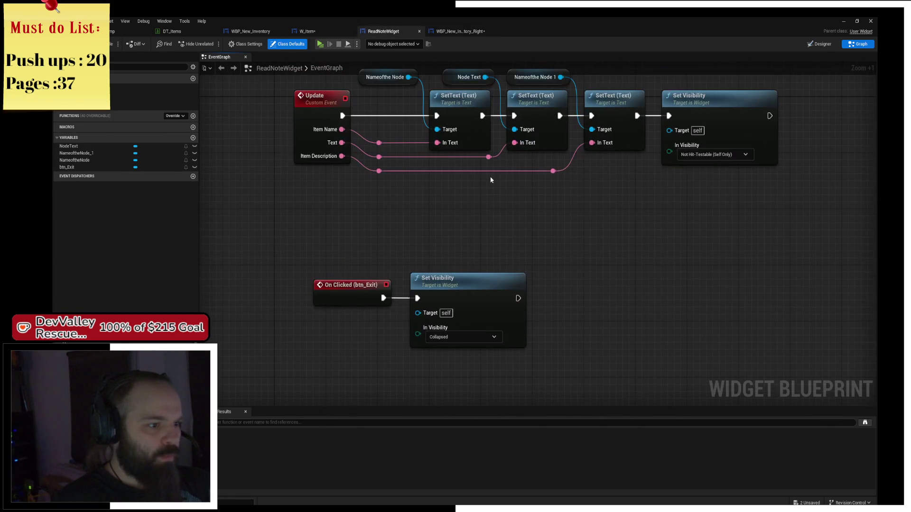
{"action": "left_click", "coordinate": [307, 32]}
{"action": "mouse_move", "coordinate": [632, 264]}
{"action": "left_mouse_down"}
{"action": "mouse_move", "coordinate": [671, 214]}
{"action": "mouse_move", "coordinate": [711, 183]}
{"action": "left_mouse_up"}
{"action": "type", "text": "update"}
{"action": "key", "text": "Return"}
- Run Update after Is Valid and add a Break Struct Item node from Struct Item
{"action": "left_click_drag", "start_coordinate": [579, 198], "coordinate": [672, 199]}
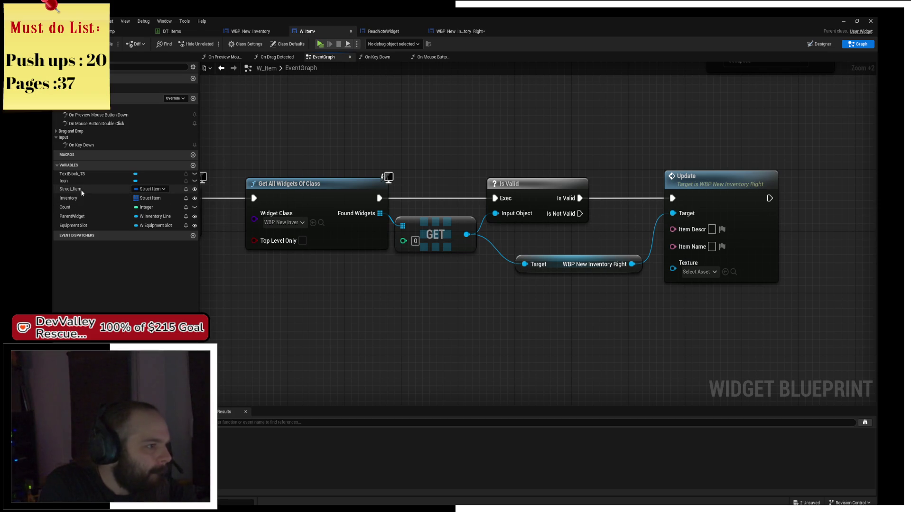
{"action": "mouse_move", "coordinate": [81, 194]}
{"action": "left_mouse_down"}
{"action": "mouse_move", "coordinate": [531, 320]}
{"action": "mouse_move", "coordinate": [541, 330]}
{"action": "mouse_move", "coordinate": [492, 339]}
{"action": "mouse_move", "coordinate": [574, 348]}
{"action": "mouse_move", "coordinate": [551, 354]}
{"action": "mouse_move", "coordinate": [599, 307]}
{"action": "mouse_move", "coordinate": [479, 298]}
{"action": "left_mouse_up"}
{"action": "type", "text": "br"}
{"action": "key", "text": "Return"}
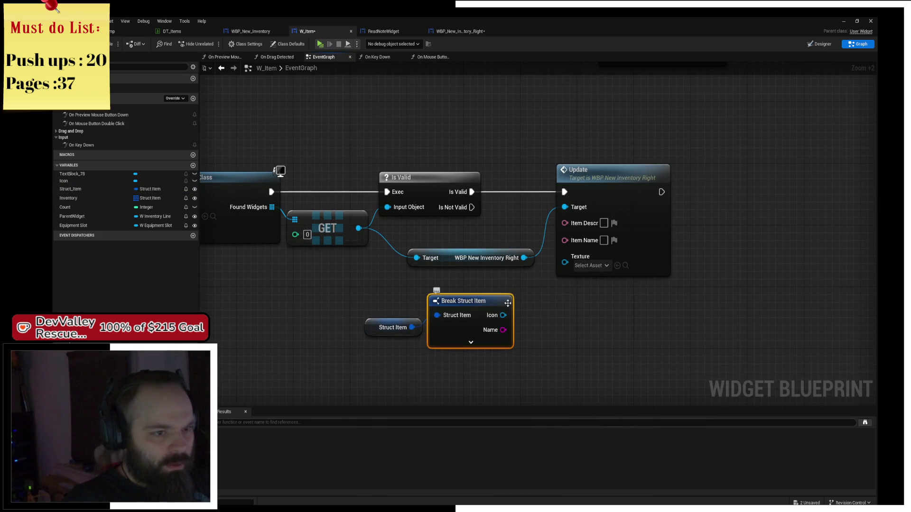
- Connect the item's Icon to Texture, Name to Item Name, and Description to Item Descr
{"action": "left_click_drag", "start_coordinate": [612, 172], "coordinate": [641, 172]}
{"action": "left_click_drag", "start_coordinate": [502, 315], "coordinate": [622, 256]}
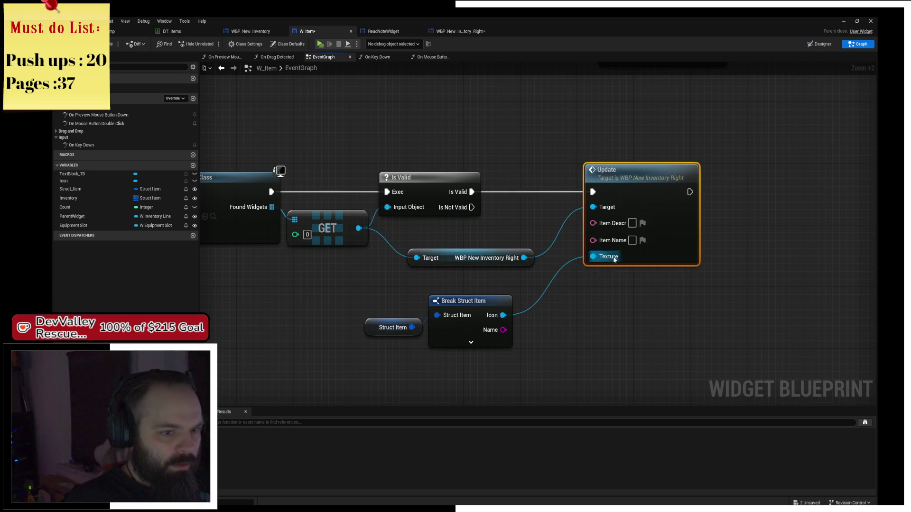
{"action": "mouse_move", "coordinate": [503, 329]}
{"action": "left_mouse_down"}
{"action": "mouse_move", "coordinate": [614, 223]}
{"action": "mouse_move", "coordinate": [613, 240]}
{"action": "left_mouse_up"}
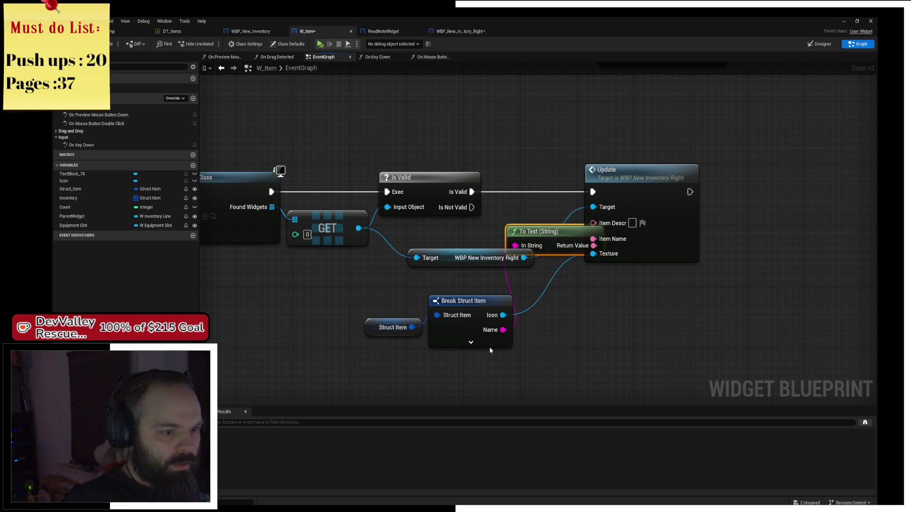
{"action": "left_click", "coordinate": [470, 342]}
{"action": "mouse_move", "coordinate": [527, 373]}
{"action": "left_mouse_down"}
{"action": "mouse_move", "coordinate": [634, 224]}
{"action": "mouse_move", "coordinate": [612, 222]}
{"action": "left_mouse_up"}
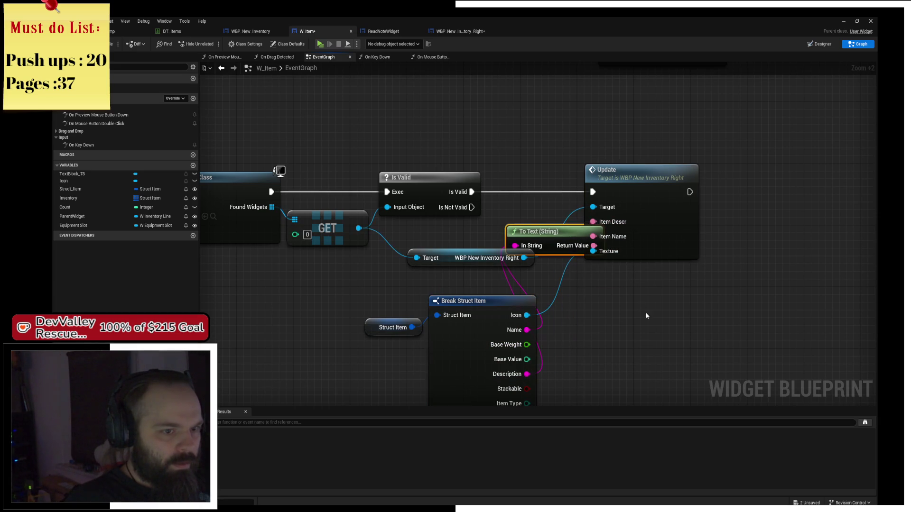
- Tidy the Update call and both To Text conversion nodes, then save W_Item
{"action": "left_click_drag", "start_coordinate": [637, 177], "coordinate": [800, 177]}
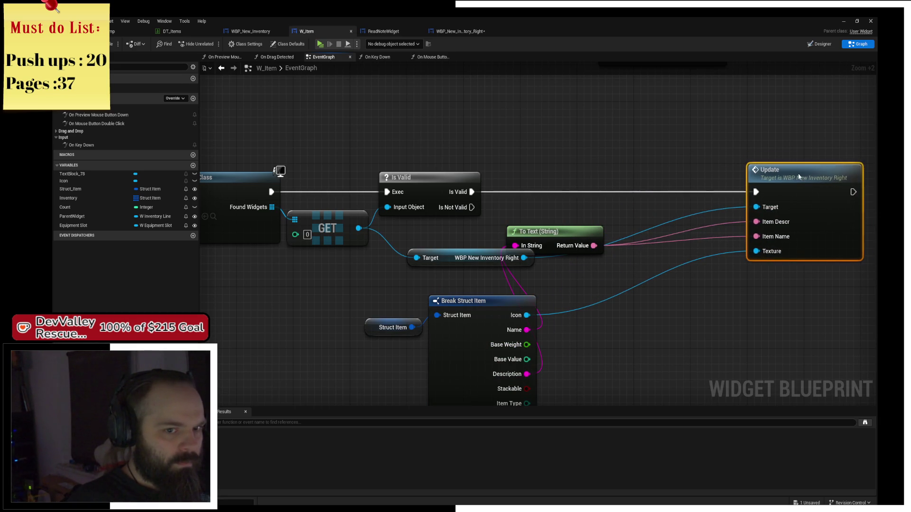
{"action": "mouse_move", "coordinate": [548, 228]}
{"action": "left_mouse_down"}
{"action": "mouse_move", "coordinate": [650, 221]}
{"action": "mouse_move", "coordinate": [638, 307]}
{"action": "left_mouse_up"}
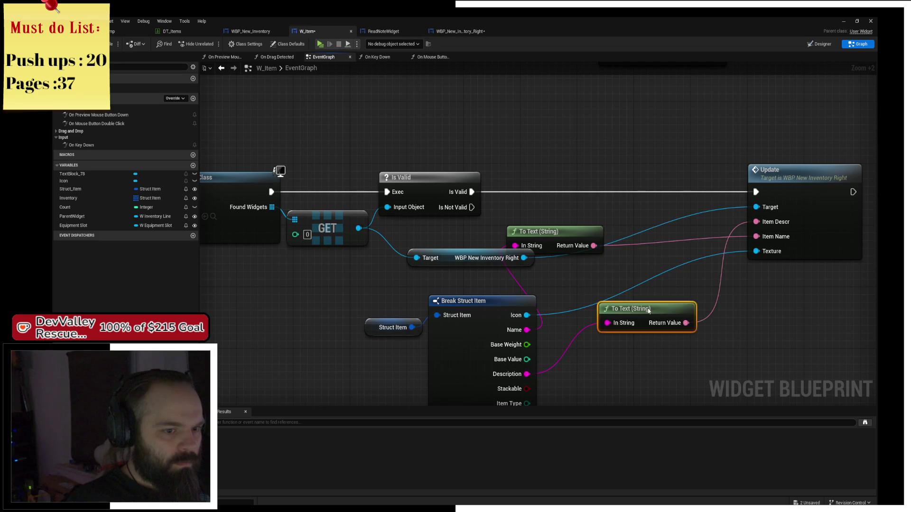
{"action": "mouse_move", "coordinate": [564, 233]}
{"action": "left_mouse_down"}
{"action": "mouse_move", "coordinate": [664, 277]}
{"action": "mouse_move", "coordinate": [656, 277]}
{"action": "left_mouse_up"}
{"action": "left_click", "coordinate": [646, 321], "text": "ctrl"}
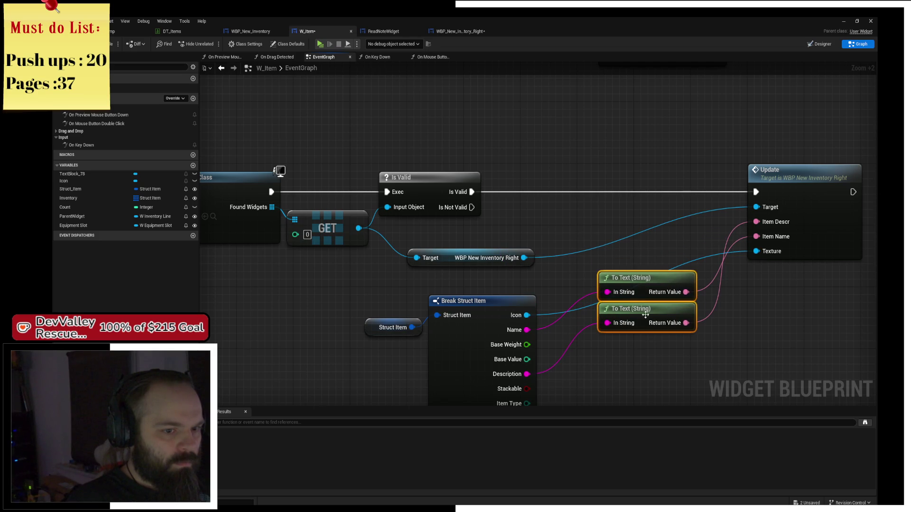
{"action": "left_click_drag", "start_coordinate": [646, 320], "coordinate": [642, 368]}
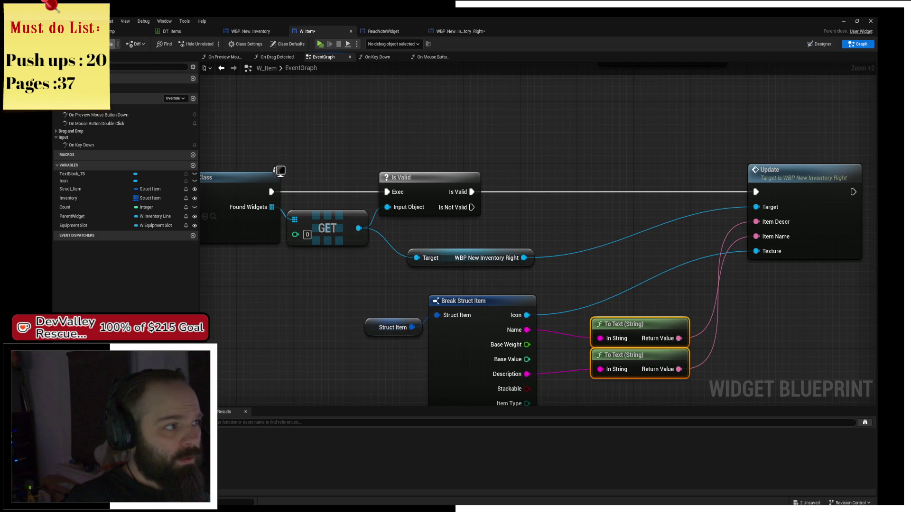
{"action": "left_click", "coordinate": [111, 44]}
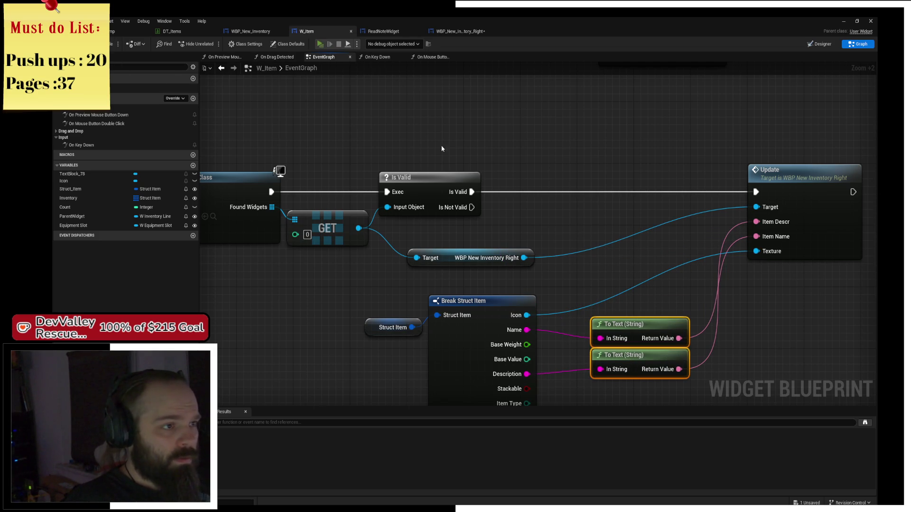
{"action": "key", "text": "alt+Tab"}
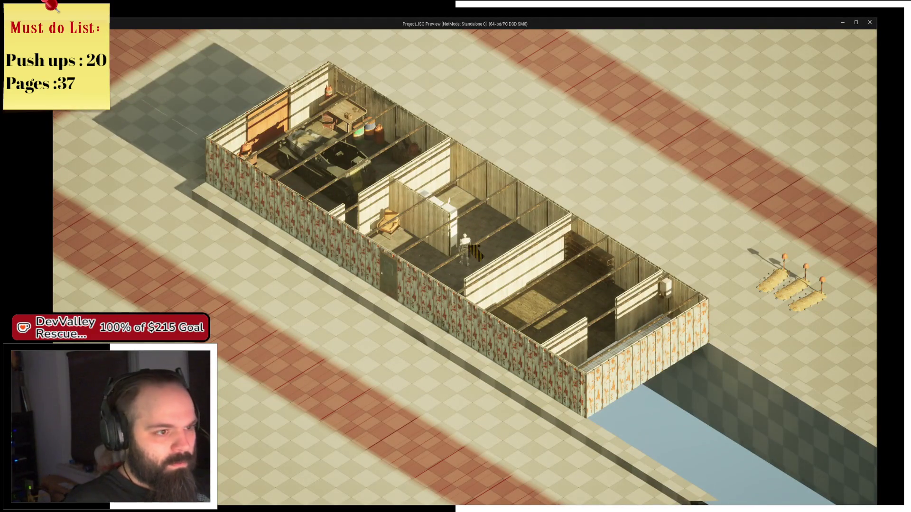
- In the game preview, glance at the inventory and rotate the camera around the building
{"action": "key", "text": "e"}
{"action": "key", "text": "e"}
{"action": "key", "text": "e"}
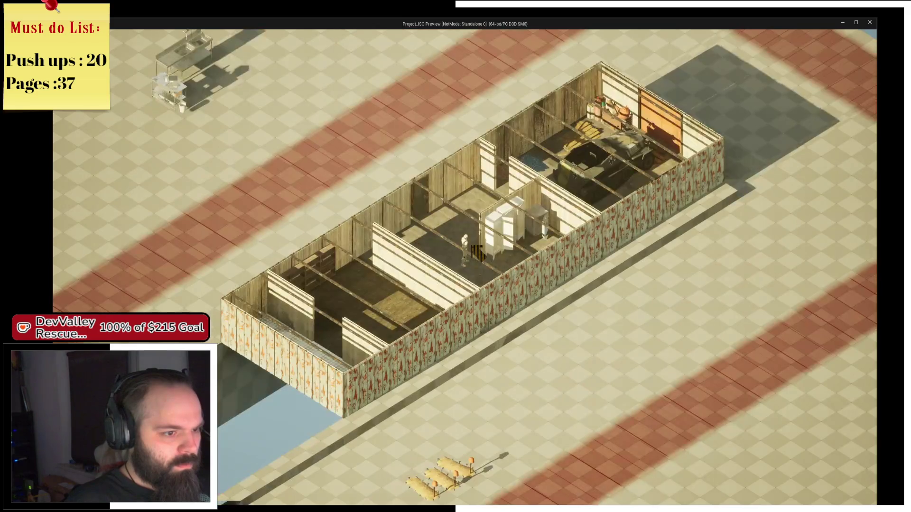
{"action": "key", "text": "i"}
{"action": "mouse_move", "coordinate": [467, 76]}
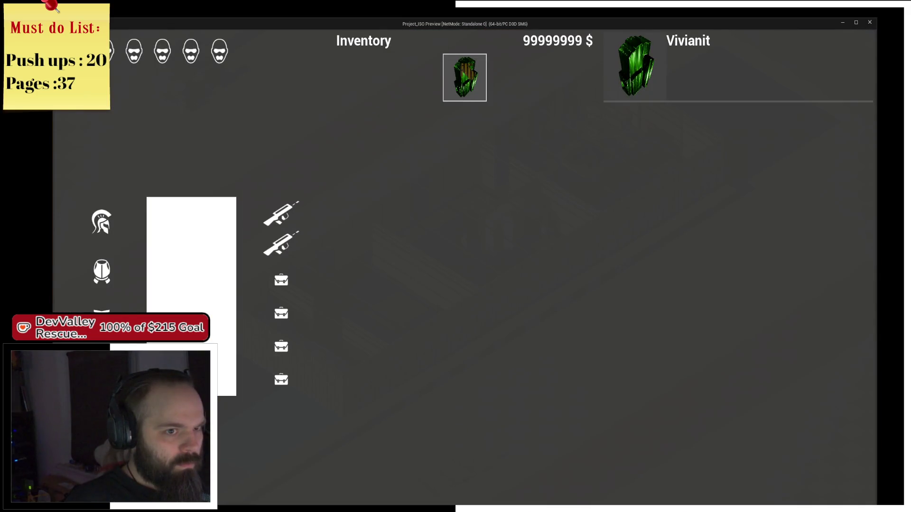
{"action": "key", "text": "i"}
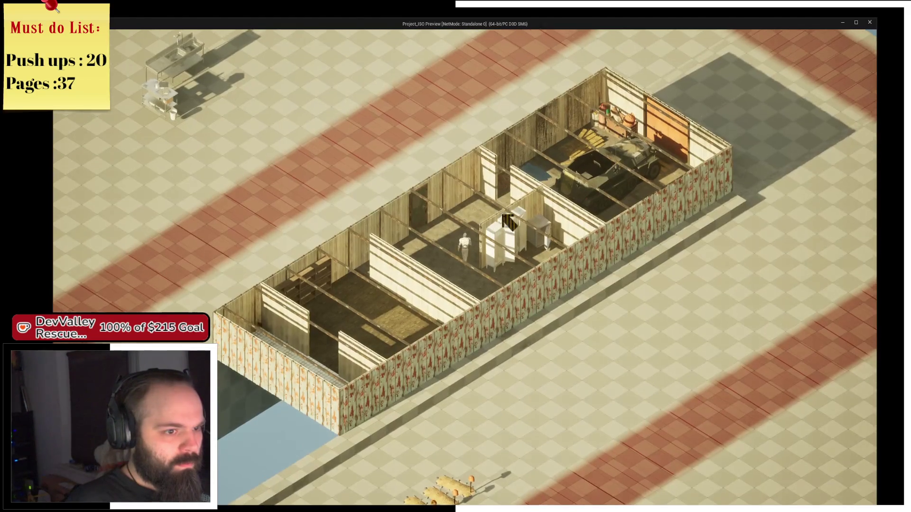
{"action": "key", "text": "e"}
{"action": "key", "text": "e"}
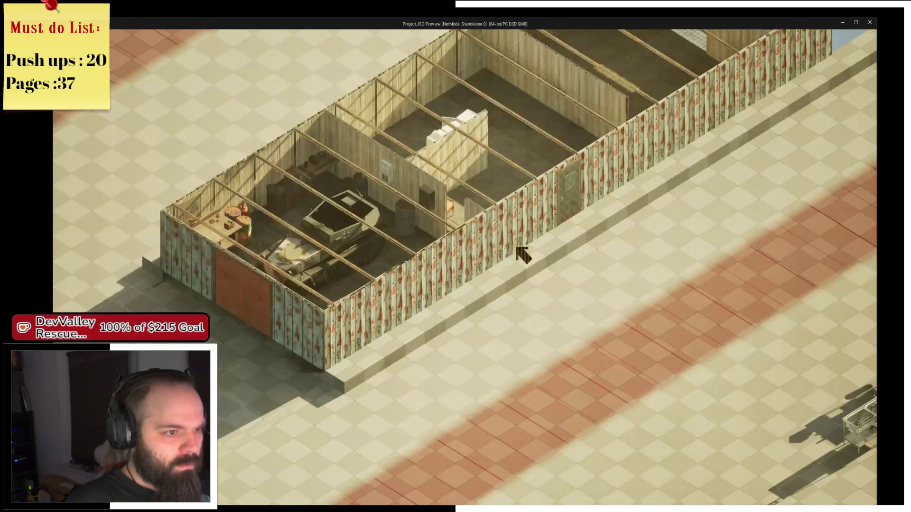
{"action": "key", "text": "a"}
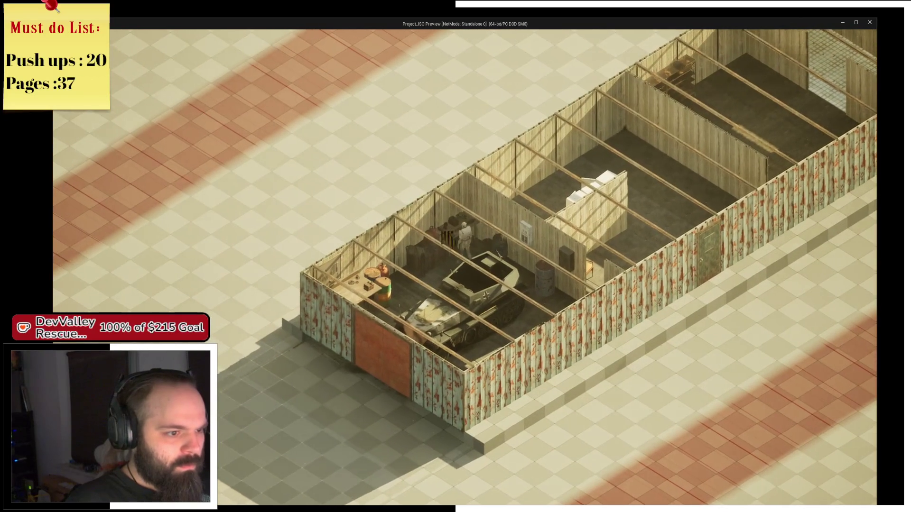
- Loot the container with Take All and close the loot window
{"action": "left_click", "coordinate": [453, 246]}
{"action": "left_click", "coordinate": [394, 258]}
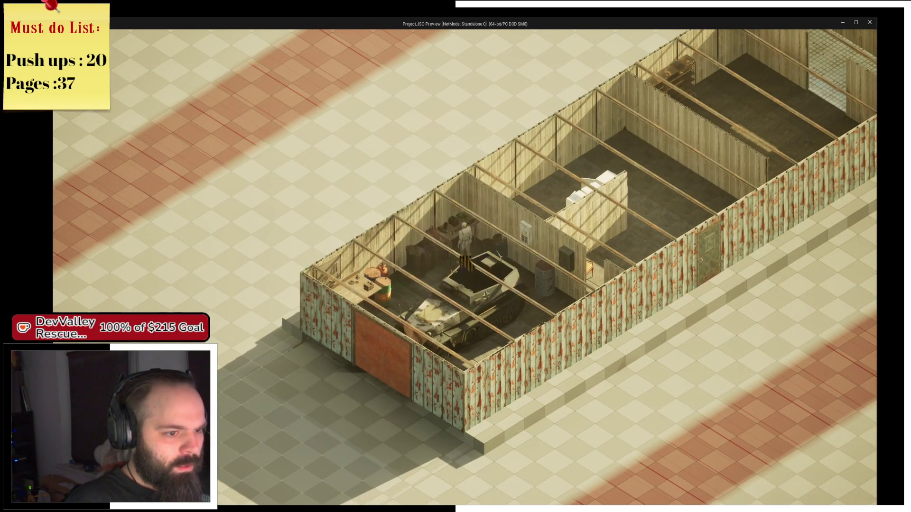
{"action": "key", "text": "a"}
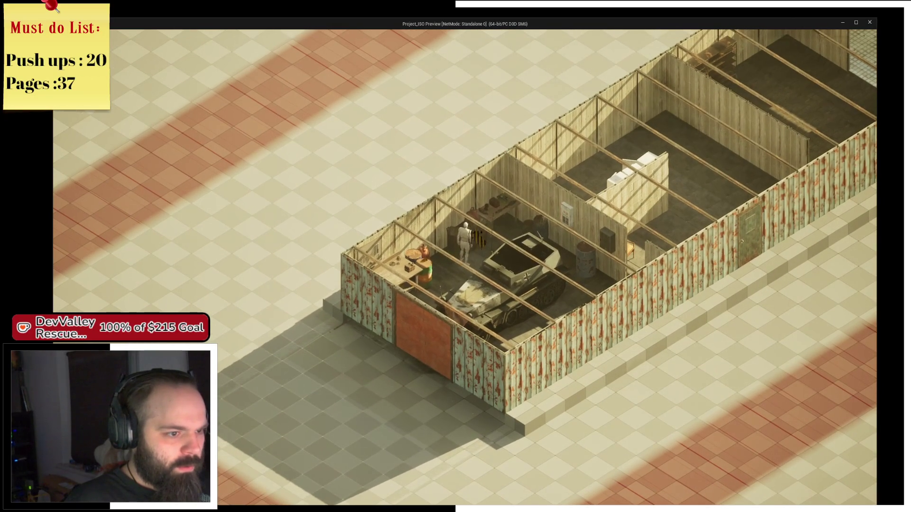
{"action": "left_click", "coordinate": [474, 249]}
{"action": "left_click", "coordinate": [475, 250]}
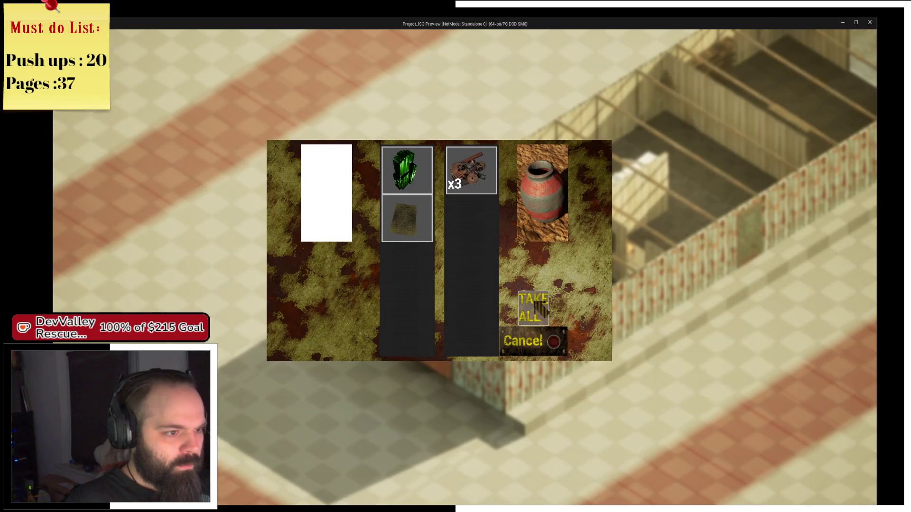
{"action": "left_click", "coordinate": [531, 306]}
{"action": "left_click", "coordinate": [551, 340]}
- Open the inventory and view the Vivianit, Mechanics Notes and Scrap details in the right panel
{"action": "key", "text": "d"}
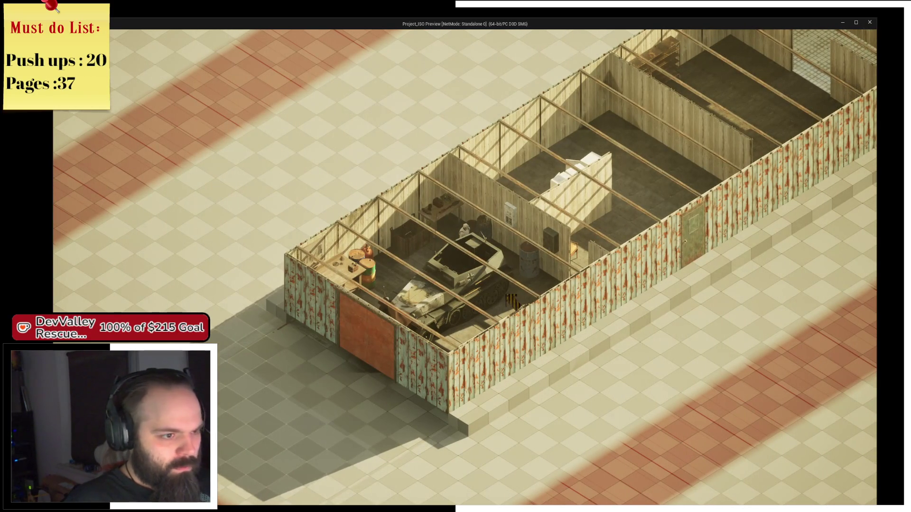
{"action": "key", "text": "i"}
{"action": "left_click", "coordinate": [414, 76]}
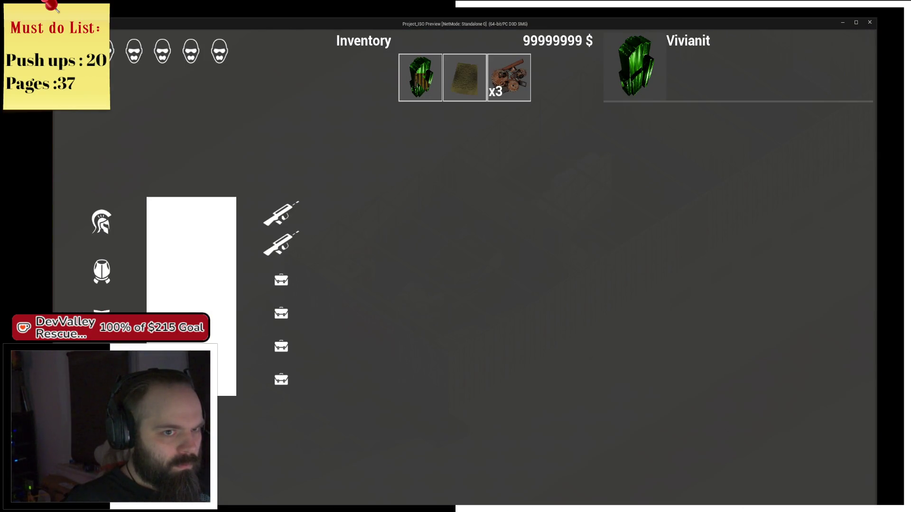
{"action": "left_click", "coordinate": [464, 83]}
{"action": "left_click", "coordinate": [504, 82]}
{"action": "left_click", "coordinate": [420, 83]}
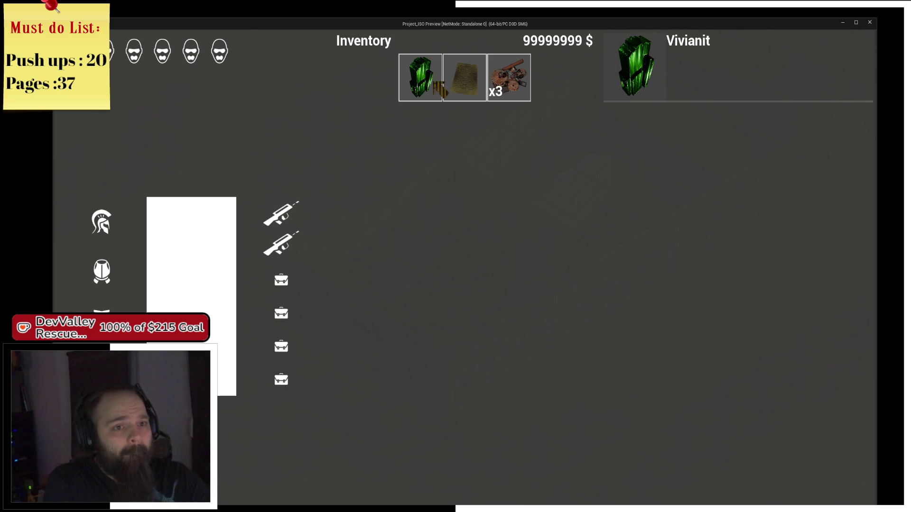
{"action": "left_click", "coordinate": [455, 88]}
{"action": "left_click", "coordinate": [495, 90]}
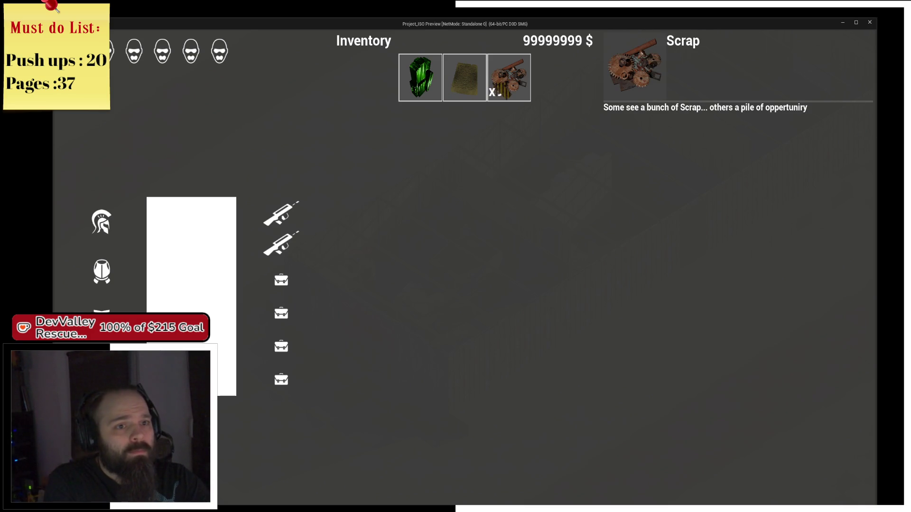
{"action": "left_click", "coordinate": [458, 88]}
{"action": "left_click", "coordinate": [429, 86]}
{"action": "mouse_move", "coordinate": [496, 90]}
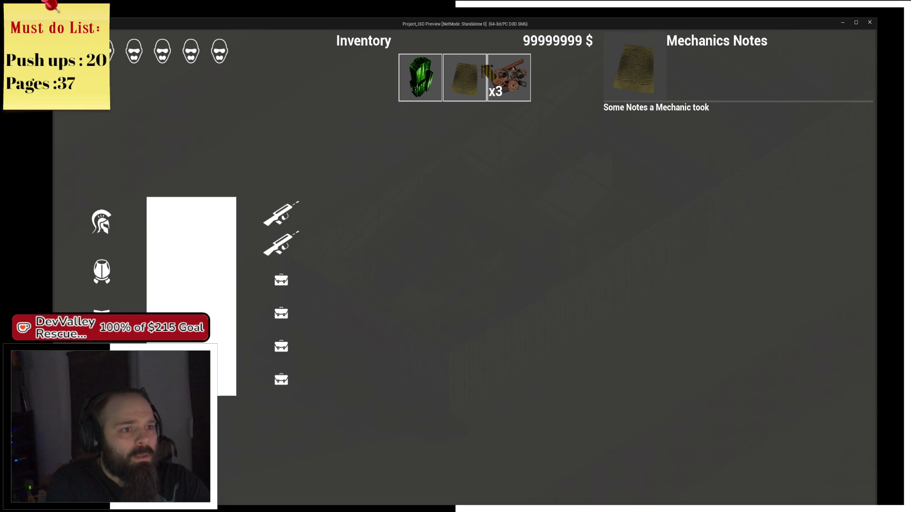
- Open and close the Mechanics Notes, then stop the game preview
{"action": "left_click", "coordinate": [486, 71]}
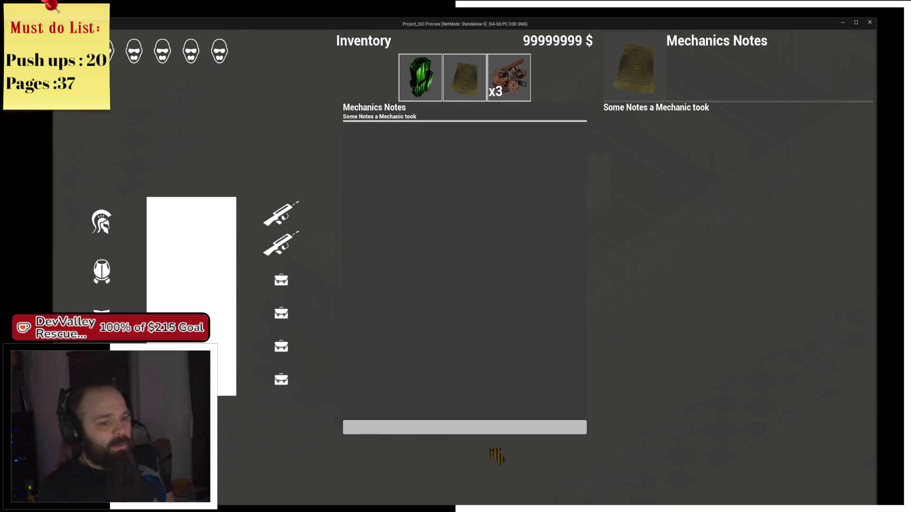
{"action": "left_click", "coordinate": [494, 429]}
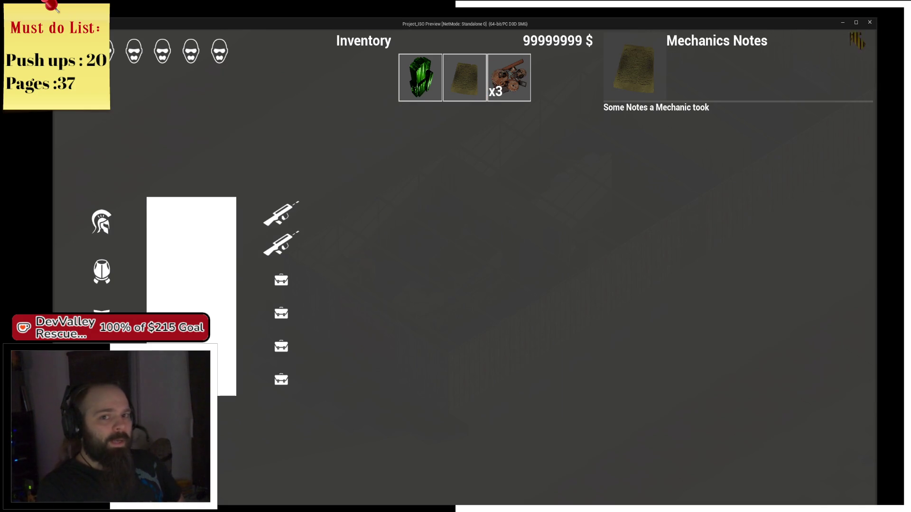
{"action": "left_click", "coordinate": [869, 22]}
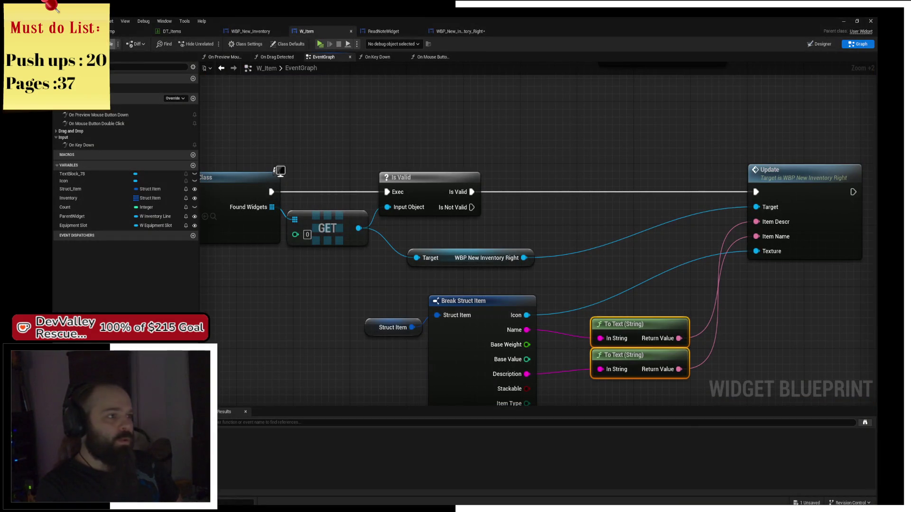
- Add a Text-type member named NOTE Text to struct_Item, then open the DT_Items data table
{"action": "left_click", "coordinate": [142, 32]}
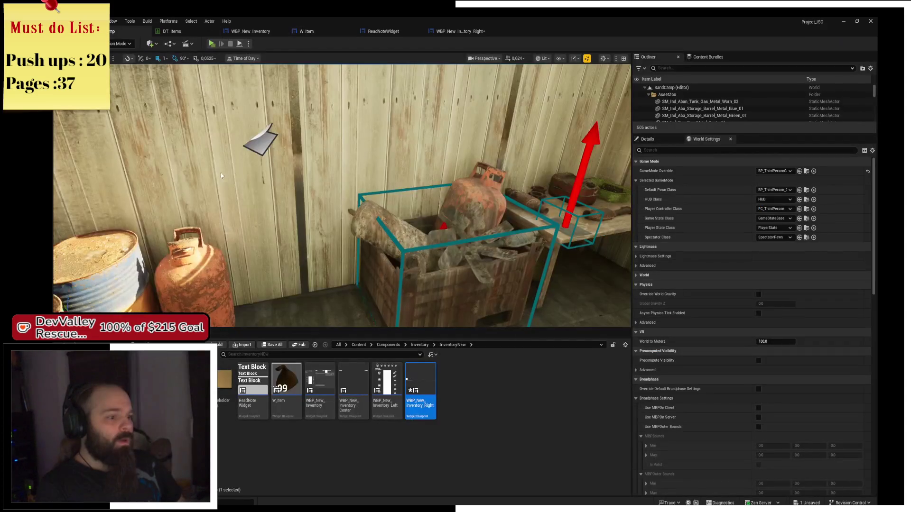
{"action": "left_click", "coordinate": [419, 345]}
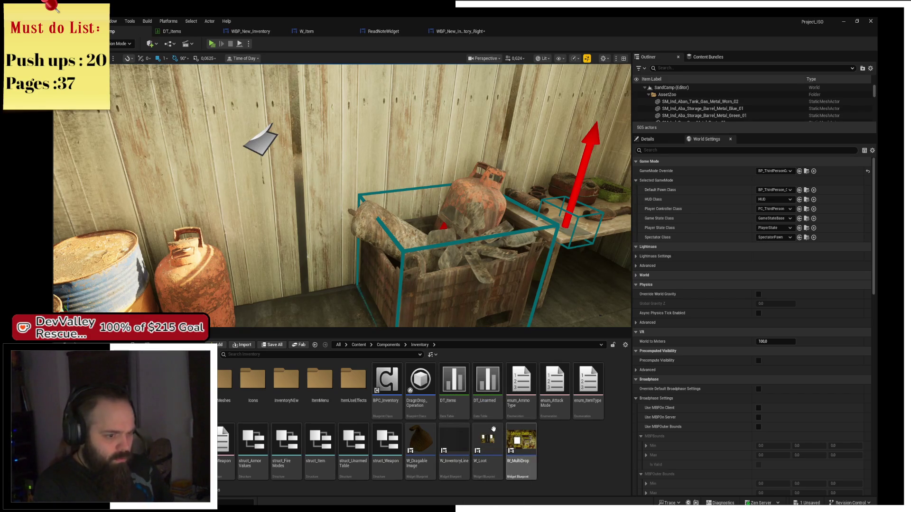
{"action": "double_click", "coordinate": [320, 444]}
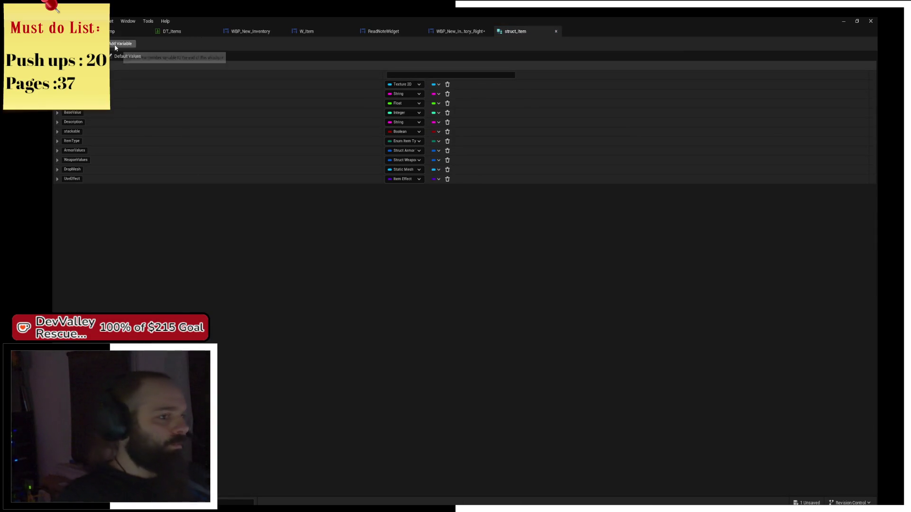
{"action": "left_click", "coordinate": [120, 43]}
{"action": "left_click", "coordinate": [79, 188]}
{"action": "type", "text": "NOTE Text"}
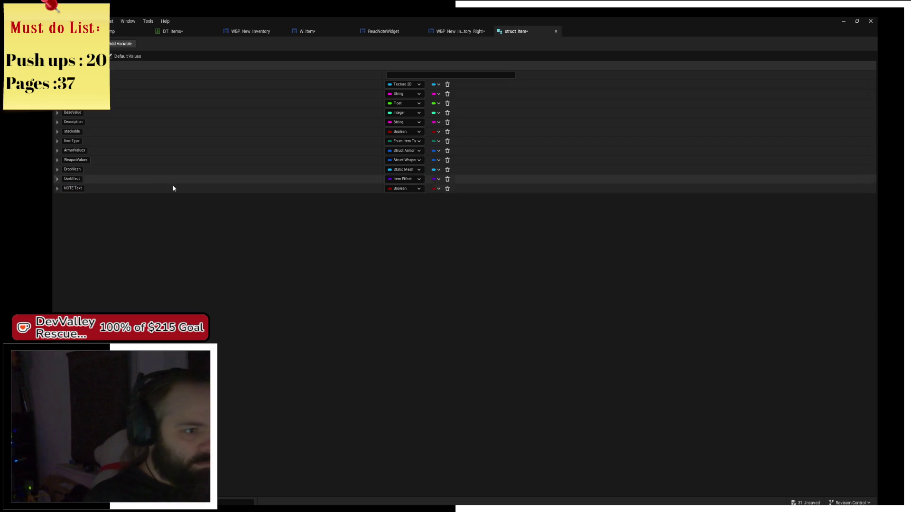
{"action": "left_click", "coordinate": [400, 189]}
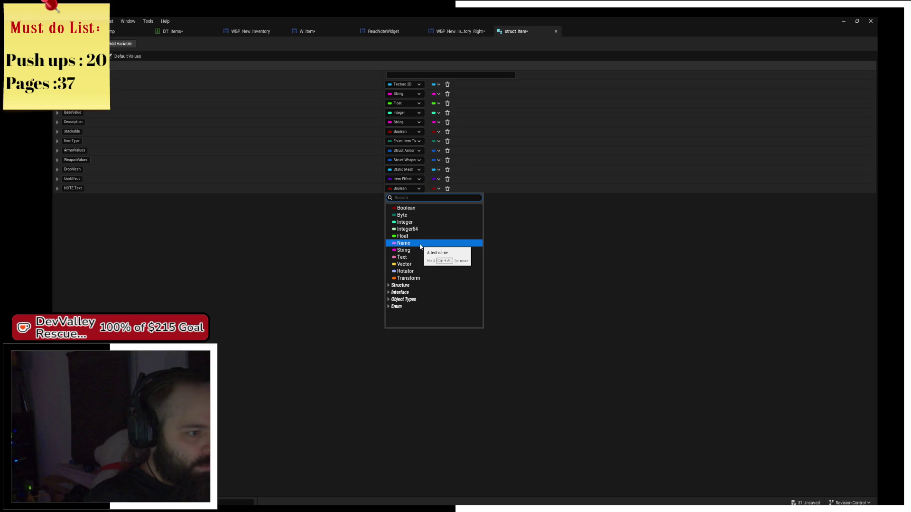
{"action": "left_click", "coordinate": [411, 257]}
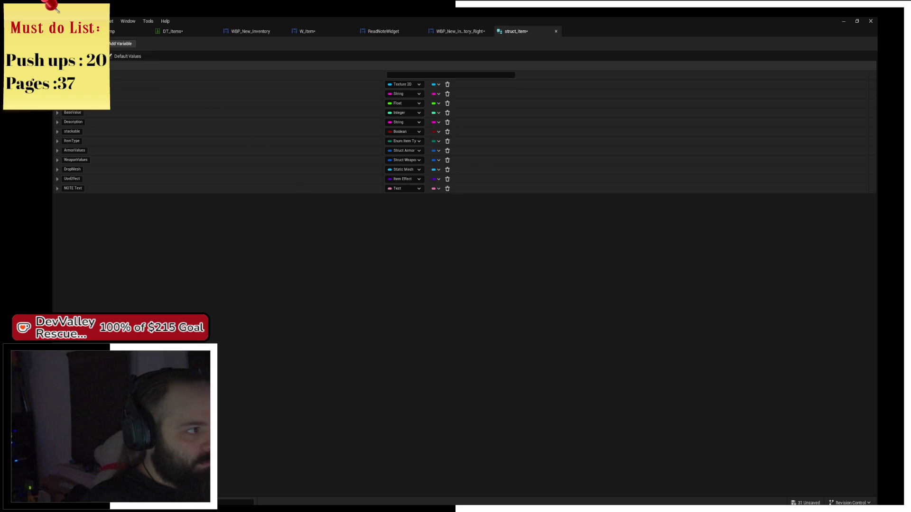
{"action": "left_click", "coordinate": [112, 32]}
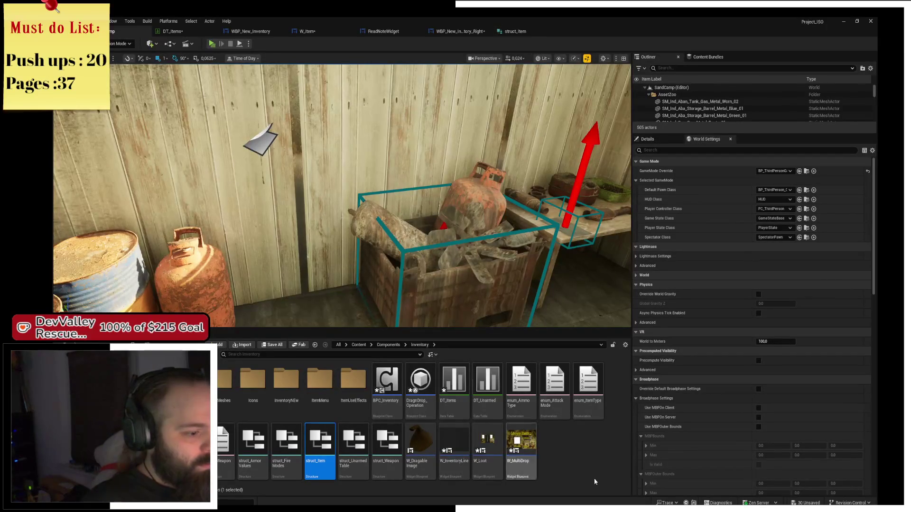
{"action": "double_click", "coordinate": [455, 396]}
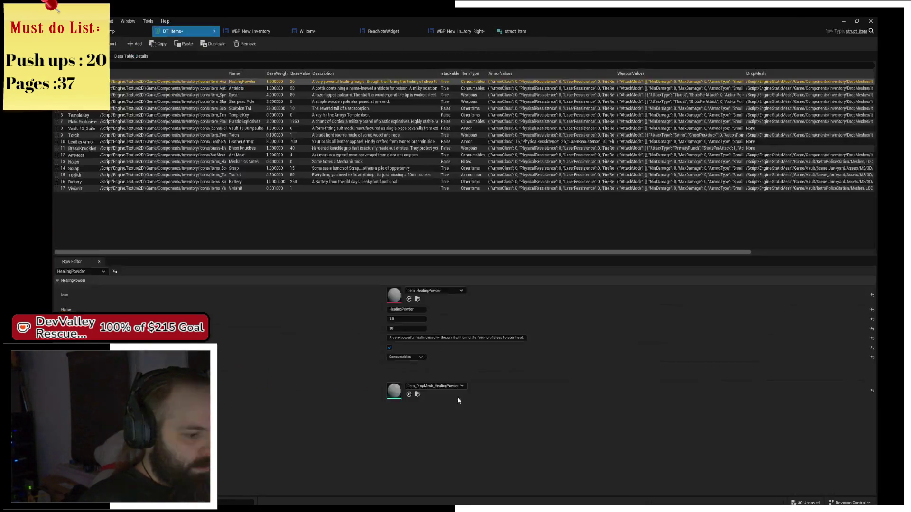
- Change the Vivianit row's description in DT_Items to 'A green Gem of unholy origin'
{"action": "left_click", "coordinate": [173, 189]}
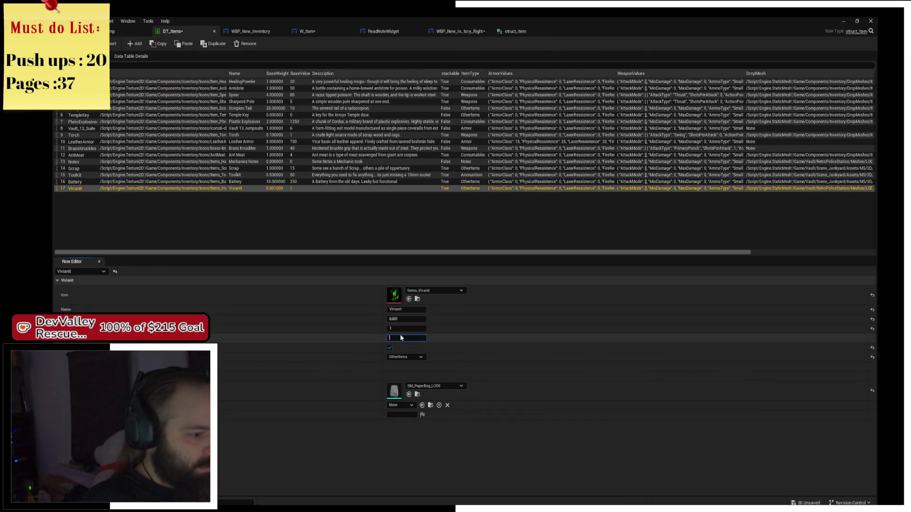
{"action": "type", "text": "A green"}
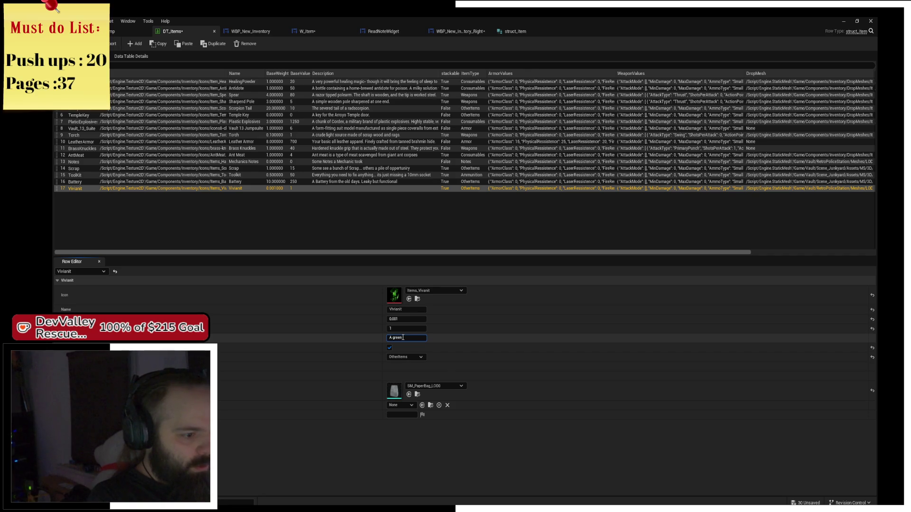
{"action": "type", "text": "gem of unholy ori"}
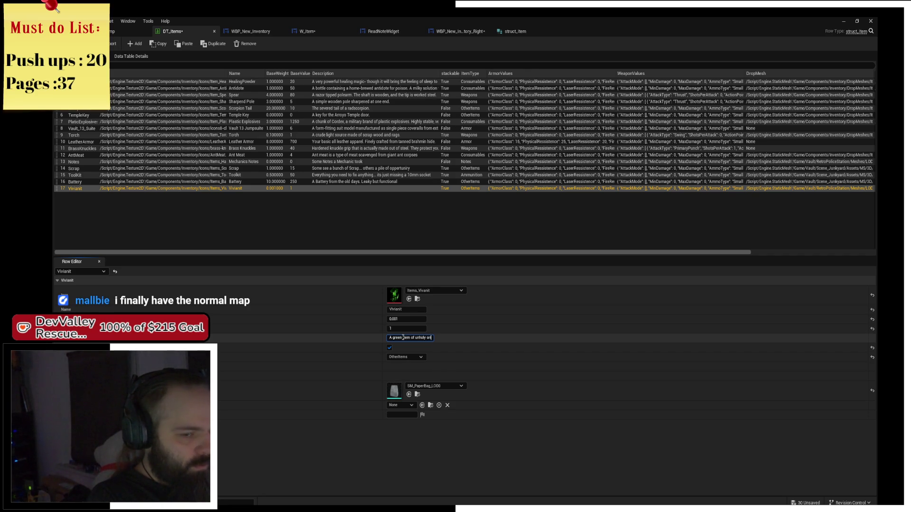
{"action": "key", "text": "Return"}
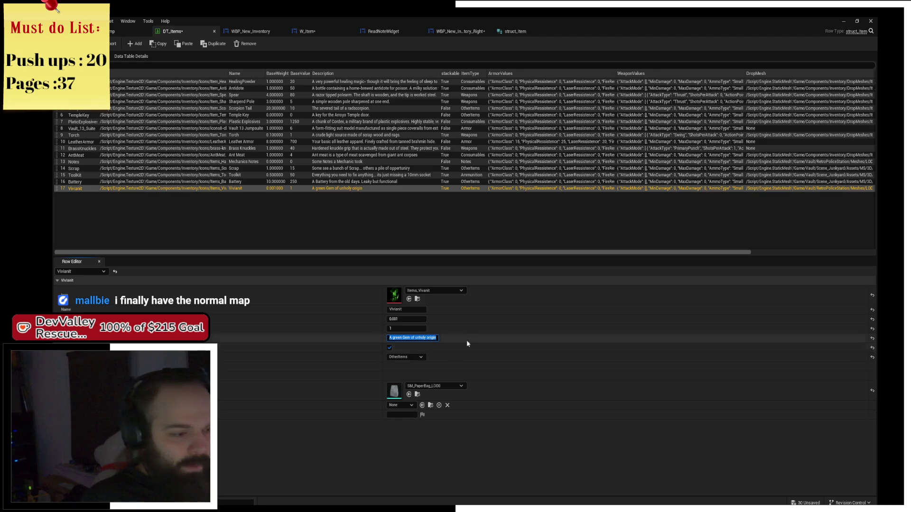
{"action": "left_click", "coordinate": [447, 363]}
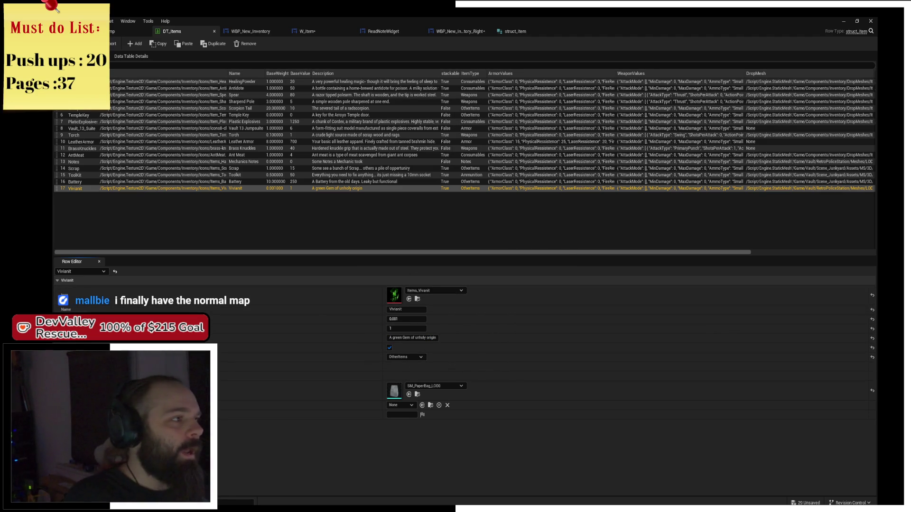
{"action": "left_click", "coordinate": [116, 34]}
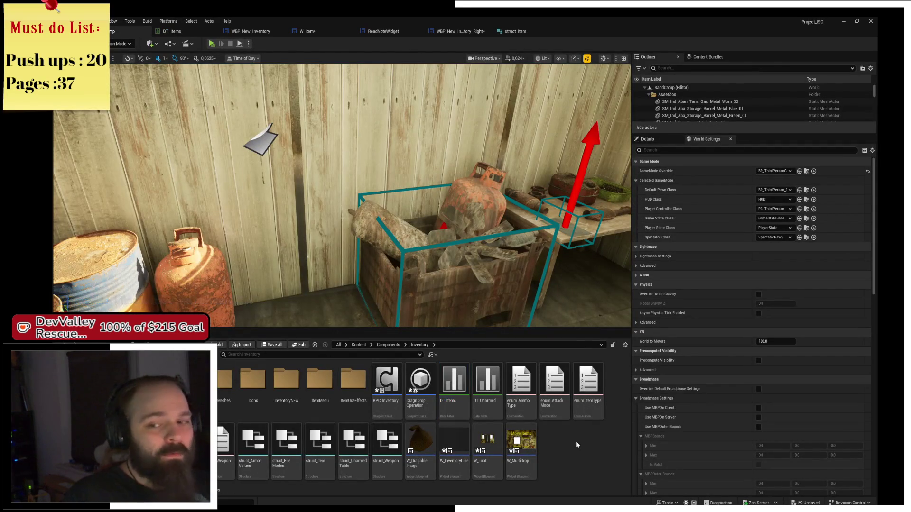
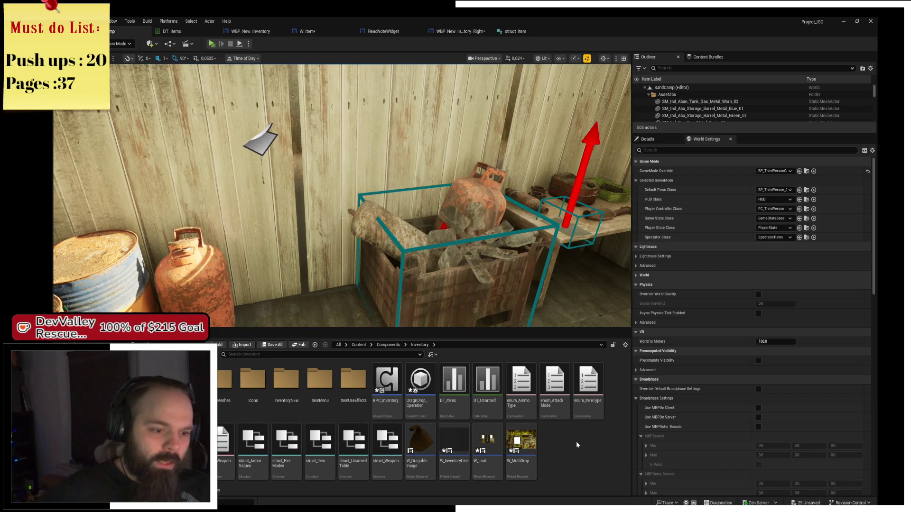
- Open the DT_Items data table from the Content Browser
{"action": "left_click", "coordinate": [420, 384]}
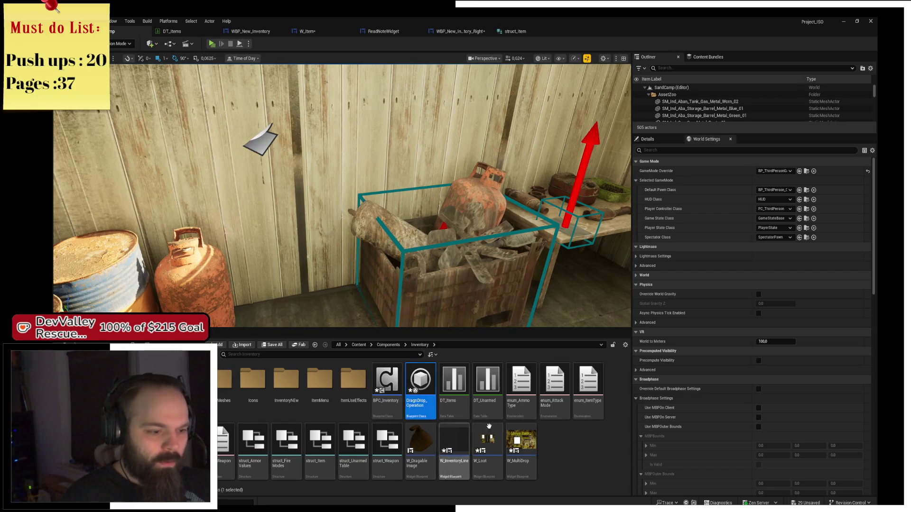
{"action": "left_click", "coordinate": [394, 408]}
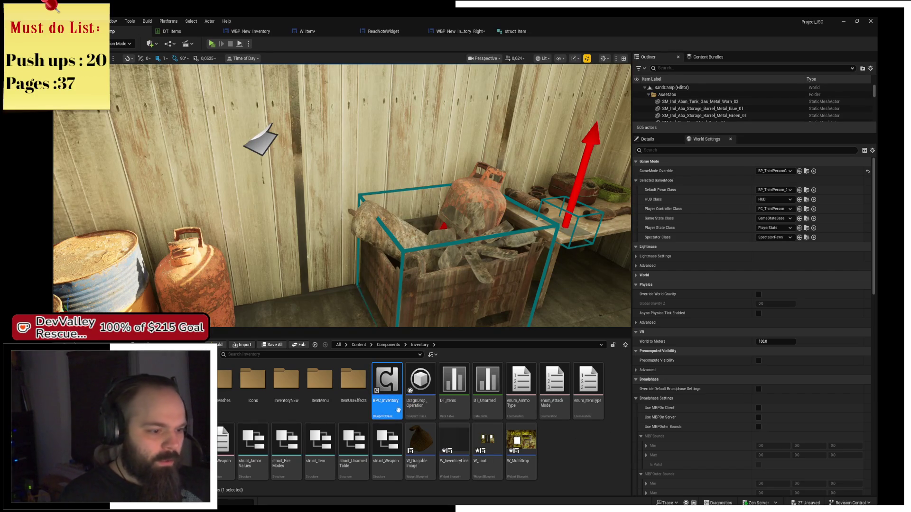
{"action": "left_click", "coordinate": [550, 454]}
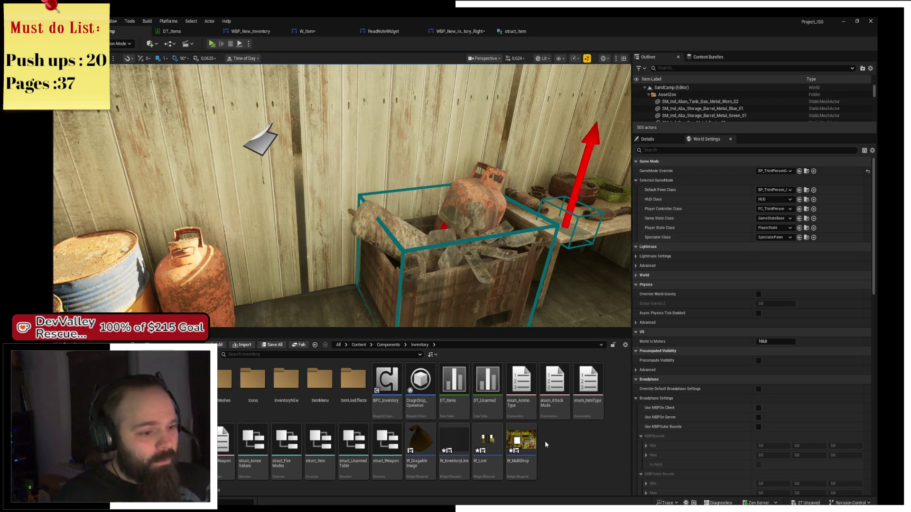
{"action": "left_click", "coordinate": [452, 414]}
{"action": "double_click", "coordinate": [452, 413]}
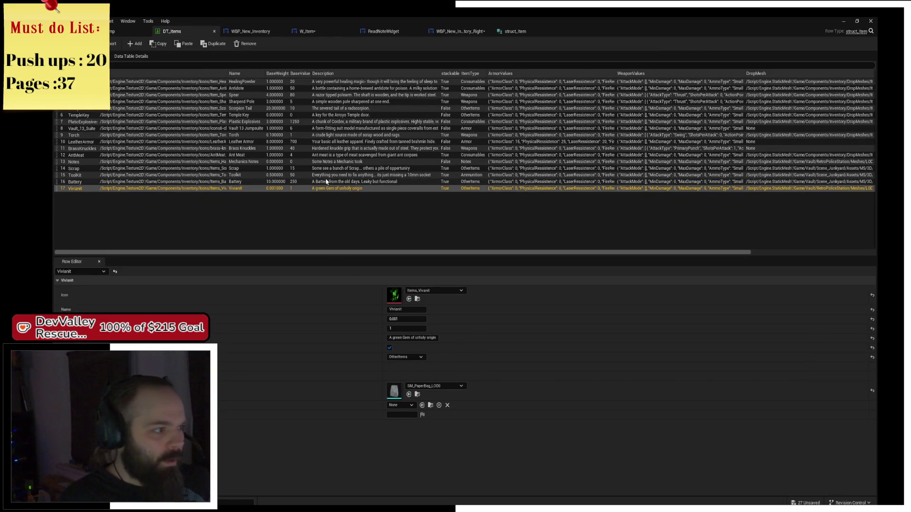
- Set the Notes row's note to 'Vehs as good as I can… I dont see us leaving soon' and save
{"action": "left_click", "coordinate": [157, 160]}
{"action": "left_click", "coordinate": [407, 415]}
{"action": "type", "text": "I have prepared the"}
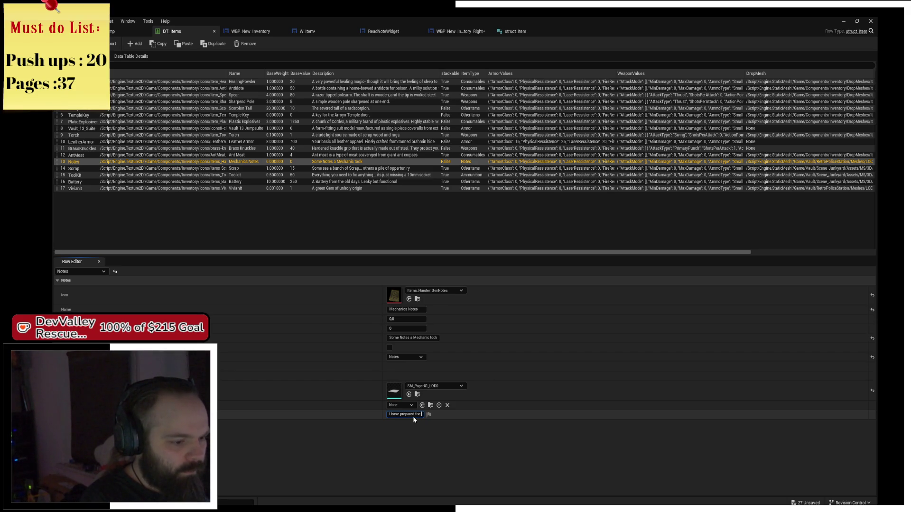
{"action": "type", "text": "Veh"}
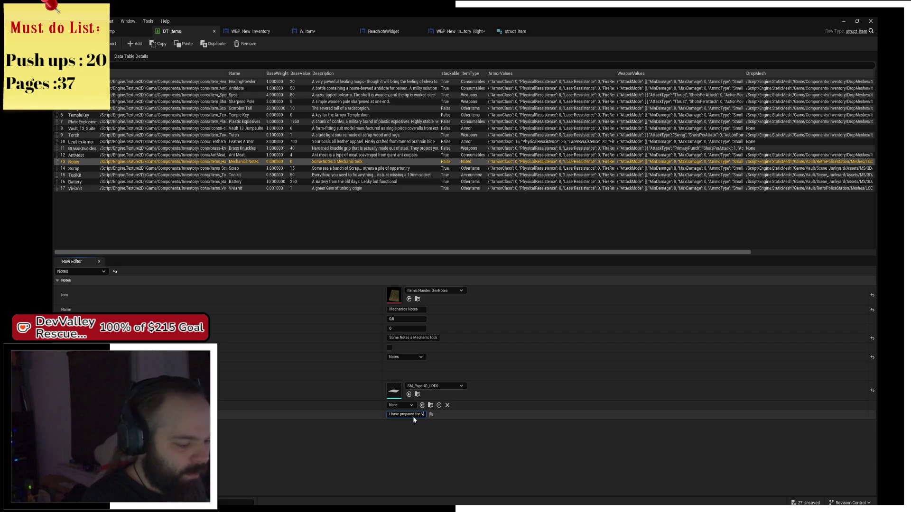
{"action": "type", "text": "icles a"}
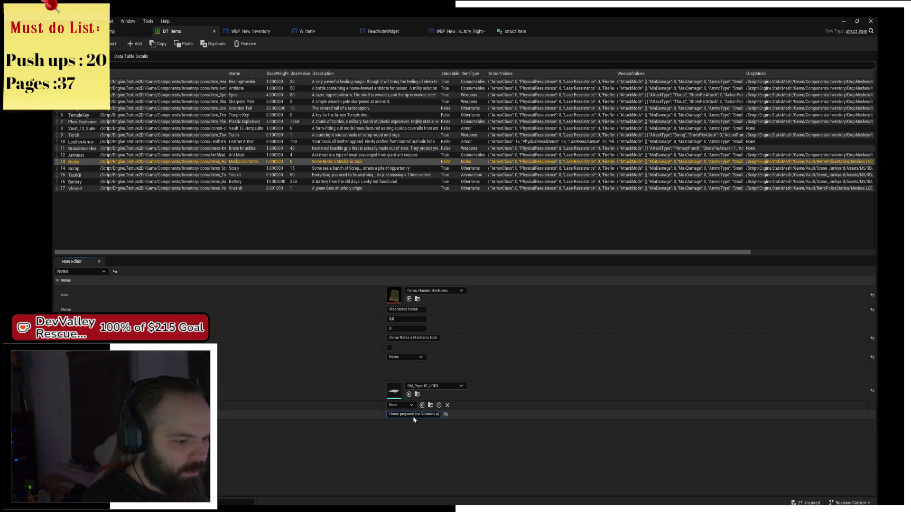
{"action": "type", "text": "s good as I c"}
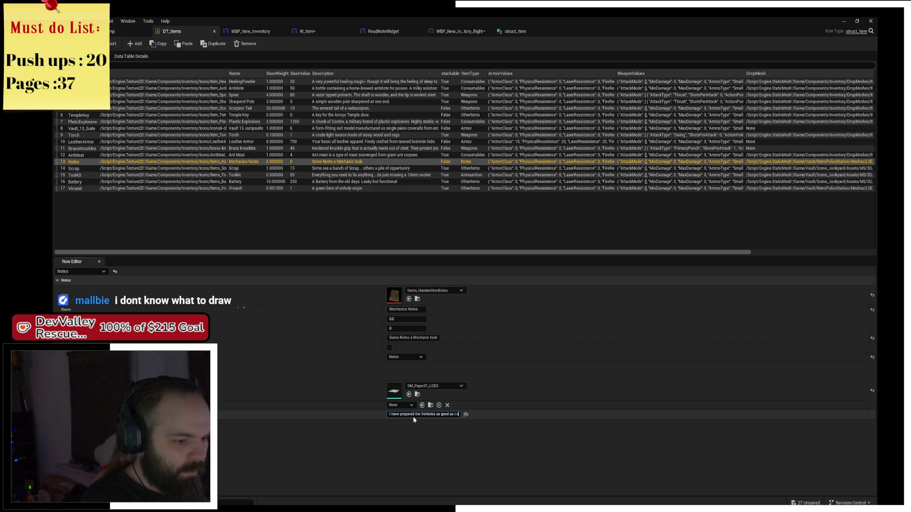
{"action": "type", "text": "an, they"}
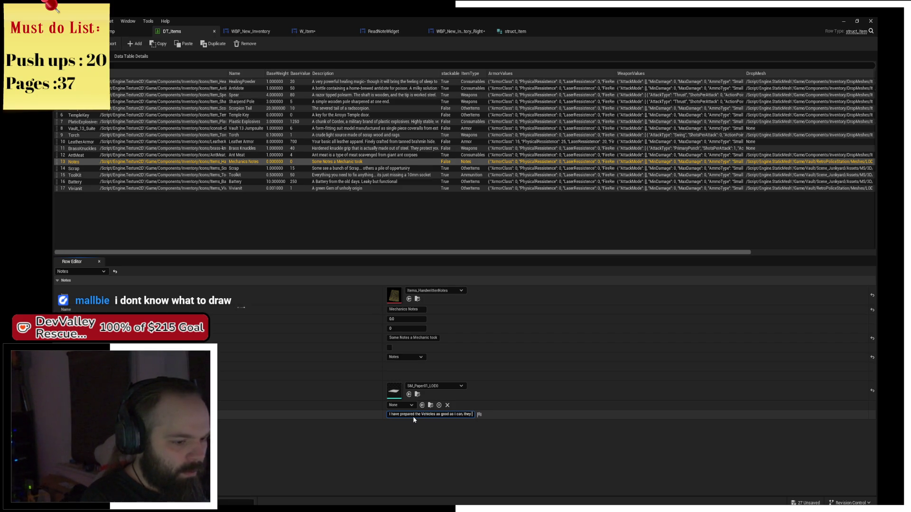
{"action": "type", "text": " could run potentially"}
{"action": "type", "text": "."}
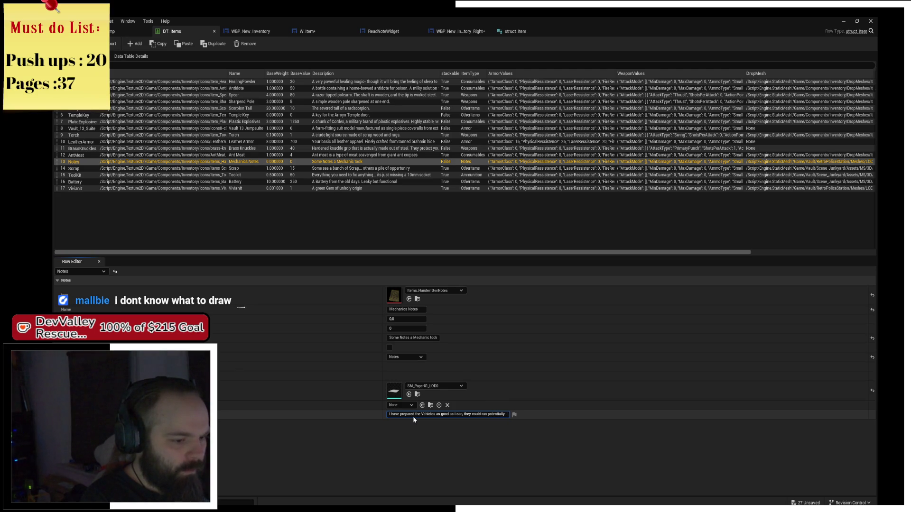
{"action": "type", "text": " However I dont see"}
{"action": "type", "text": " us"}
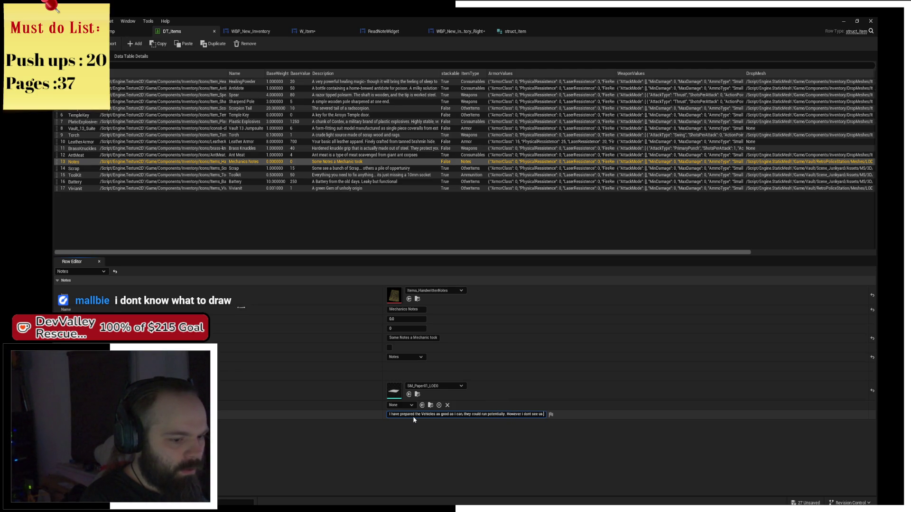
{"action": "type", "text": " leaving soon"}
{"action": "type", "text": "."}
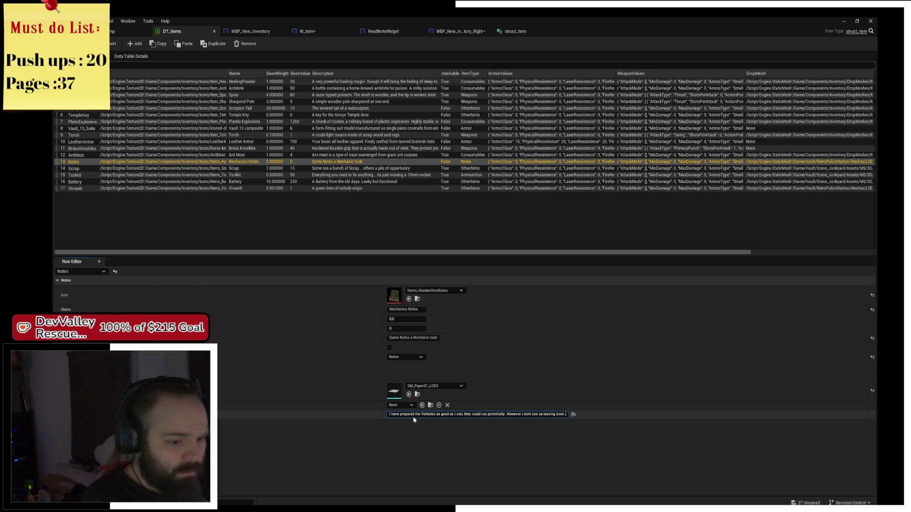
{"action": "right_click", "coordinate": [412, 417]}
{"action": "left_click", "coordinate": [420, 449]}
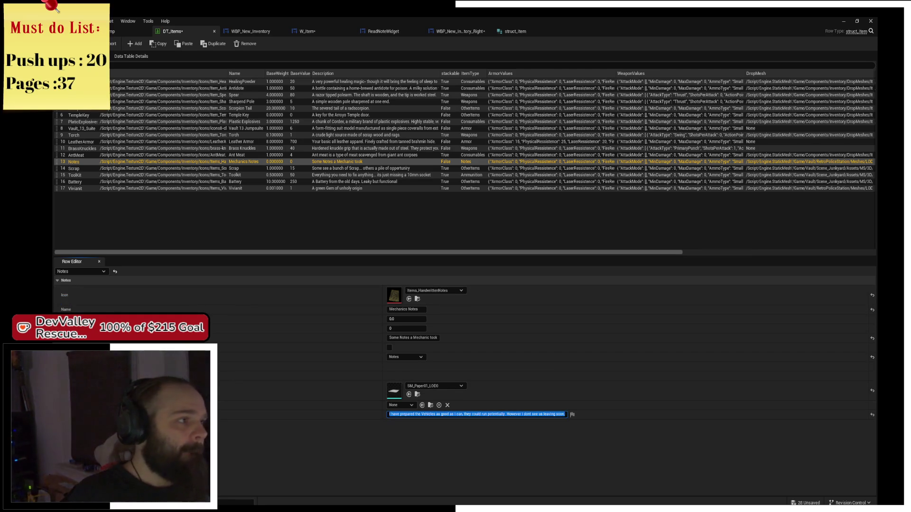
{"action": "key", "text": "ctrl+s"}
{"action": "left_click", "coordinate": [129, 31]}
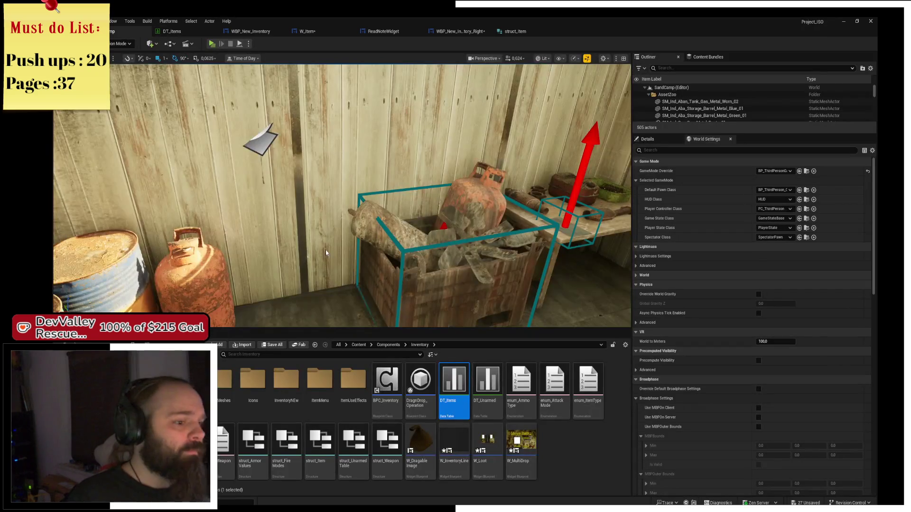
- In W_Item's On Mouse Button Double Click, wire Break Struct Item's NOTE Text into Update's Text, then play
{"action": "left_click", "coordinate": [577, 469]}
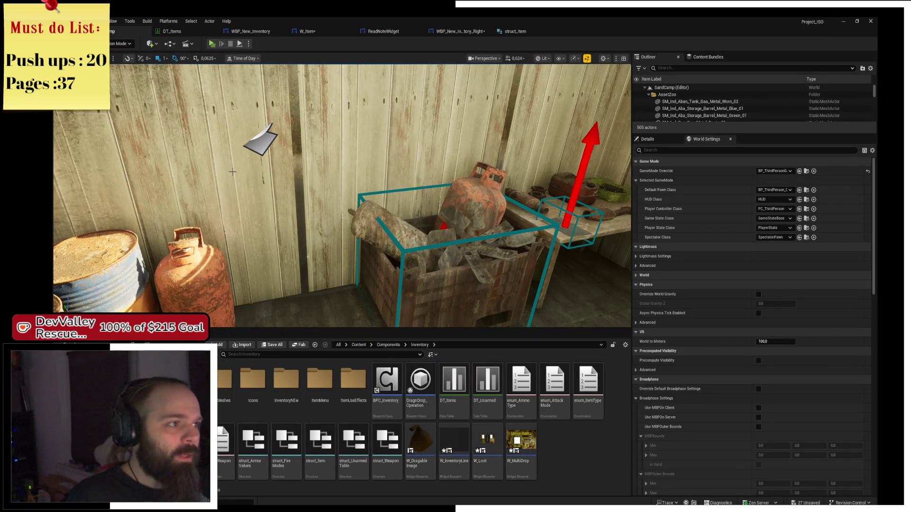
{"action": "left_click", "coordinate": [306, 31]}
{"action": "scroll", "coordinate": [394, 115], "scroll_direction": "up", "scroll_amount": 2}
{"action": "mouse_move", "coordinate": [415, 351]}
{"action": "left_mouse_down"}
{"action": "mouse_move", "coordinate": [496, 264]}
{"action": "mouse_move", "coordinate": [692, 151]}
{"action": "mouse_move", "coordinate": [665, 212]}
{"action": "left_mouse_up"}
{"action": "left_click_drag", "start_coordinate": [707, 150], "coordinate": [642, 249]}
{"action": "left_click_drag", "start_coordinate": [383, 154], "coordinate": [835, 168]}
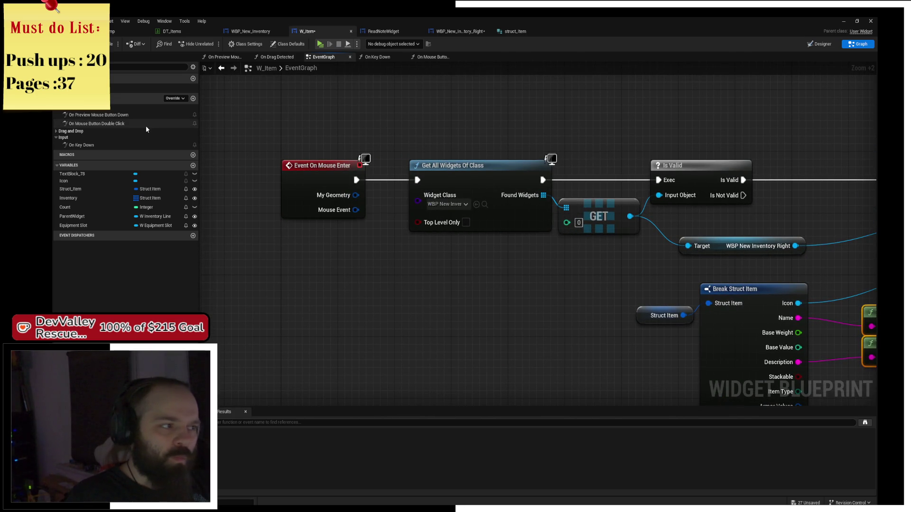
{"action": "double_click", "coordinate": [127, 124]}
{"action": "mouse_move", "coordinate": [474, 308]}
{"action": "left_mouse_down"}
{"action": "mouse_move", "coordinate": [271, 273]}
{"action": "mouse_move", "coordinate": [247, 260]}
{"action": "left_mouse_up"}
{"action": "left_click_drag", "start_coordinate": [398, 371], "coordinate": [539, 172]}
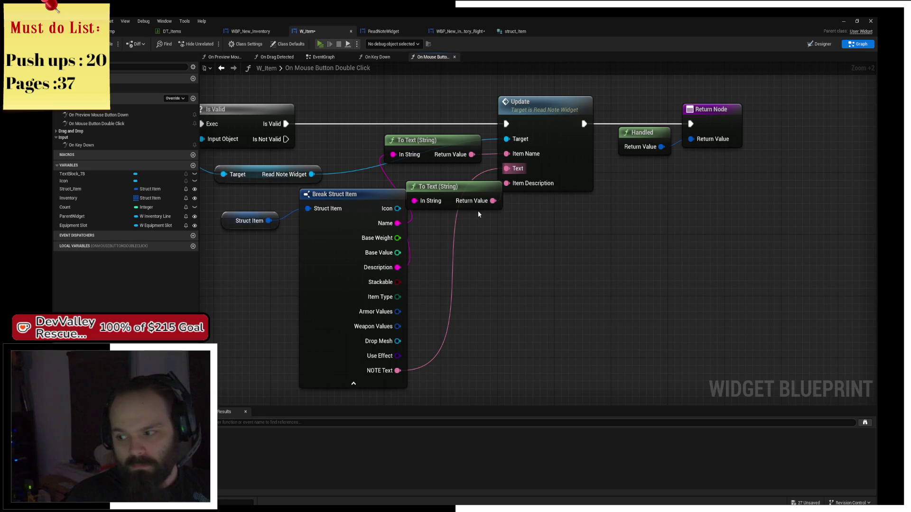
{"action": "key", "text": "alt+p"}
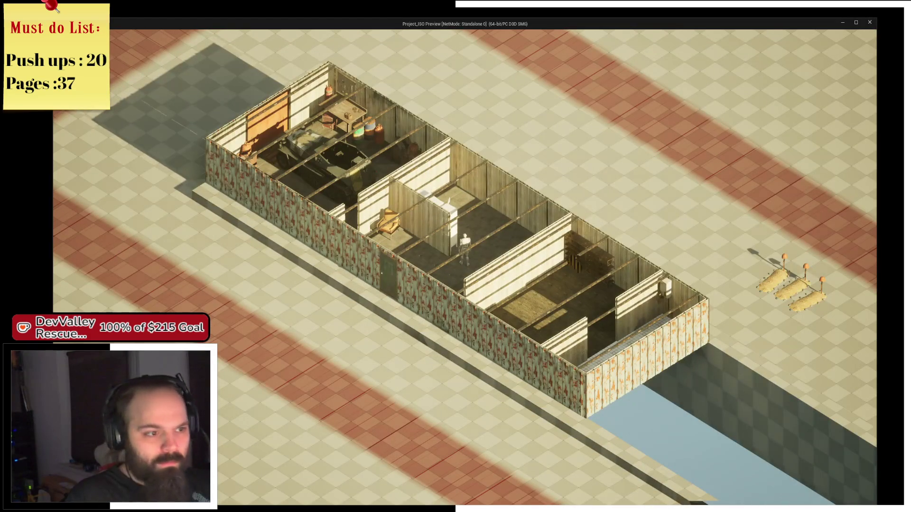
{"action": "scroll", "coordinate": [449, 278], "scroll_direction": "up", "scroll_amount": 1}
{"action": "scroll", "coordinate": [456, 273], "scroll_direction": "up", "scroll_amount": 2}
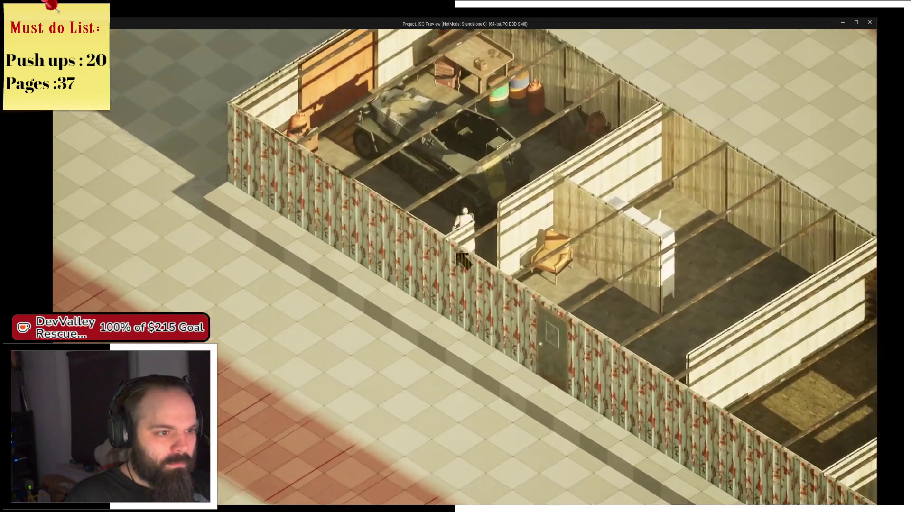
{"action": "scroll", "coordinate": [494, 227], "scroll_direction": "up", "scroll_amount": 2}
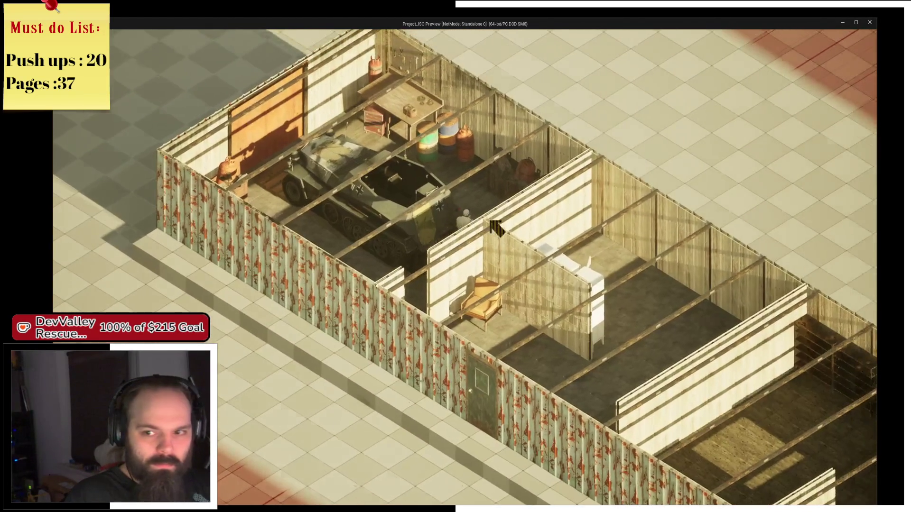
{"action": "scroll", "coordinate": [495, 227], "scroll_direction": "up", "scroll_amount": 2}
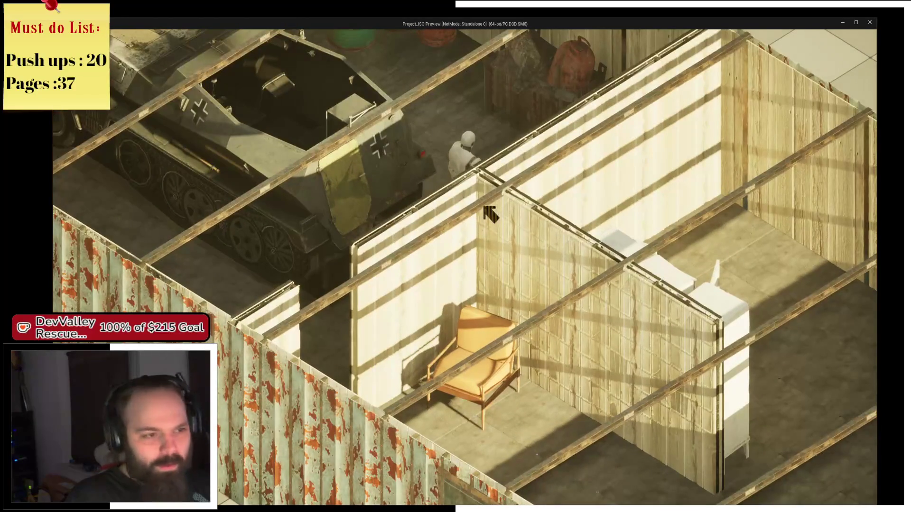
{"action": "key", "text": "e"}
{"action": "key", "text": "e"}
{"action": "key", "text": "e"}
{"action": "scroll", "coordinate": [426, 177], "scroll_direction": "up", "scroll_amount": 1}
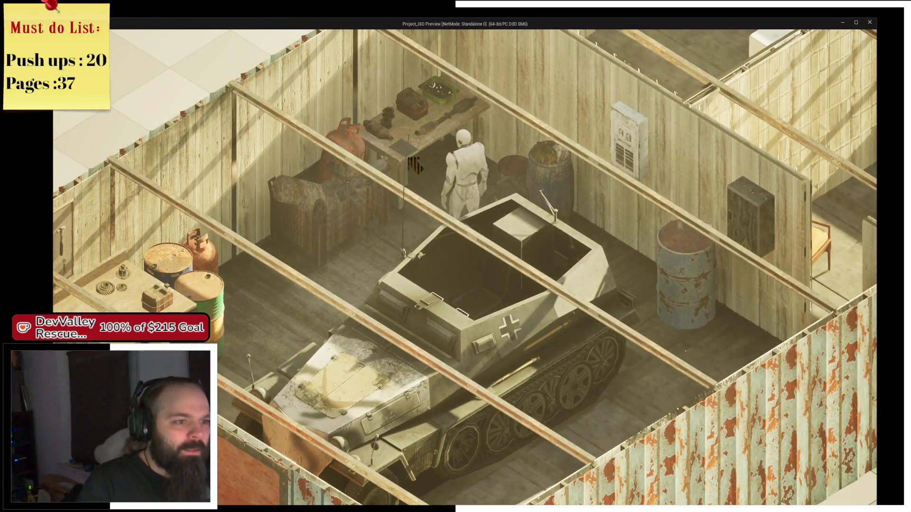
{"action": "left_click", "coordinate": [408, 155]}
{"action": "left_click", "coordinate": [412, 176]}
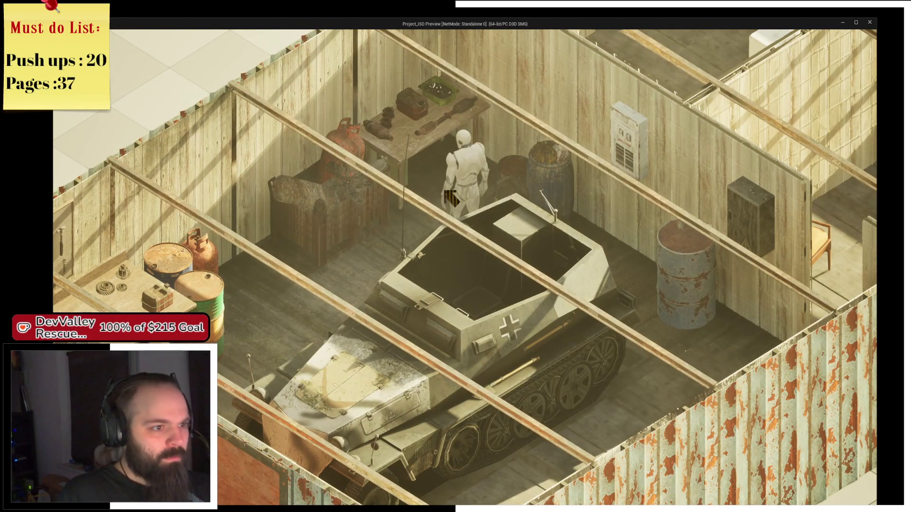
{"action": "key", "text": "e"}
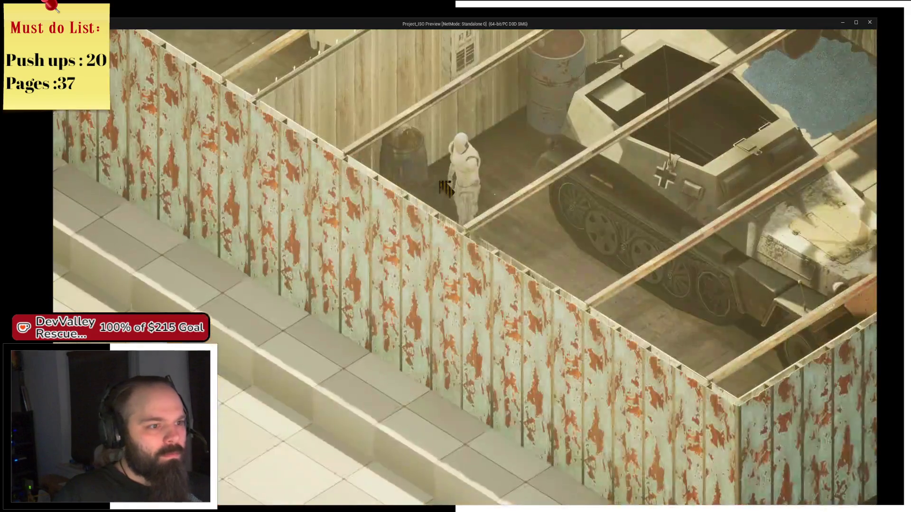
{"action": "key", "text": "e"}
{"action": "key", "text": "e"}
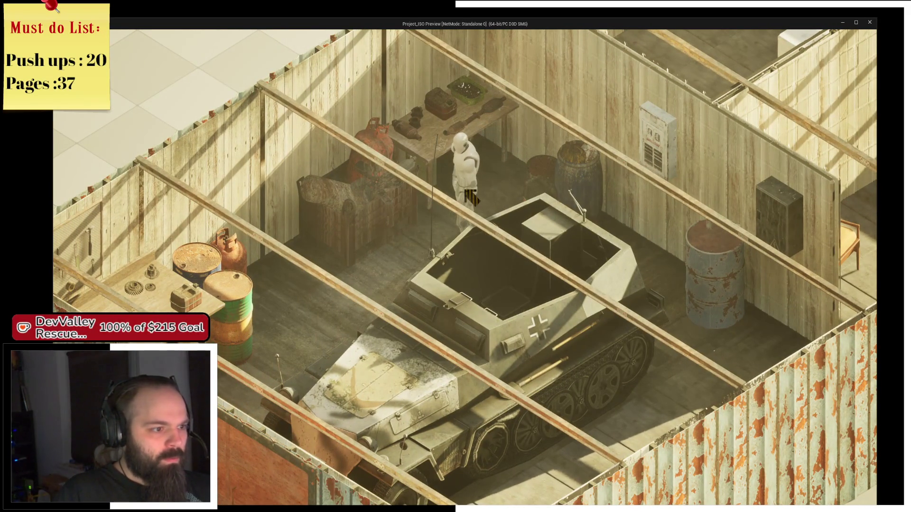
{"action": "key", "text": "i"}
{"action": "left_click", "coordinate": [442, 77]}
{"action": "left_click", "coordinate": [486, 78]}
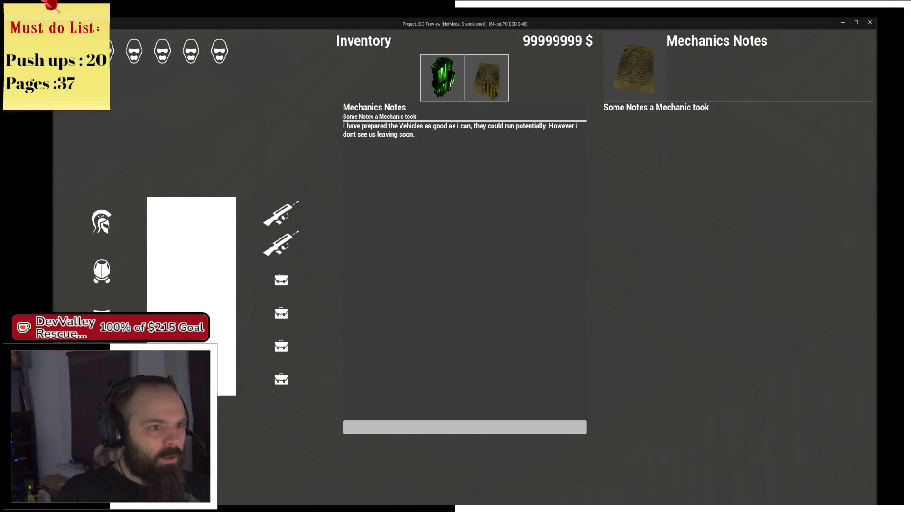
{"action": "left_click", "coordinate": [493, 428]}
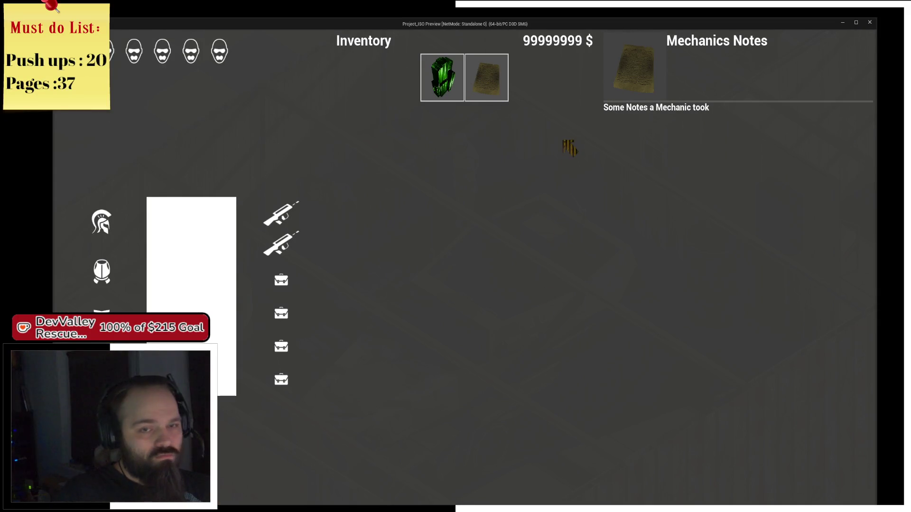
{"action": "left_click", "coordinate": [500, 95]}
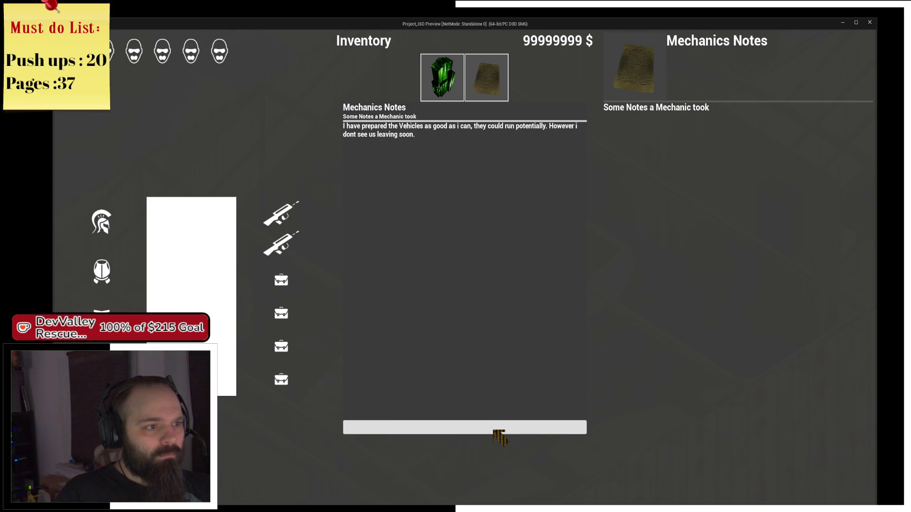
{"action": "left_click", "coordinate": [494, 431]}
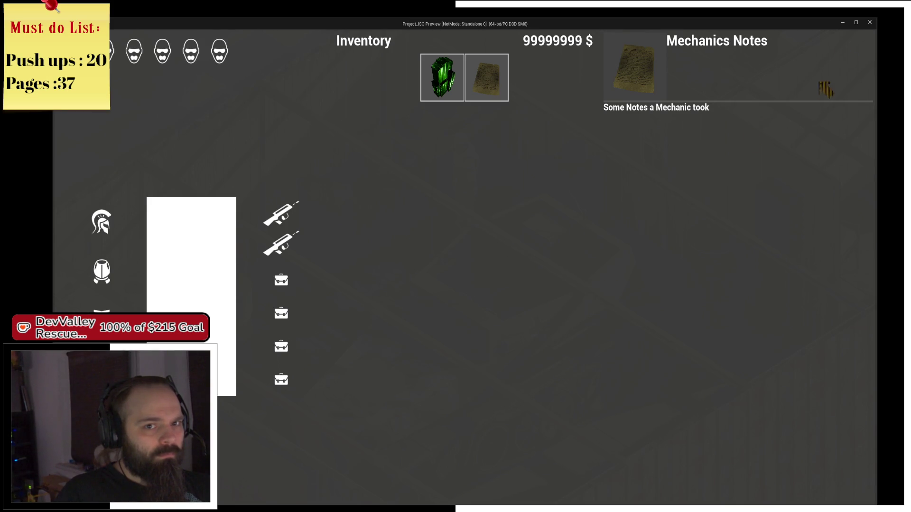
{"action": "left_click", "coordinate": [870, 25]}
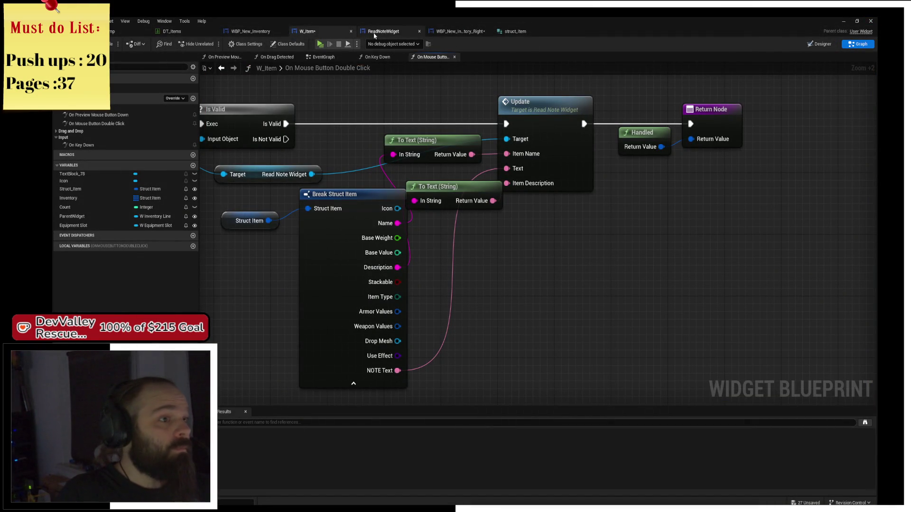
- In ReadNoteWidget's Designer, mark Border_103 as a variable
{"action": "left_click", "coordinate": [383, 32]}
{"action": "left_click", "coordinate": [820, 43]}
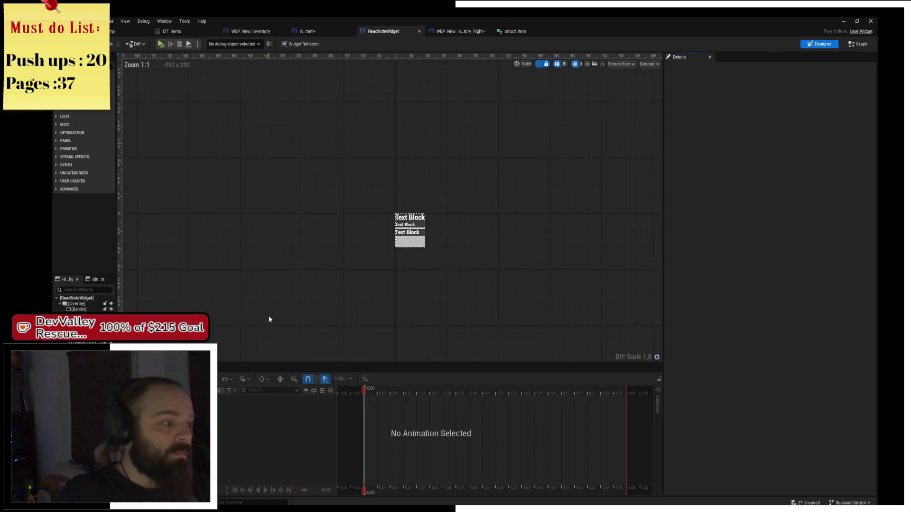
{"action": "scroll", "coordinate": [334, 292], "scroll_direction": "up", "scroll_amount": 4}
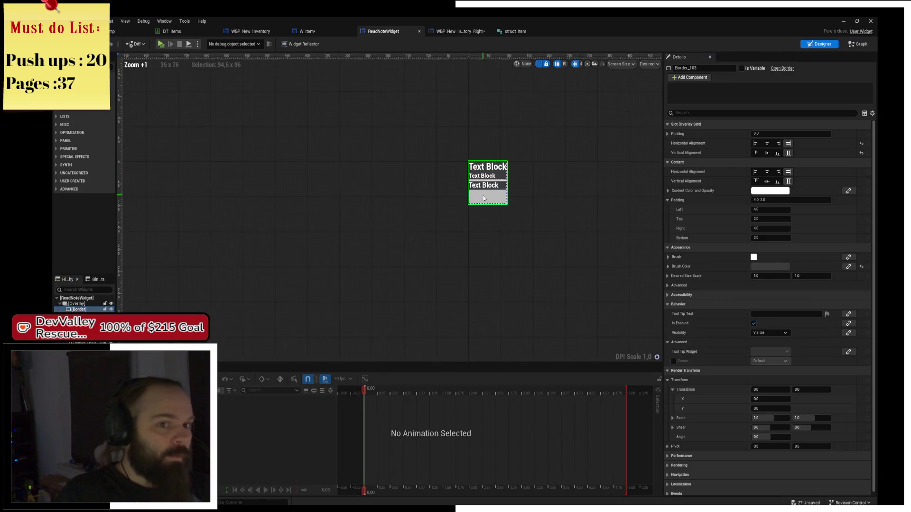
{"action": "left_click", "coordinate": [741, 69]}
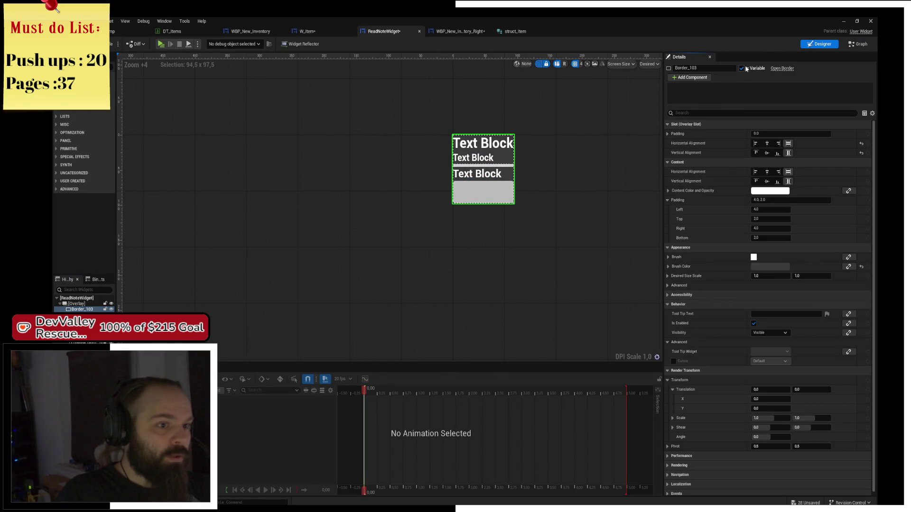
{"action": "left_click_drag", "start_coordinate": [626, 124], "coordinate": [506, 150]}
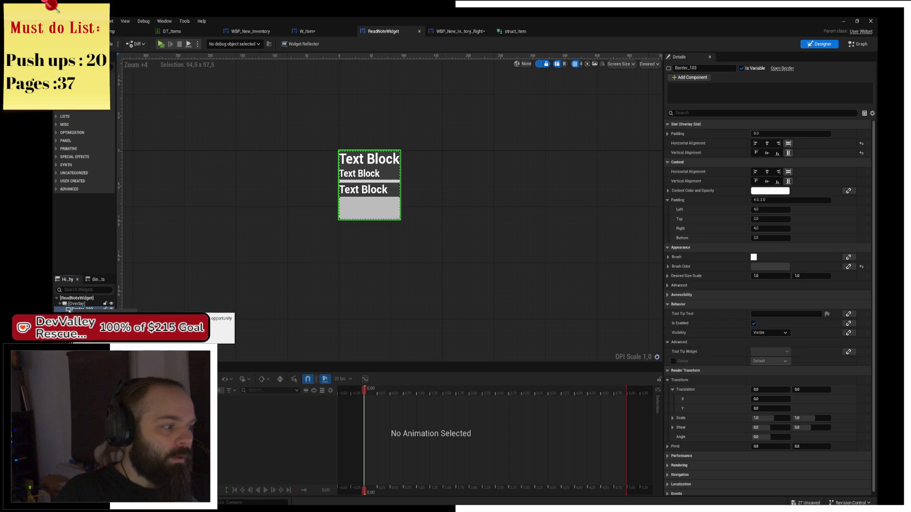
- Add a Background Blur inside the border with Fill alignments and Blur Strength 4.0
{"action": "left_click", "coordinate": [79, 309]}
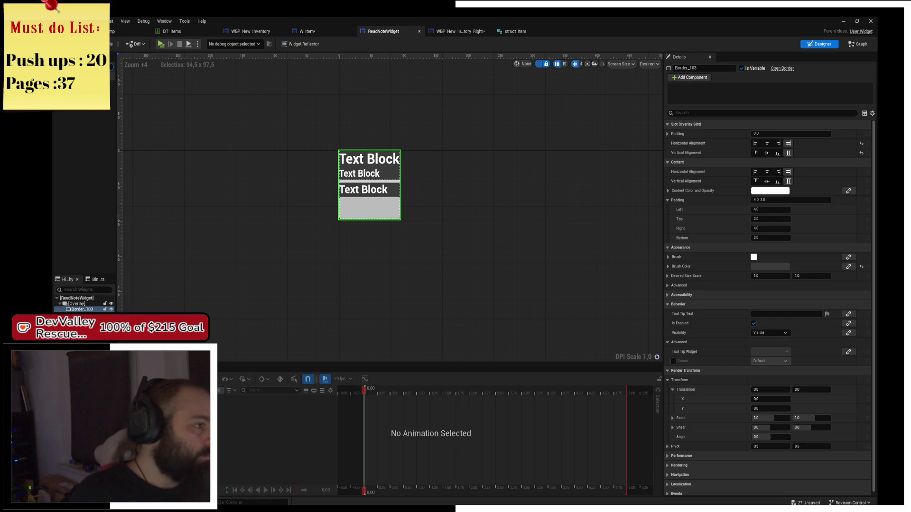
{"action": "left_click_drag", "start_coordinate": [90, 95], "coordinate": [85, 312]}
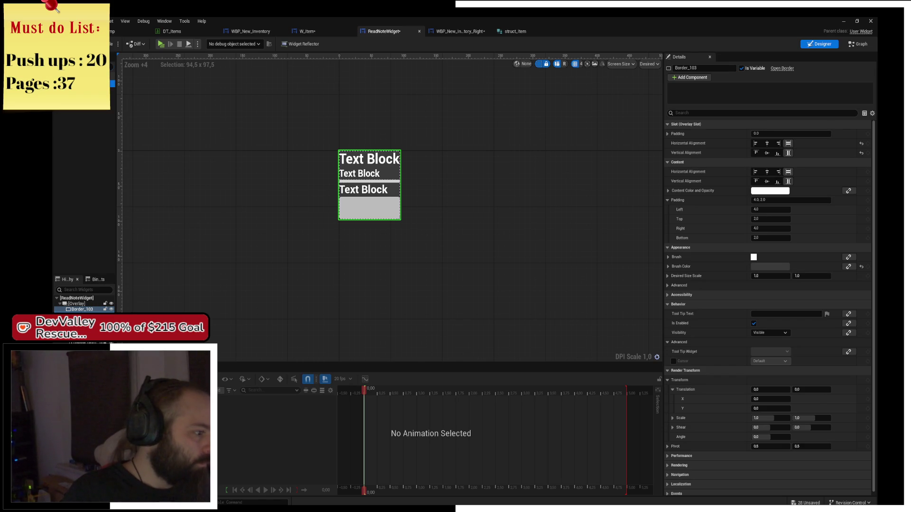
{"action": "left_click", "coordinate": [83, 315]}
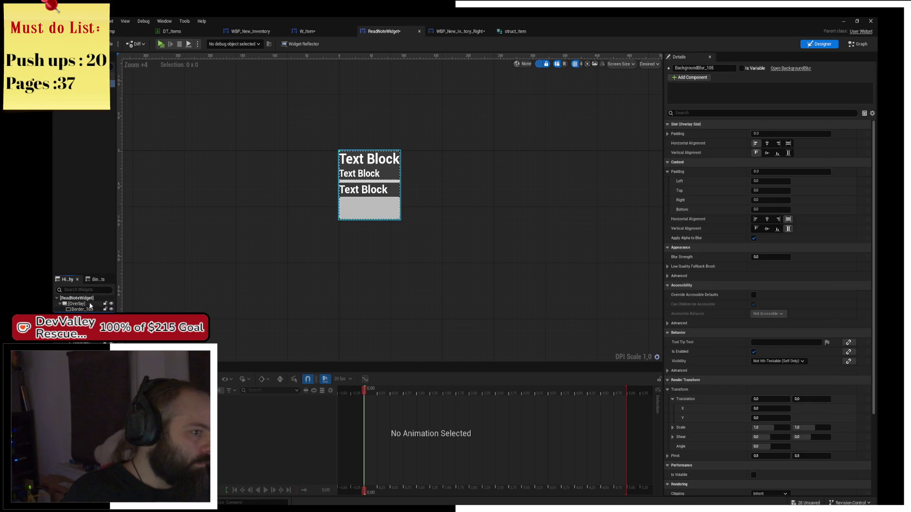
{"action": "left_click", "coordinate": [788, 143]}
{"action": "left_click", "coordinate": [788, 153]}
{"action": "left_click", "coordinate": [770, 257]}
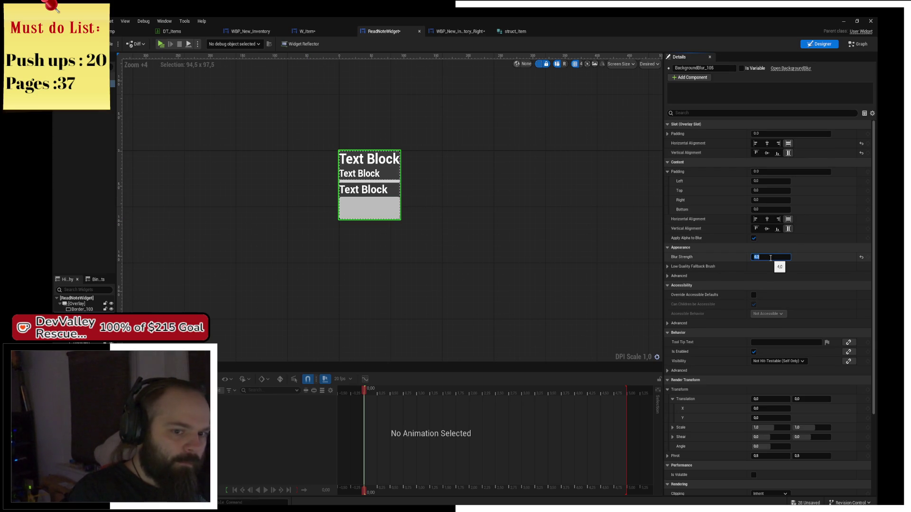
{"action": "key", "text": "Return"}
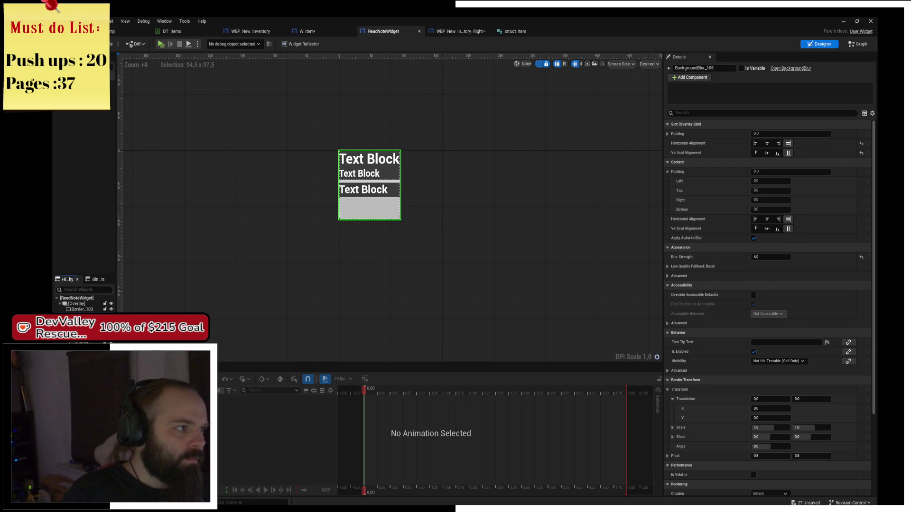
{"action": "left_click", "coordinate": [859, 44]}
- Place a Border_103 reference in the graph and create a Set Brush from Texture node from it
{"action": "left_click_drag", "start_coordinate": [613, 138], "coordinate": [383, 138]}
{"action": "mouse_move", "coordinate": [80, 174]}
{"action": "left_mouse_down"}
{"action": "mouse_move", "coordinate": [375, 170]}
{"action": "mouse_move", "coordinate": [363, 161]}
{"action": "left_mouse_up"}
{"action": "left_click_drag", "start_coordinate": [480, 200], "coordinate": [711, 200]}
{"action": "left_click_drag", "start_coordinate": [397, 163], "coordinate": [463, 195]}
{"action": "type", "text": "set b"}
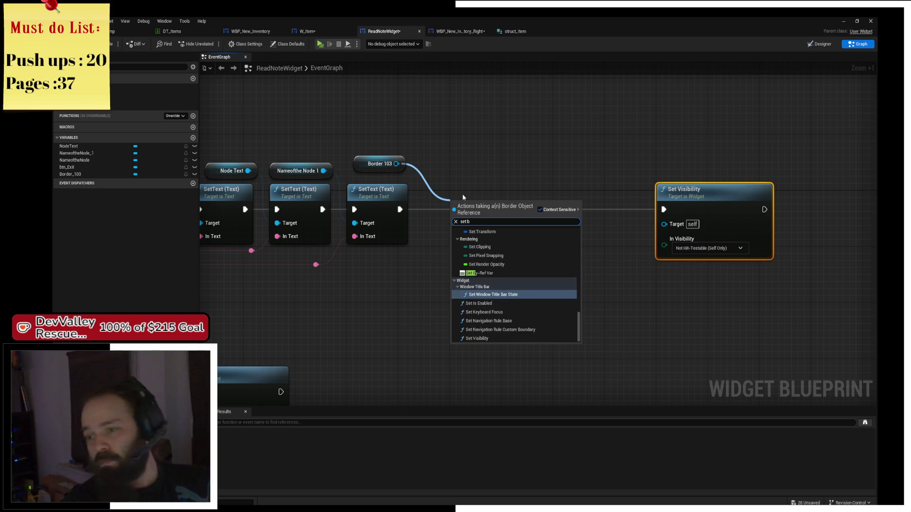
{"action": "type", "text": "ru"}
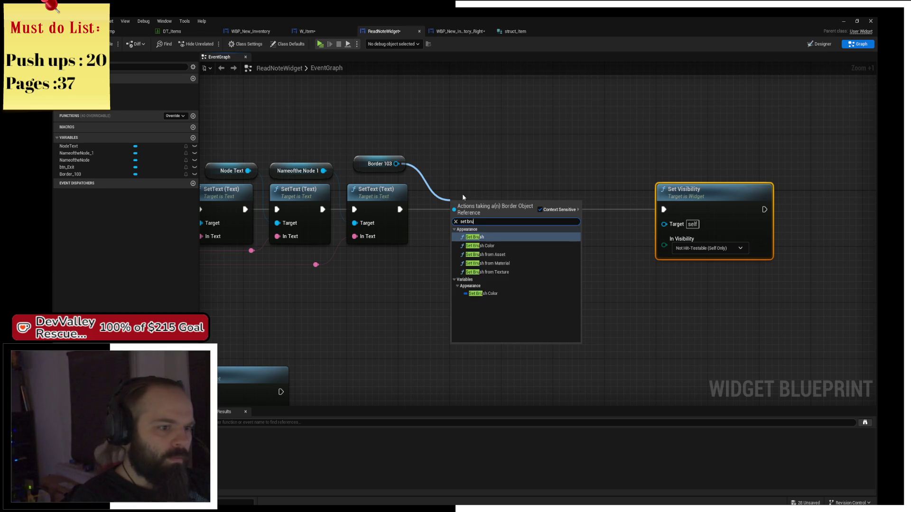
{"action": "key", "text": "Down"}
{"action": "key", "text": "Down"}
{"action": "key", "text": "Down"}
{"action": "key", "text": "Return"}
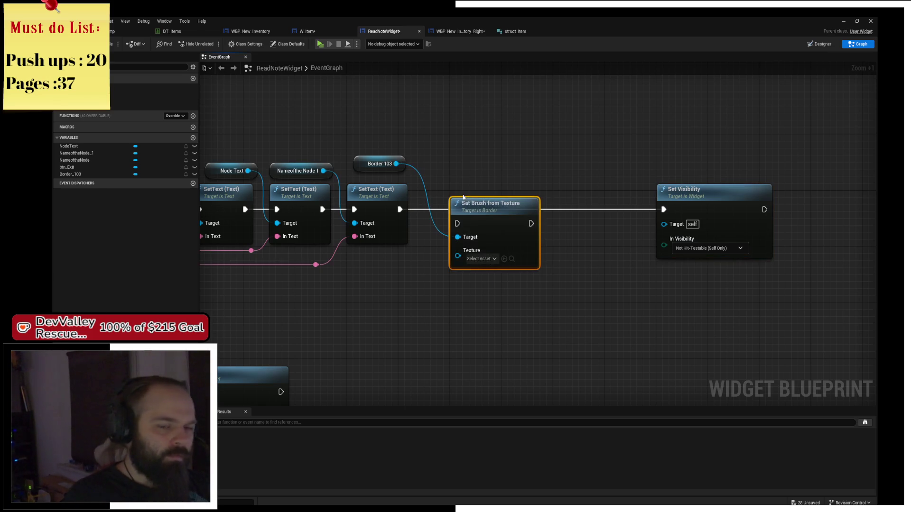
- Chain Set Brush from Texture into Set Visibility, feed it Update's Texture, and add a reroute
{"action": "mouse_move", "coordinate": [490, 214]}
{"action": "left_mouse_down"}
{"action": "mouse_move", "coordinate": [497, 200]}
{"action": "mouse_move", "coordinate": [664, 209]}
{"action": "left_mouse_up"}
{"action": "left_click", "coordinate": [537, 210], "text": "alt"}
{"action": "mouse_move", "coordinate": [465, 242]}
{"action": "left_mouse_down"}
{"action": "mouse_move", "coordinate": [324, 264]}
{"action": "mouse_move", "coordinate": [442, 255]}
{"action": "left_mouse_up"}
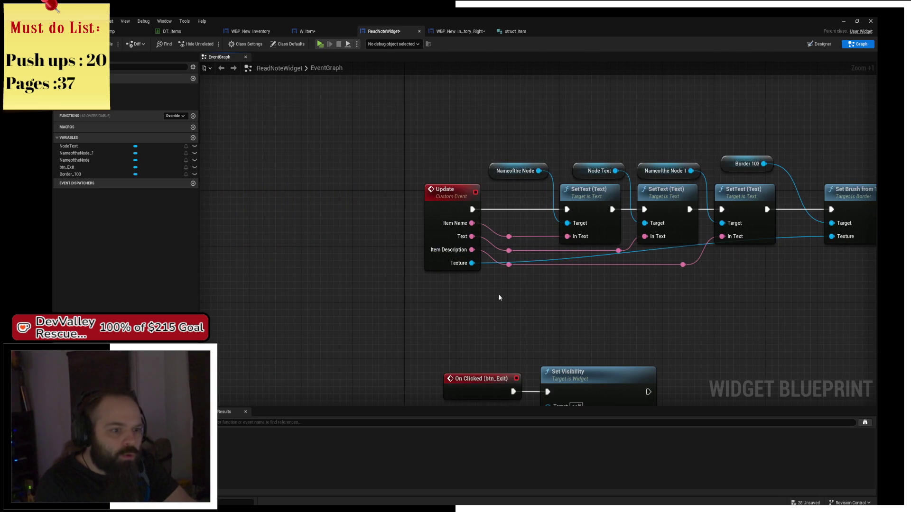
{"action": "left_click", "coordinate": [446, 216]}
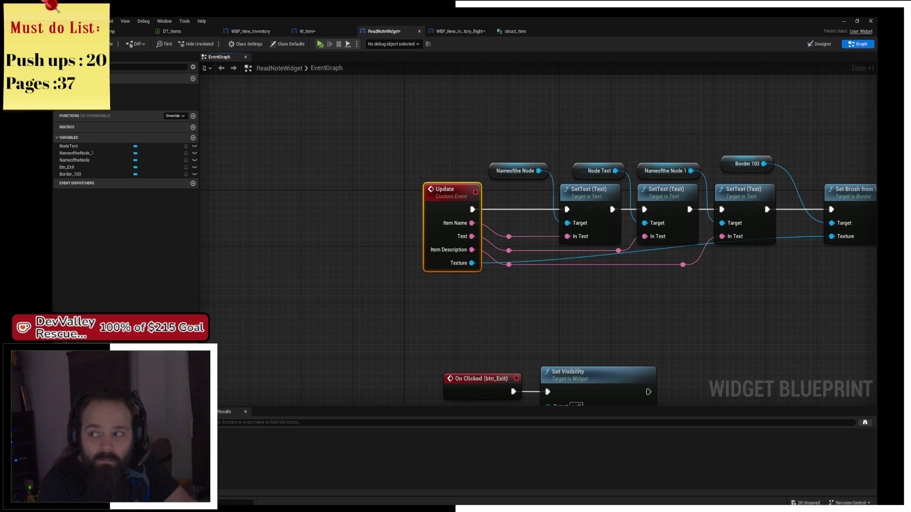
{"action": "left_click_drag", "start_coordinate": [856, 312], "coordinate": [614, 295]}
{"action": "left_click_drag", "start_coordinate": [677, 279], "coordinate": [702, 234]}
{"action": "mouse_move", "coordinate": [672, 301]}
{"action": "left_mouse_down"}
{"action": "mouse_move", "coordinate": [533, 264]}
{"action": "mouse_move", "coordinate": [553, 216]}
{"action": "mouse_move", "coordinate": [557, 242]}
{"action": "left_mouse_up"}
{"action": "double_click", "coordinate": [552, 205]}
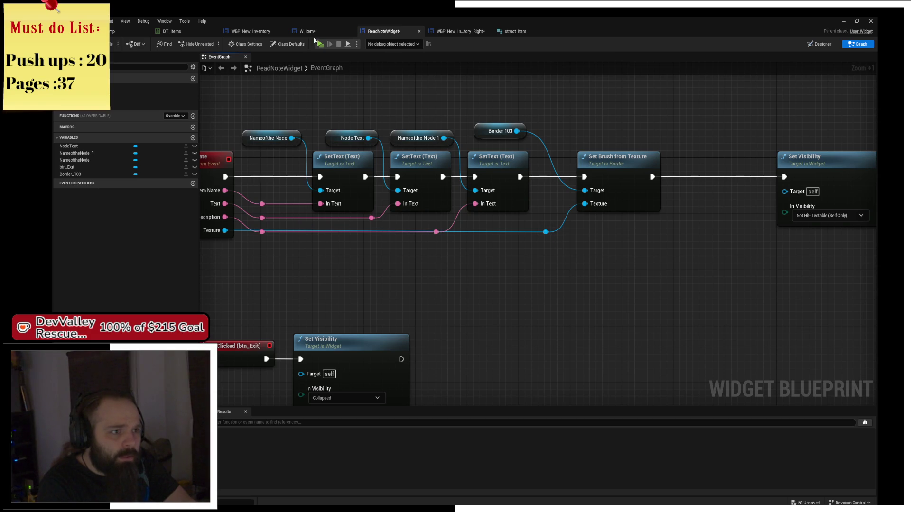
{"action": "left_click", "coordinate": [322, 33]}
- Wire a texture into W_Item's Update Texture pin, then play and pick up the notes
{"action": "left_click_drag", "start_coordinate": [397, 208], "coordinate": [506, 203]}
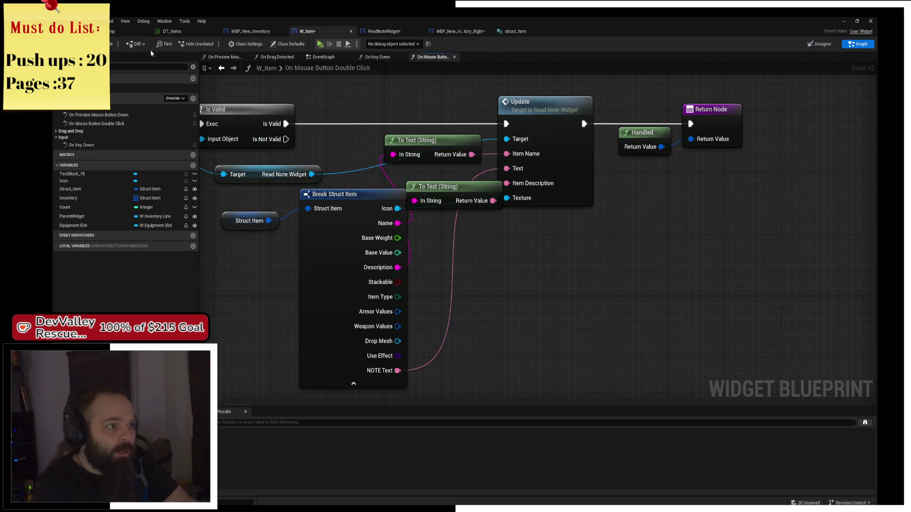
{"action": "left_click", "coordinate": [321, 44]}
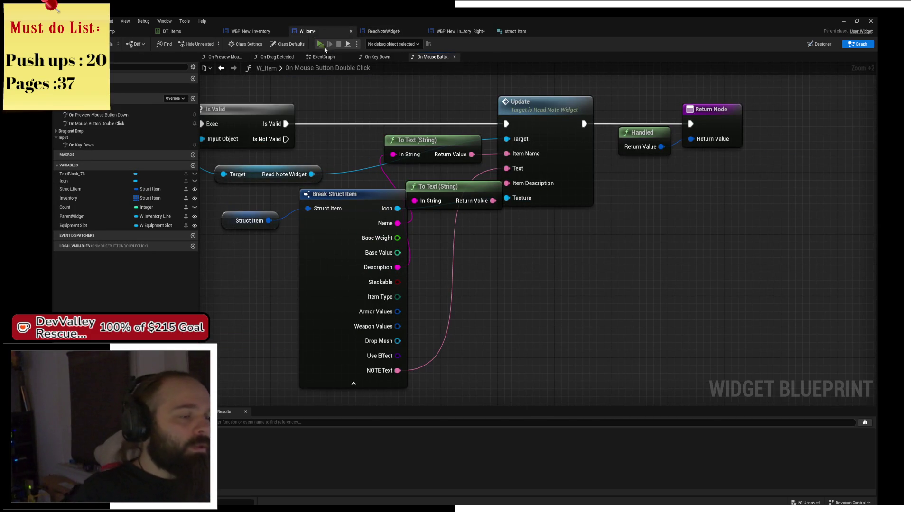
{"action": "scroll", "coordinate": [437, 229], "scroll_direction": "up", "scroll_amount": 3}
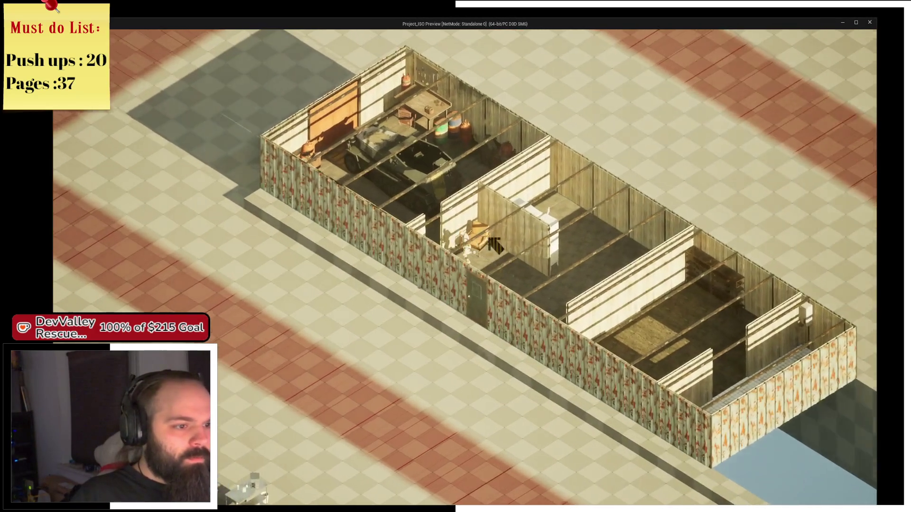
{"action": "key", "text": "e"}
{"action": "scroll", "coordinate": [464, 268], "scroll_direction": "down", "scroll_amount": 3}
{"action": "key", "text": "e"}
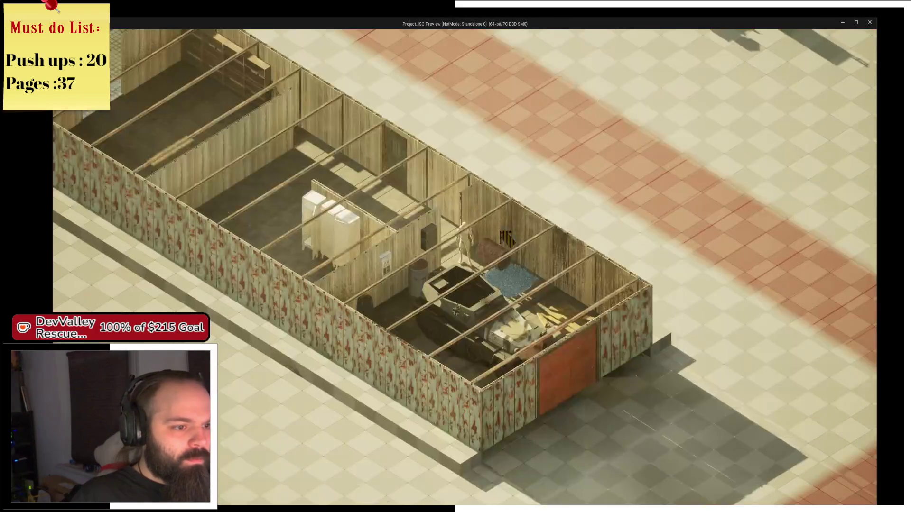
{"action": "key", "text": "e"}
{"action": "scroll", "coordinate": [464, 268], "scroll_direction": "up", "scroll_amount": 3}
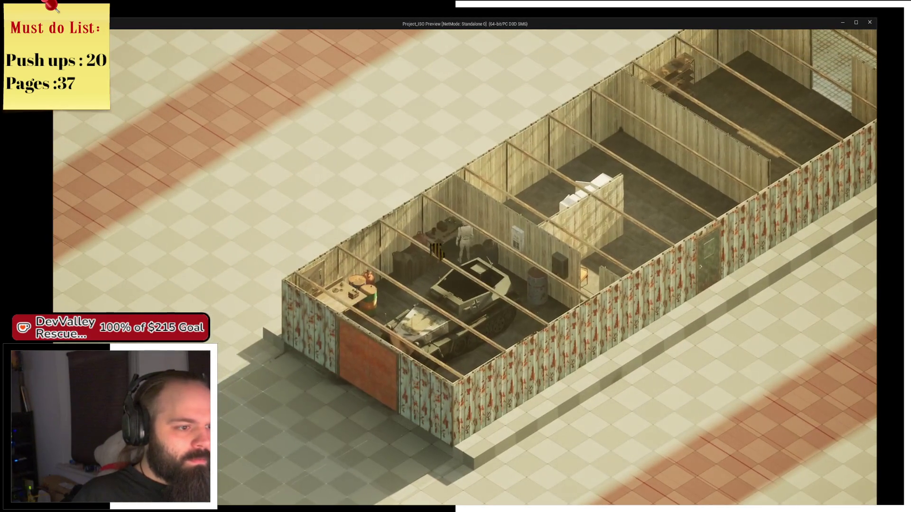
{"action": "left_click", "coordinate": [446, 251]}
{"action": "left_click", "coordinate": [448, 262]}
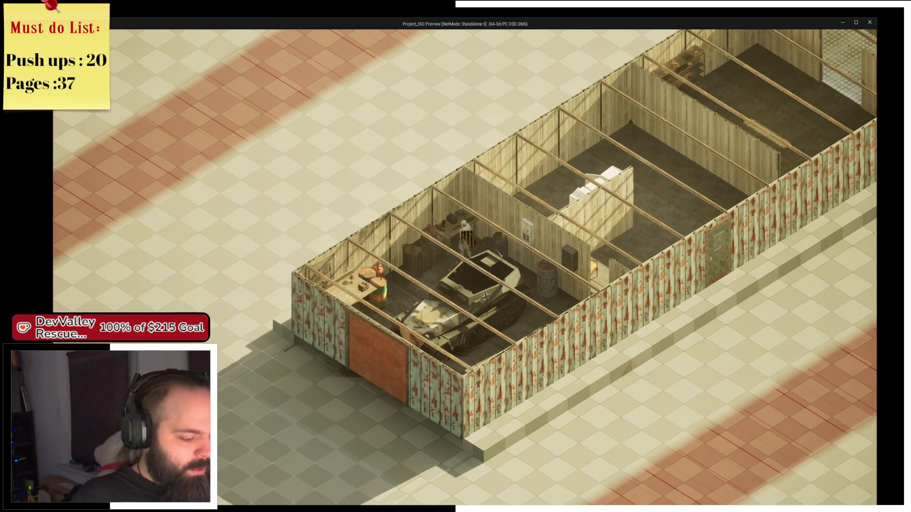
- Open the Mechanics Notes from the inventory, close the reader, and stop the preview
{"action": "key", "text": "i"}
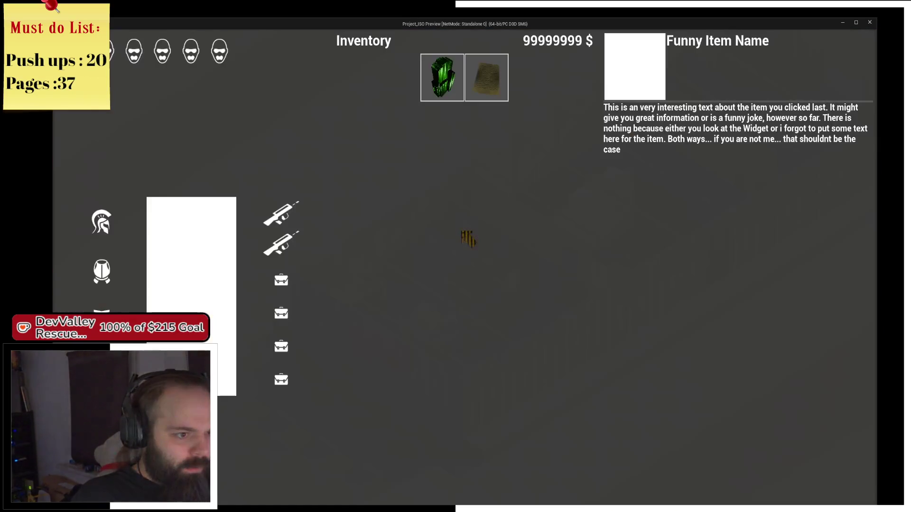
{"action": "left_click", "coordinate": [493, 76]}
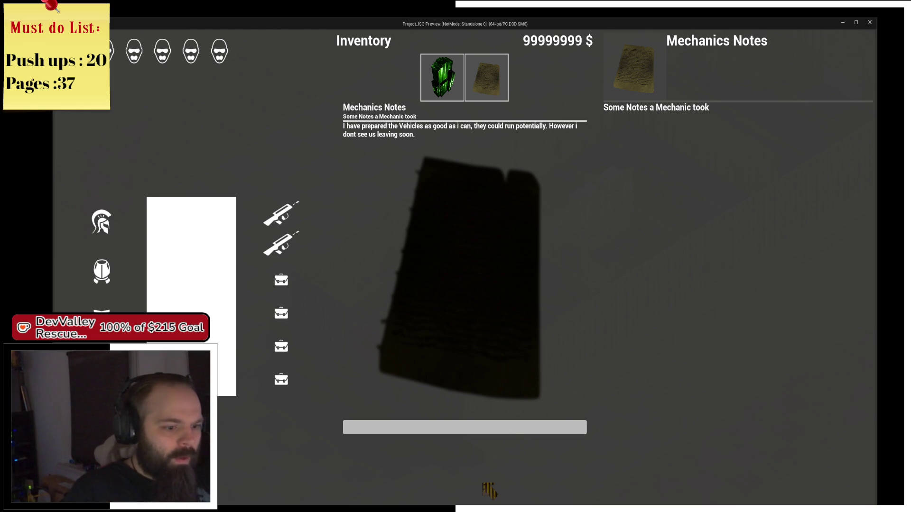
{"action": "left_click", "coordinate": [508, 432]}
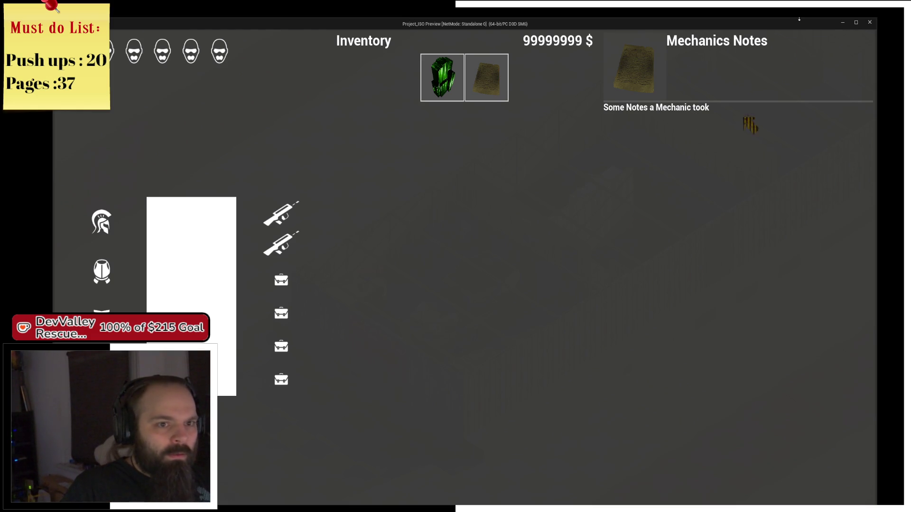
{"action": "left_click", "coordinate": [869, 22]}
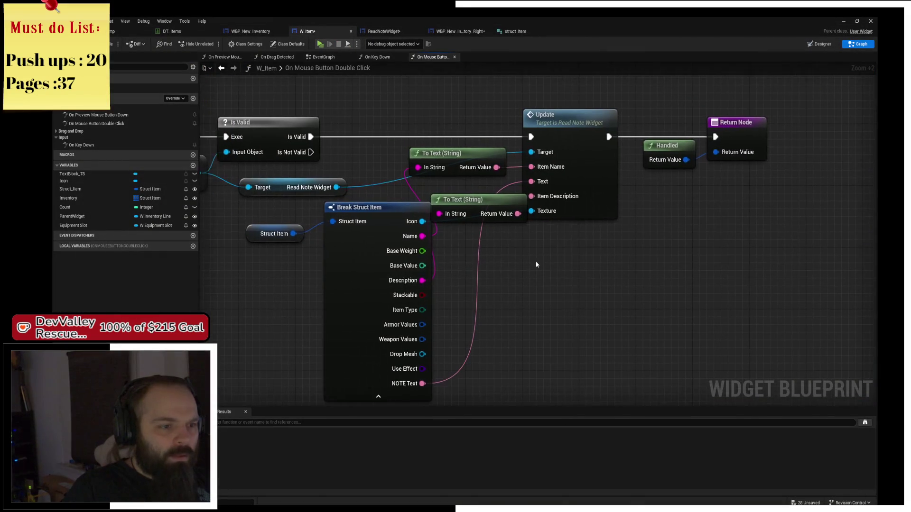
- Set ReadNoteWidget's Node Text slot padding to 25, save, and launch the game again
{"action": "left_click", "coordinate": [377, 31]}
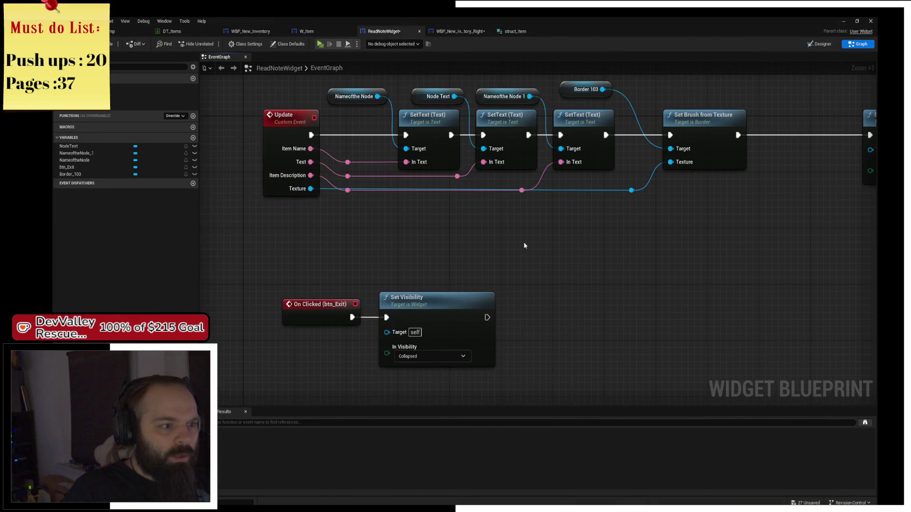
{"action": "left_click", "coordinate": [819, 44]}
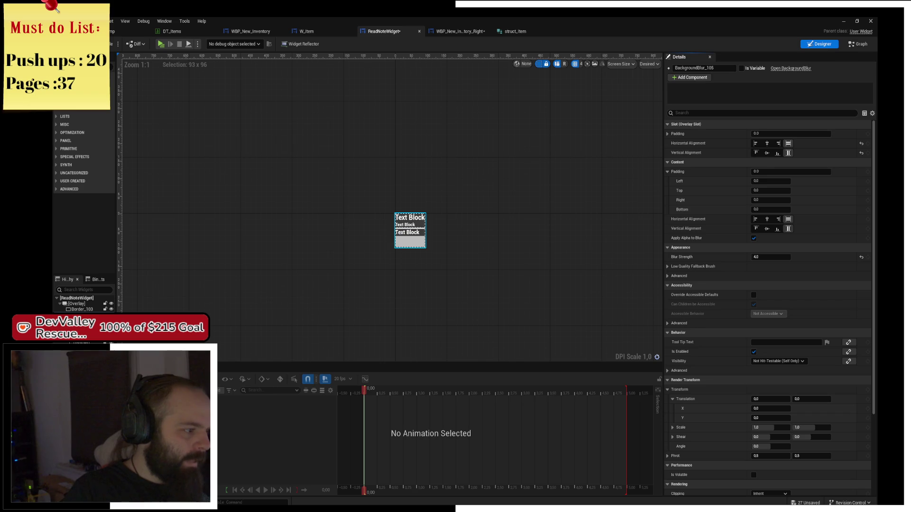
{"action": "left_click", "coordinate": [408, 232]}
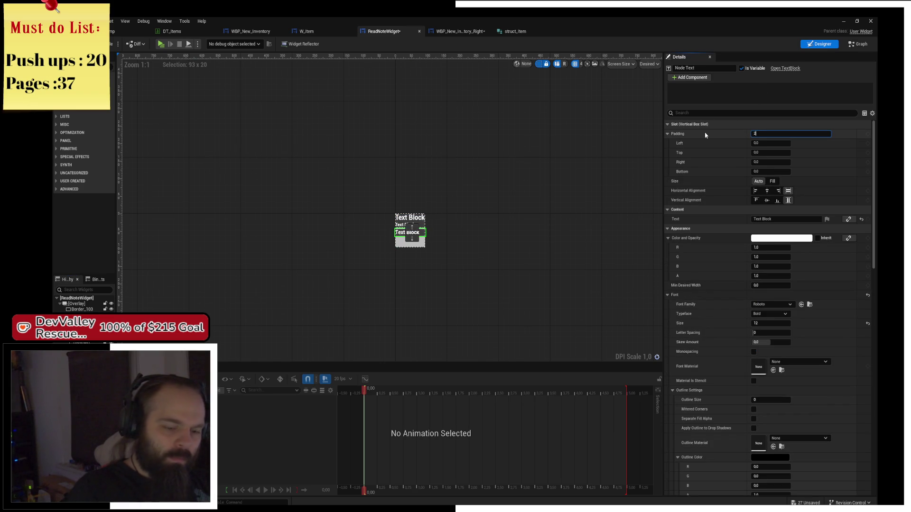
{"action": "type", "text": "25"}
{"action": "key", "text": "Return"}
{"action": "scroll", "coordinate": [491, 184], "scroll_direction": "up", "scroll_amount": 5}
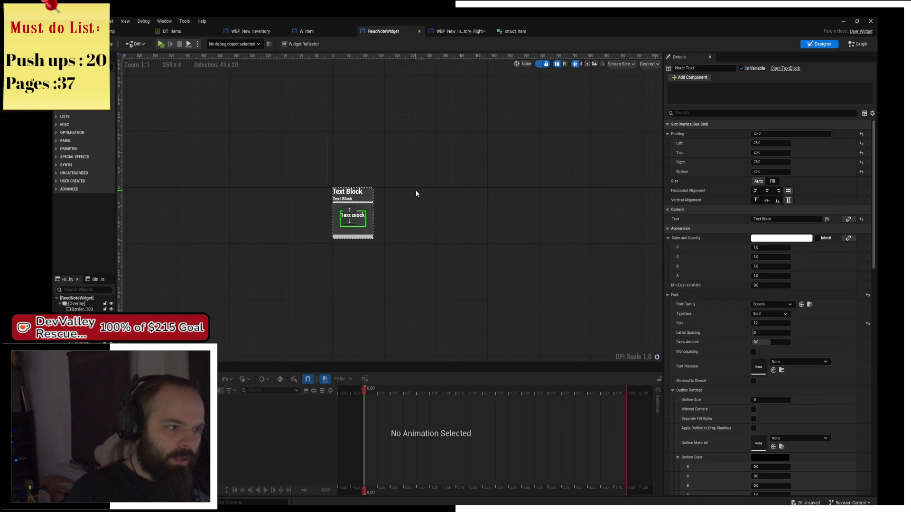
{"action": "key", "text": "ctrl+s"}
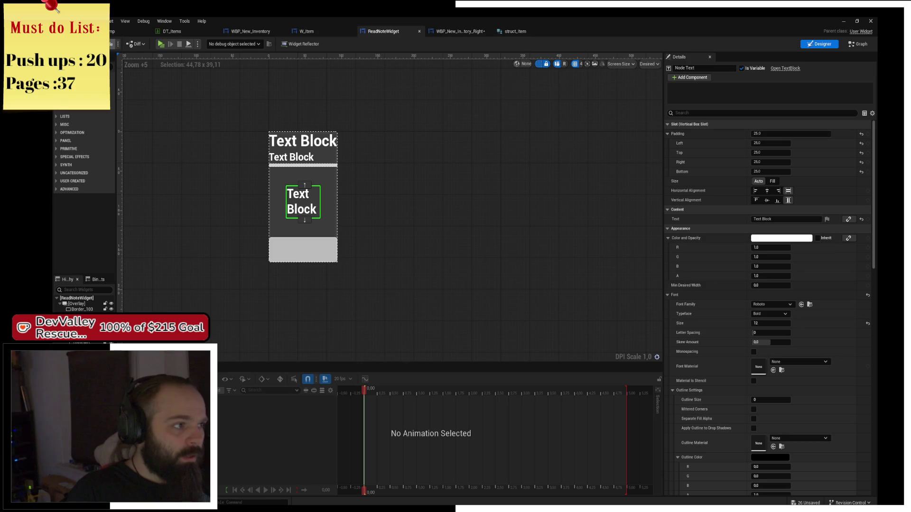
{"action": "left_click", "coordinate": [161, 44]}
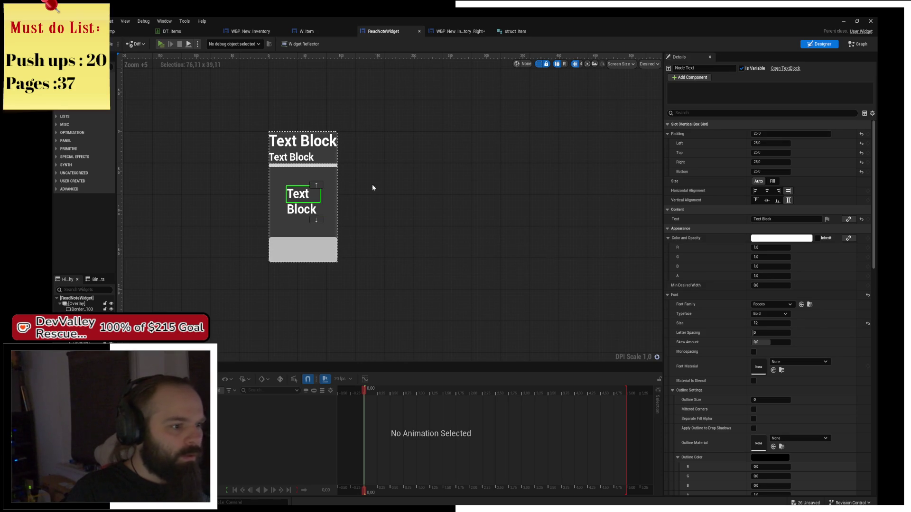
{"action": "scroll", "coordinate": [497, 213], "scroll_direction": "up", "scroll_amount": 3}
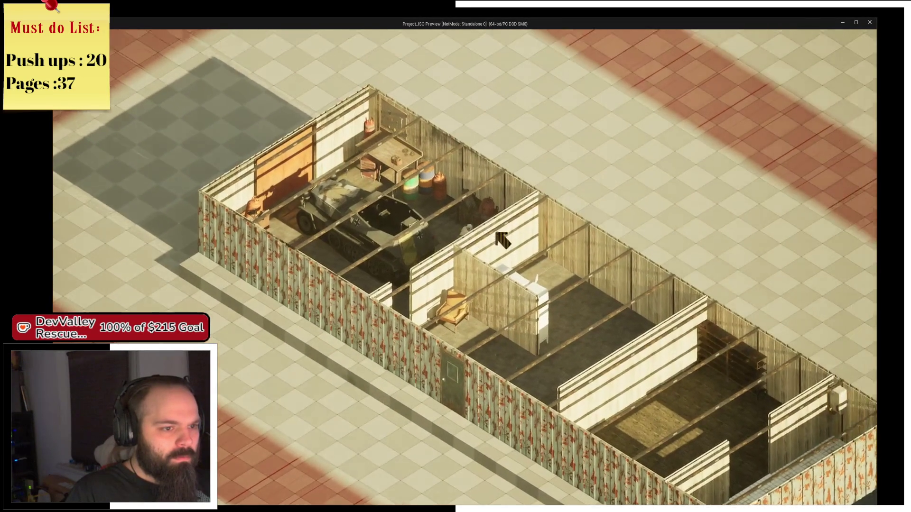
- Open the Mechanics Notes from the inventory to check the padded text, then stop the play test
{"action": "key", "text": "e"}
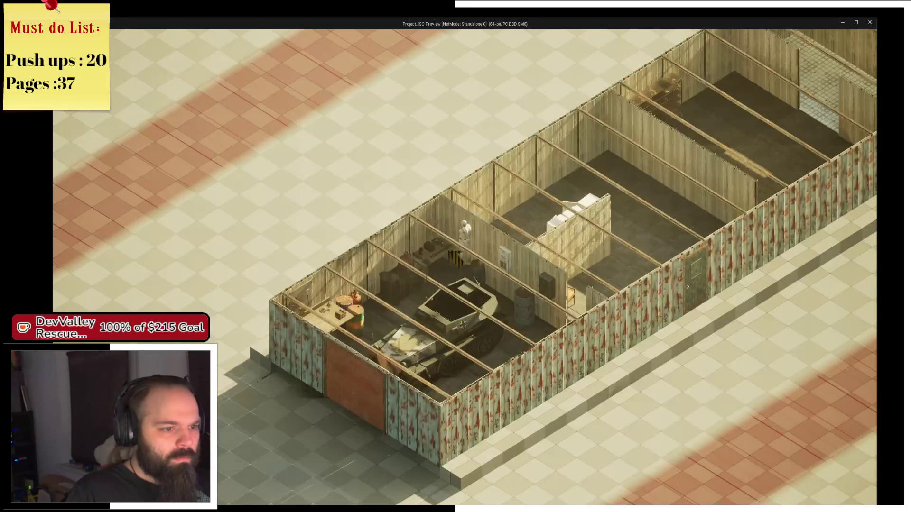
{"action": "right_click", "coordinate": [432, 270]}
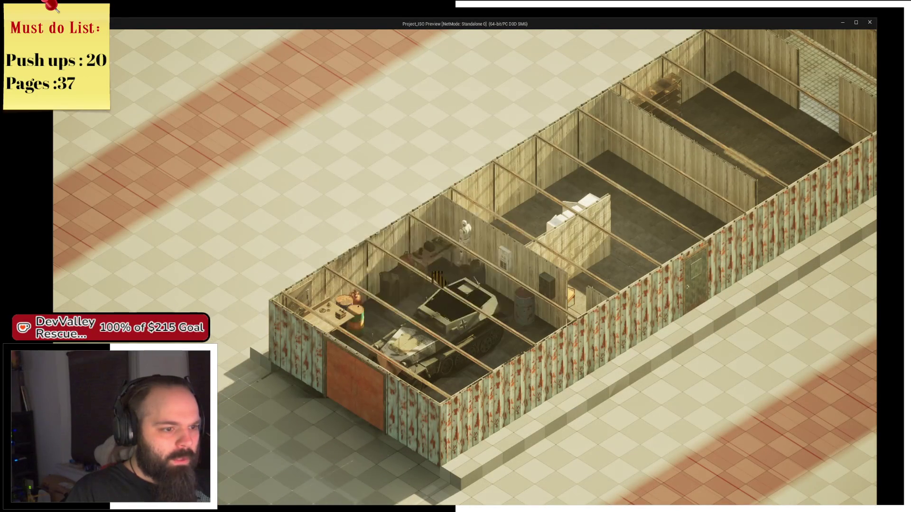
{"action": "key", "text": "i"}
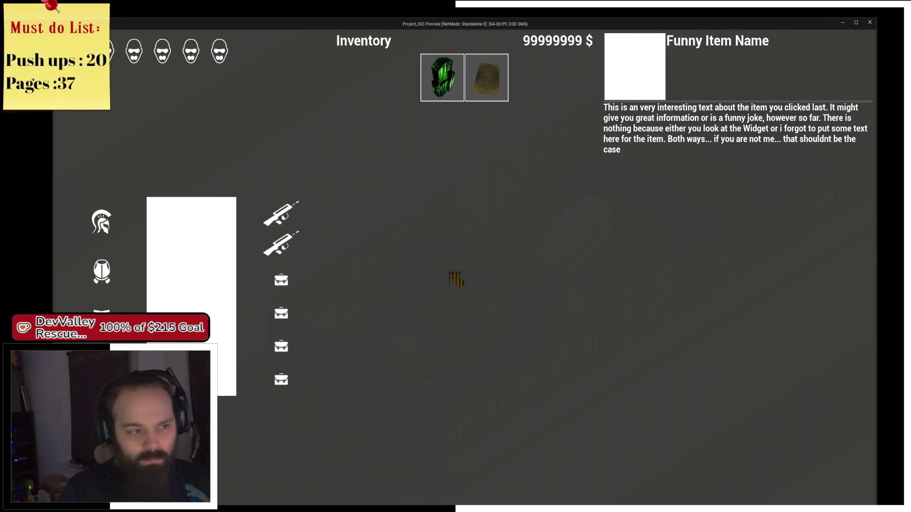
{"action": "left_click", "coordinate": [486, 67]}
{"action": "left_click", "coordinate": [489, 75]}
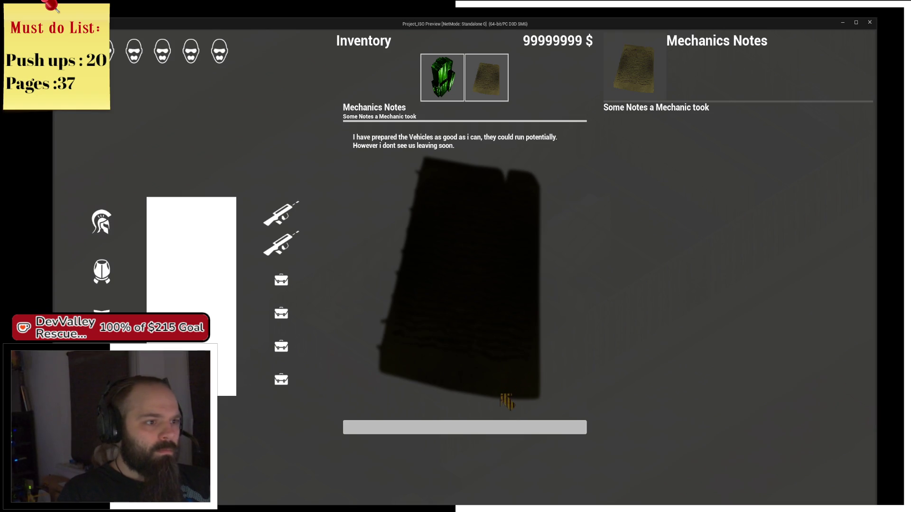
{"action": "left_click", "coordinate": [496, 429]}
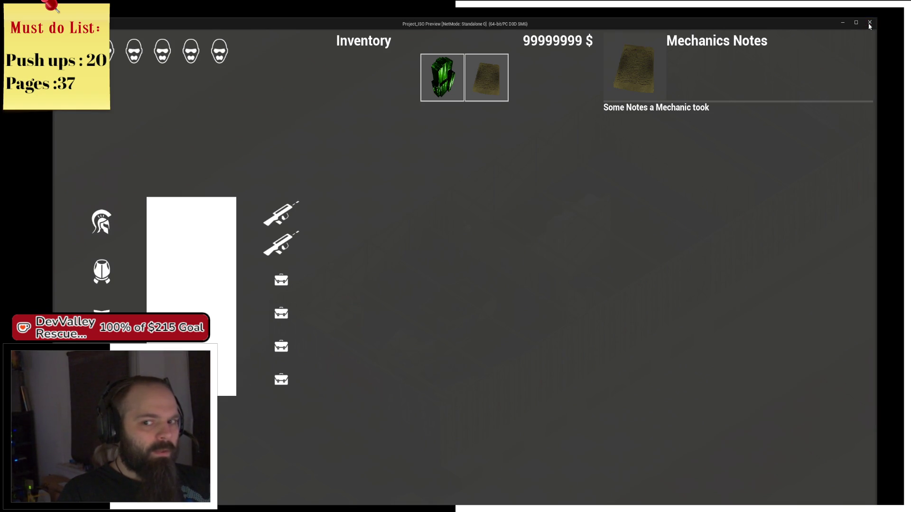
{"action": "left_click", "coordinate": [870, 23]}
{"action": "scroll", "coordinate": [398, 235], "scroll_direction": "down", "scroll_amount": 2}
{"action": "left_click", "coordinate": [478, 256]}
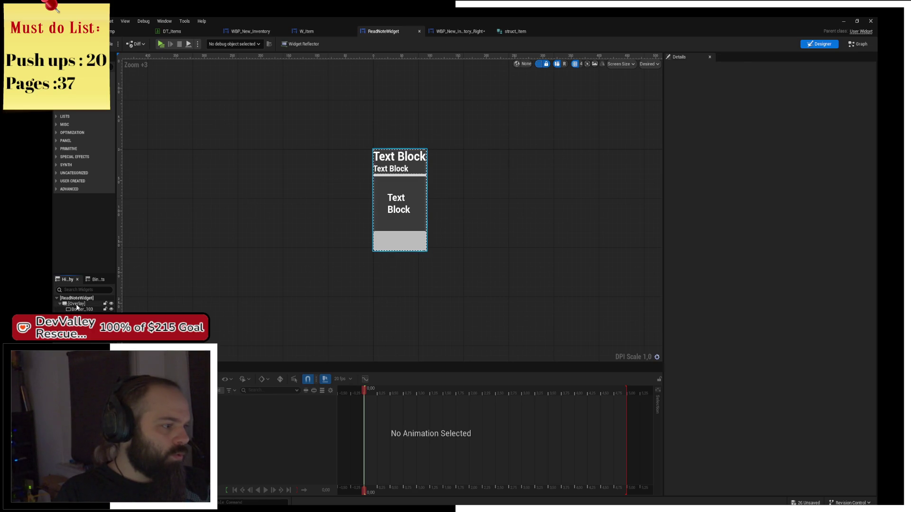
- Make the Border fill both ways with a translucent grey brush (0.26, alpha 0.87), then play
{"action": "left_click", "coordinate": [76, 304]}
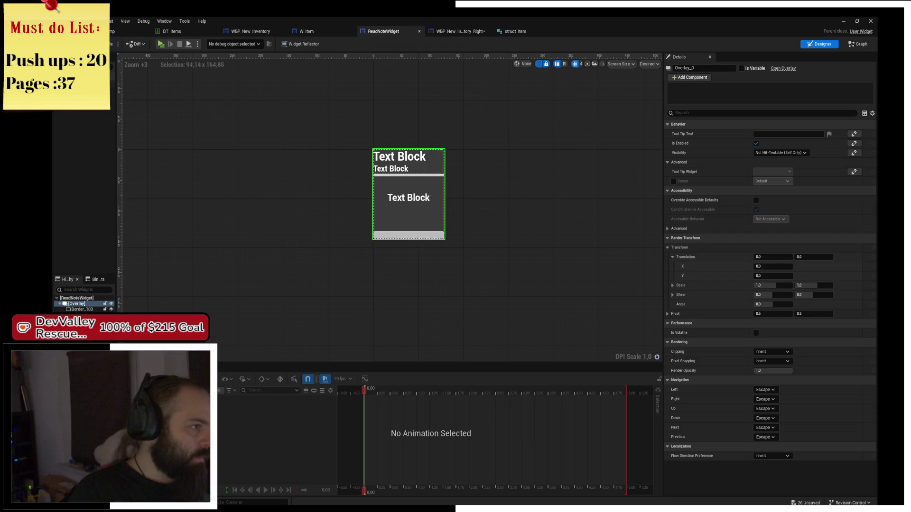
{"action": "left_click", "coordinate": [75, 303]}
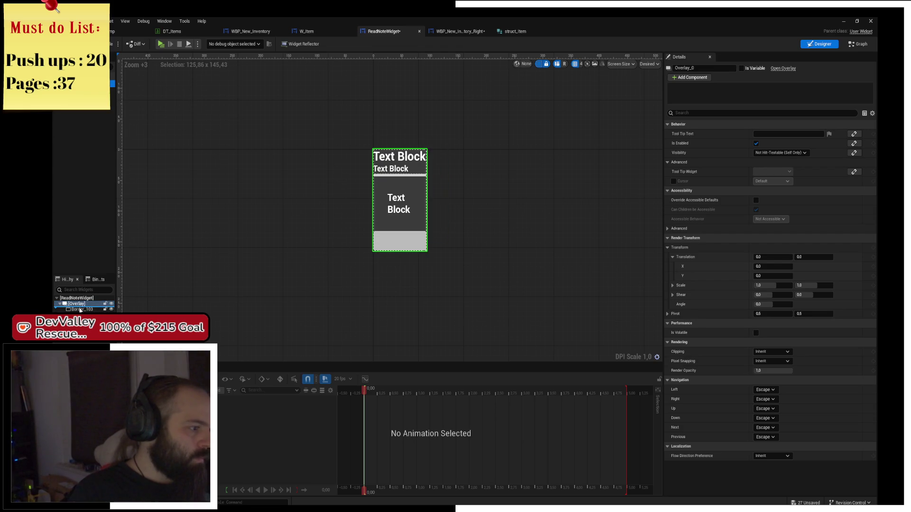
{"action": "left_click", "coordinate": [80, 310]}
{"action": "left_click", "coordinate": [788, 143]}
{"action": "left_click", "coordinate": [788, 153]}
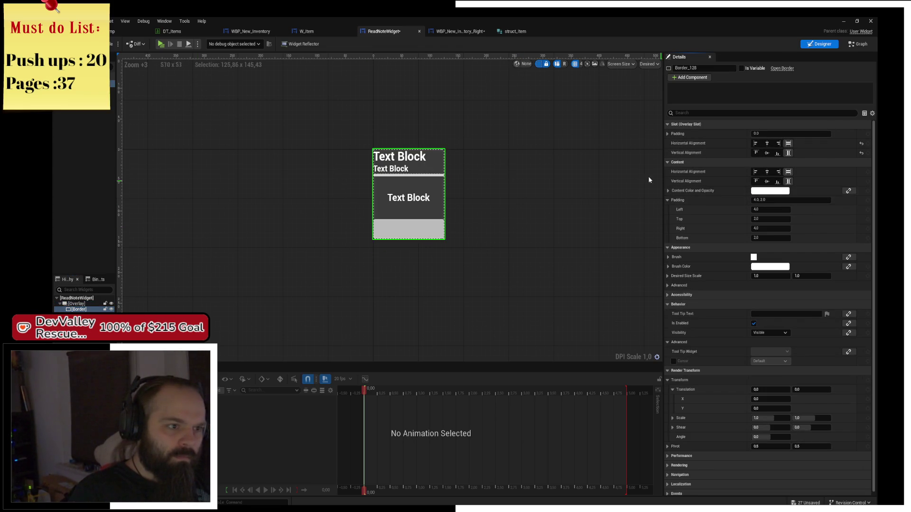
{"action": "left_click", "coordinate": [766, 267]}
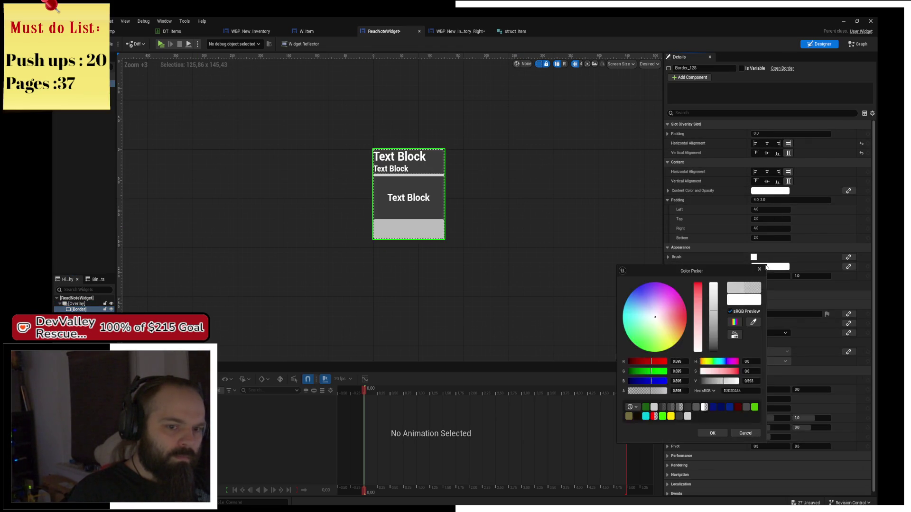
{"action": "left_click", "coordinate": [714, 336]}
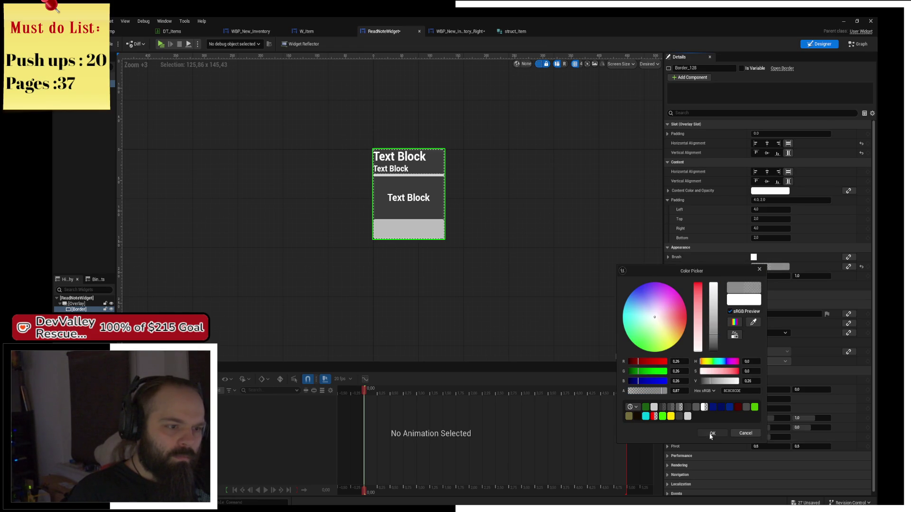
{"action": "left_click", "coordinate": [711, 433]}
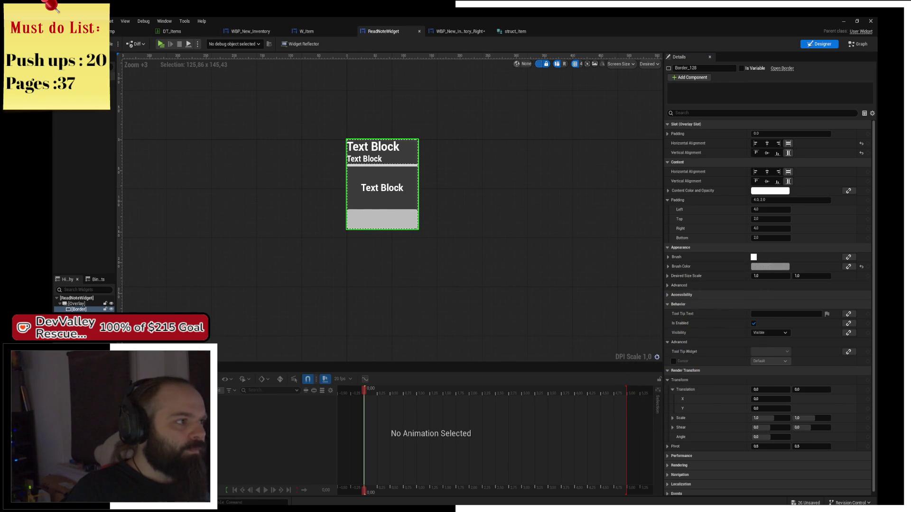
{"action": "left_click", "coordinate": [161, 44]}
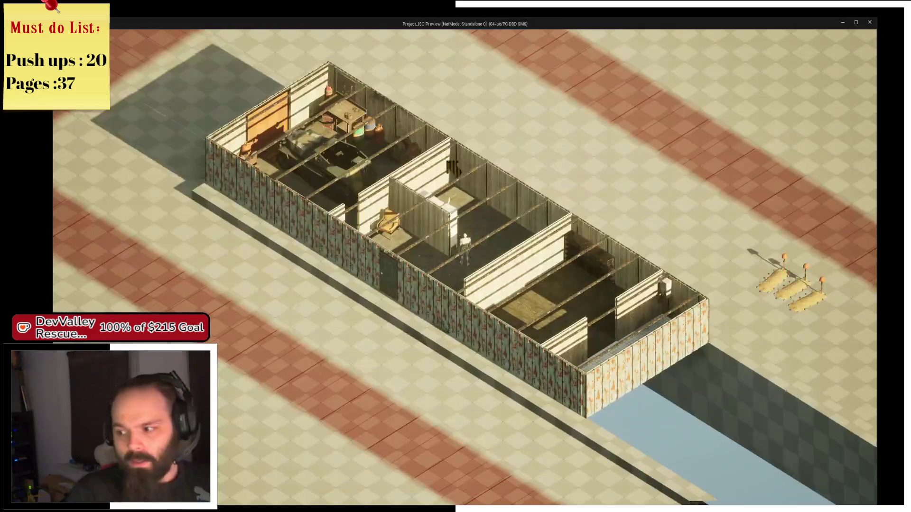
- Turn the camera to the vehicle room and grab the Mechanics Notes
{"action": "scroll", "coordinate": [446, 263], "scroll_direction": "up", "scroll_amount": 2}
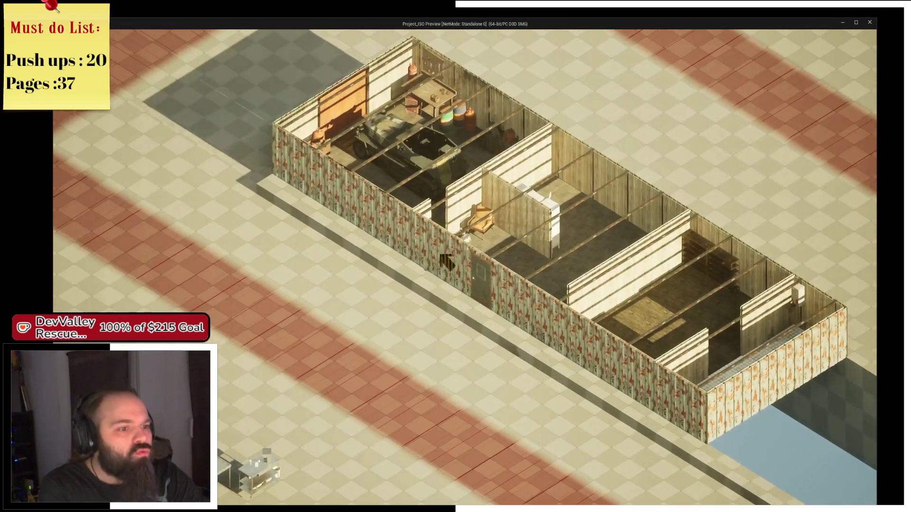
{"action": "key", "text": "q"}
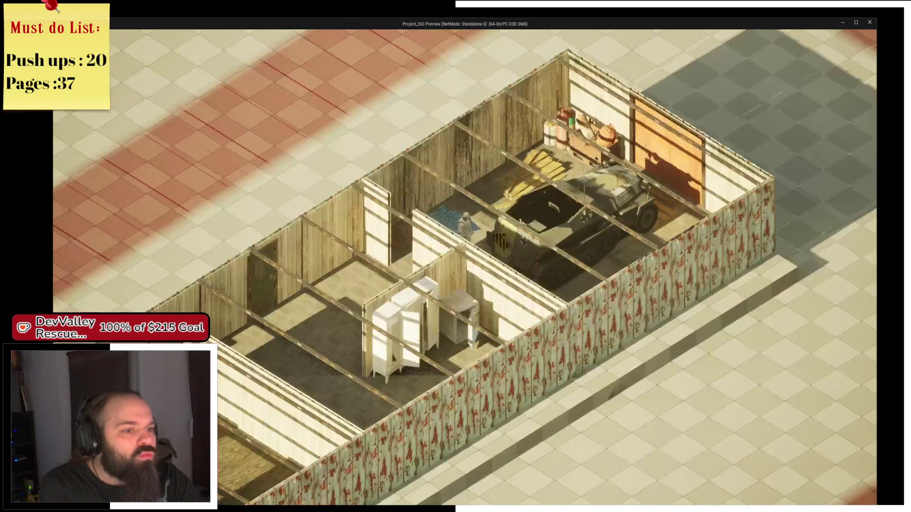
{"action": "key", "text": "q"}
{"action": "key", "text": "q"}
{"action": "scroll", "coordinate": [465, 266], "scroll_direction": "up", "scroll_amount": 2}
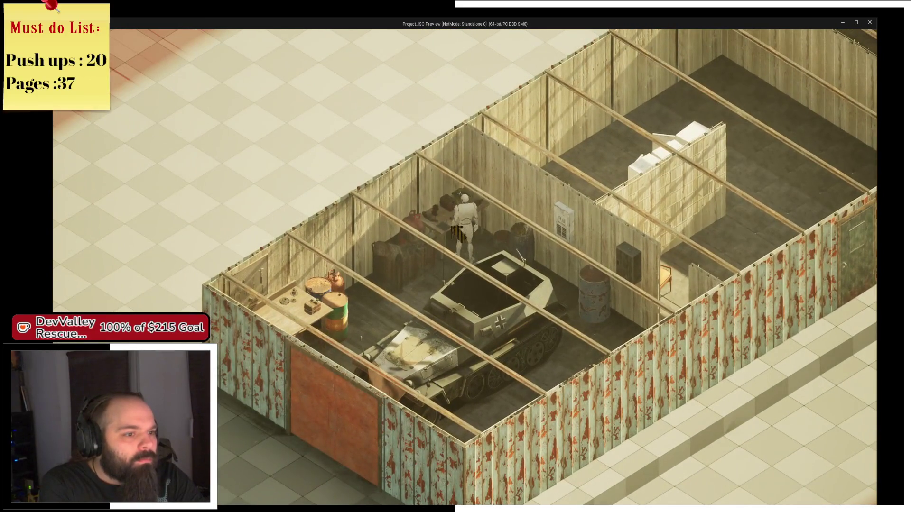
{"action": "left_click", "coordinate": [448, 244]}
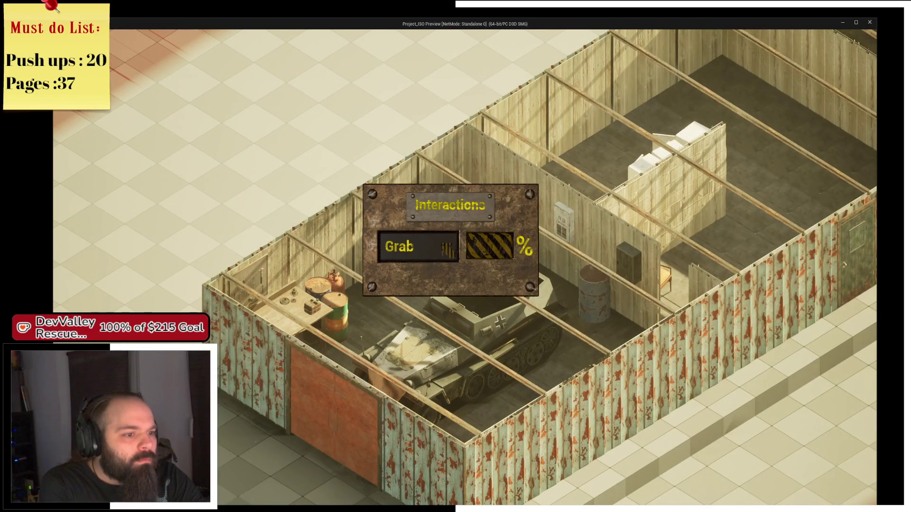
{"action": "left_click", "coordinate": [449, 245]}
- Read the Mechanics Notes on the grey background, close the reader and the preview
{"action": "key", "text": "i"}
{"action": "left_click", "coordinate": [505, 95]}
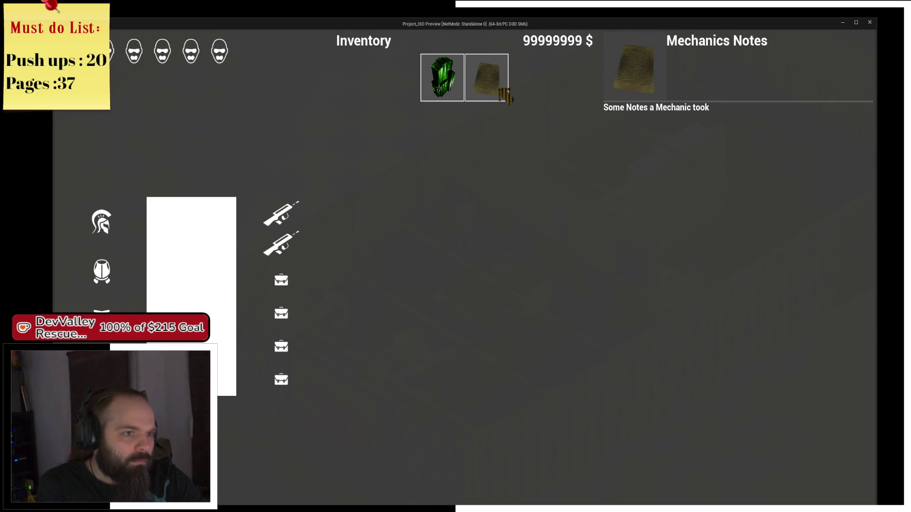
{"action": "left_click", "coordinate": [501, 80]}
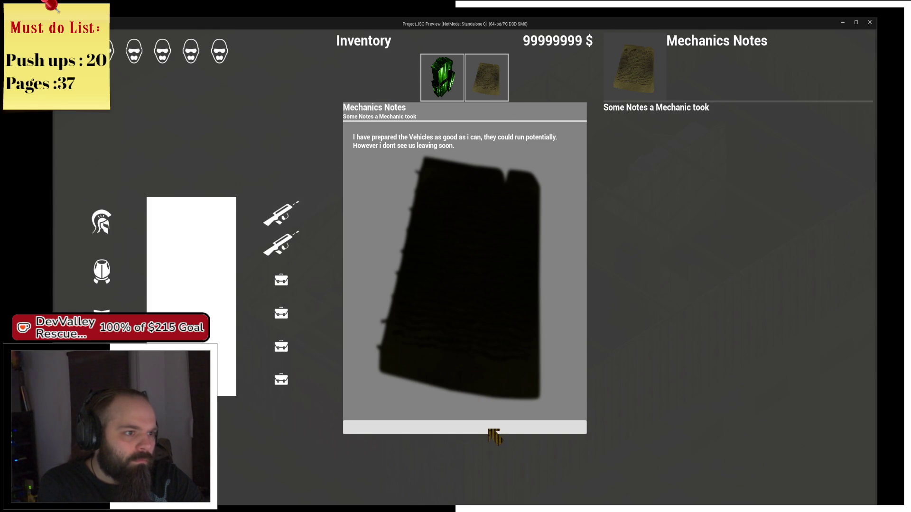
{"action": "left_click", "coordinate": [490, 430]}
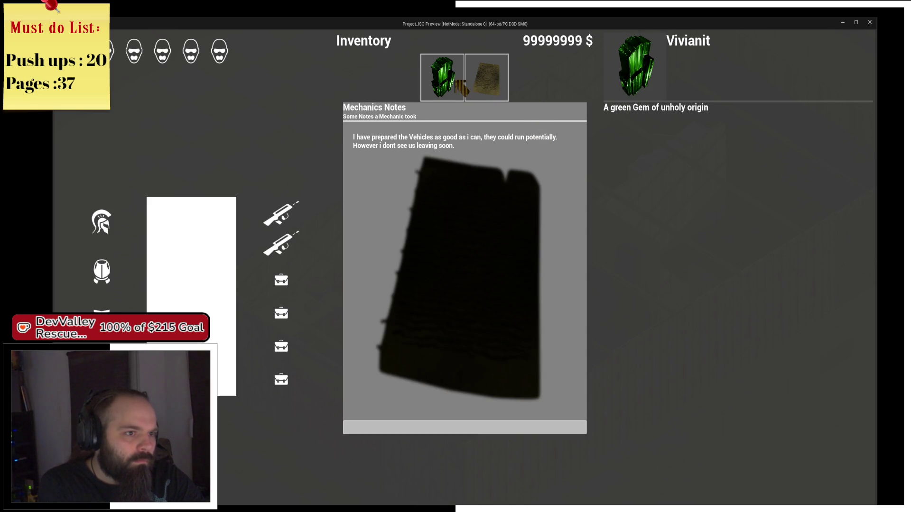
{"action": "left_click", "coordinate": [492, 432]}
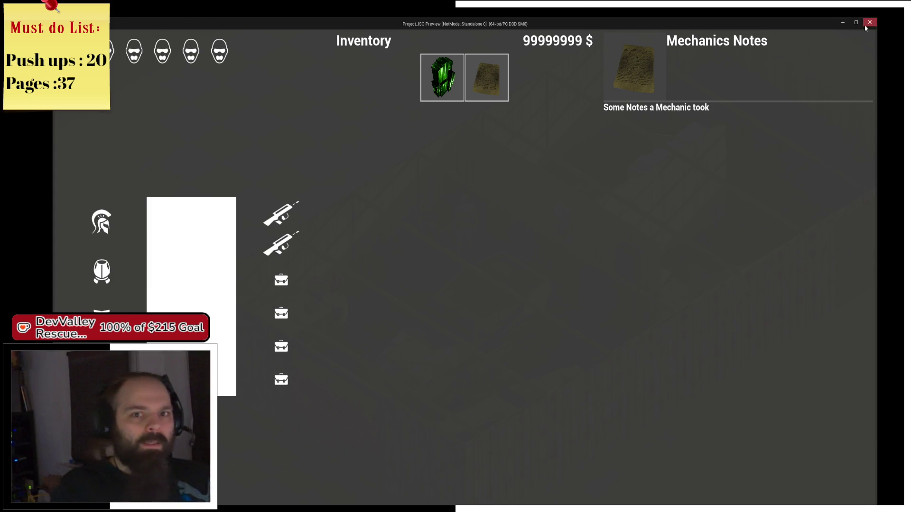
{"action": "left_click", "coordinate": [870, 22]}
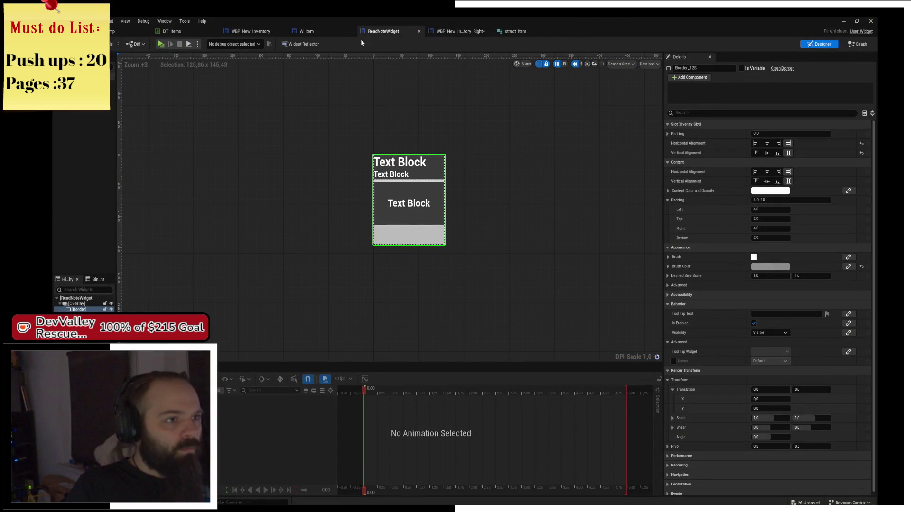
- Close the ReadNoteWidget, inventory, struct_Item, W_Item and DT_Items editor tabs
{"action": "left_click", "coordinate": [419, 32]}
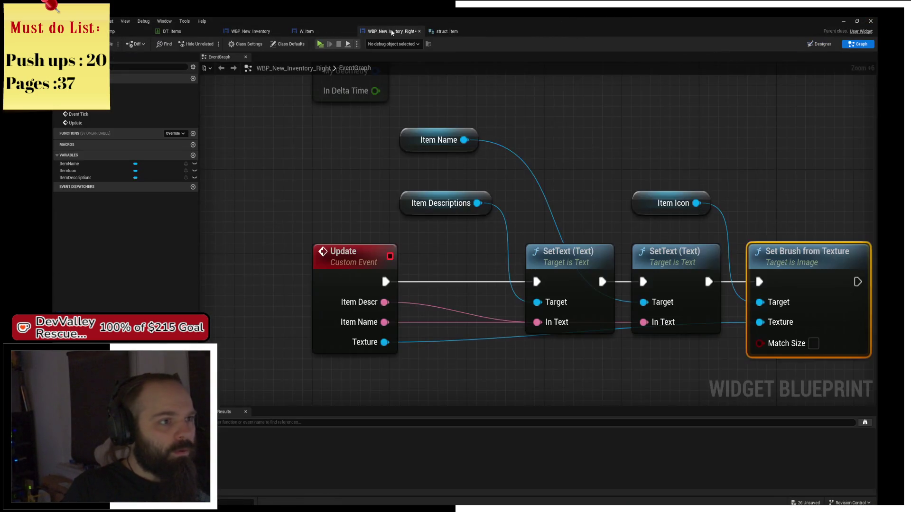
{"action": "middle_click", "coordinate": [388, 34]}
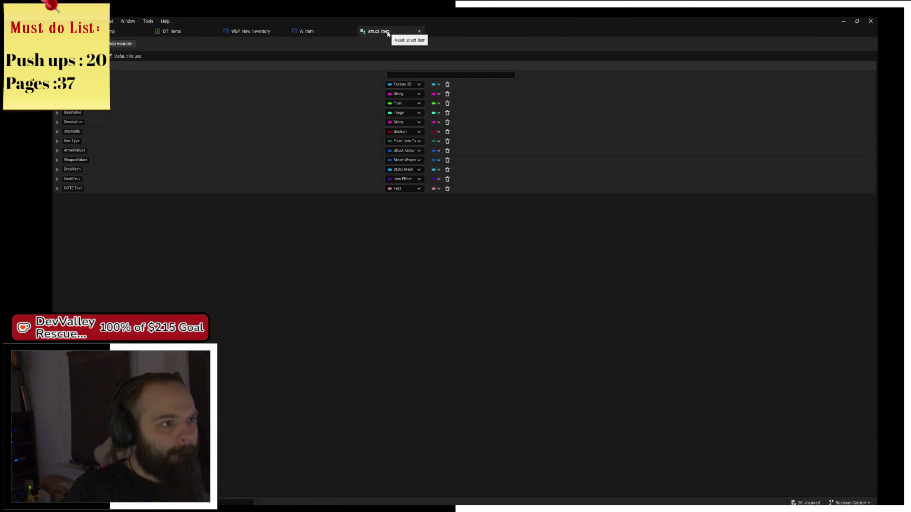
{"action": "middle_click", "coordinate": [388, 33]}
{"action": "middle_click", "coordinate": [313, 34]}
{"action": "middle_click", "coordinate": [241, 34]}
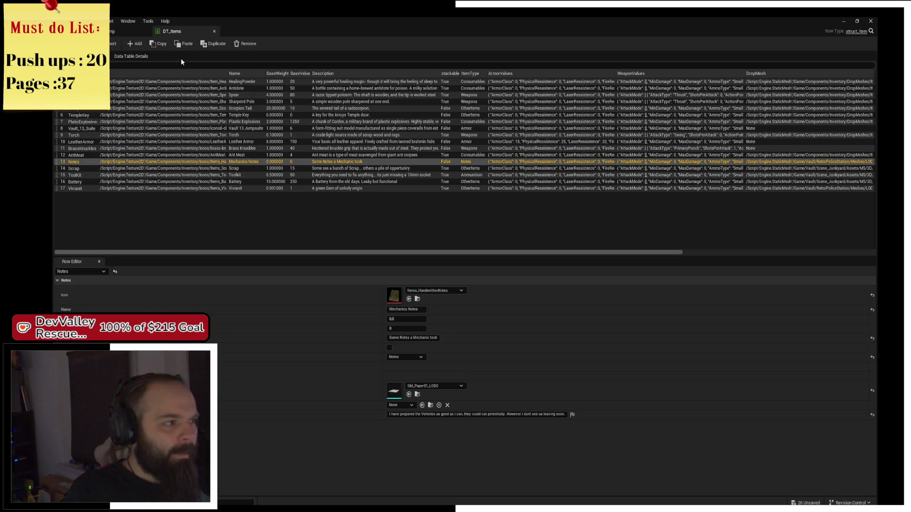
{"action": "middle_click", "coordinate": [196, 31]}
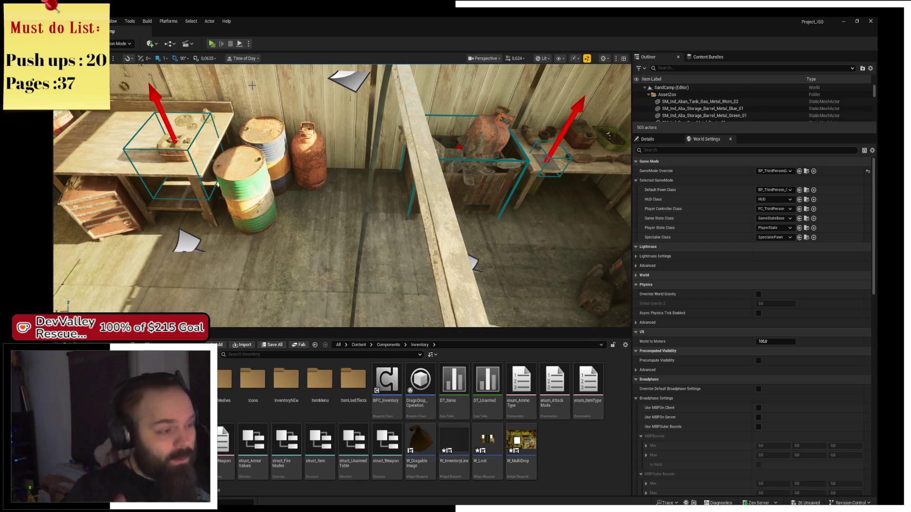
- Select SM_Cable_Box_1 on the room's wall and open its Interactable_Skillcheck blueprint
{"action": "mouse_move", "coordinate": [346, 219]}
{"action": "left_mouse_down"}
{"action": "mouse_move", "coordinate": [323, 223]}
{"action": "mouse_move", "coordinate": [349, 216]}
{"action": "left_mouse_up"}
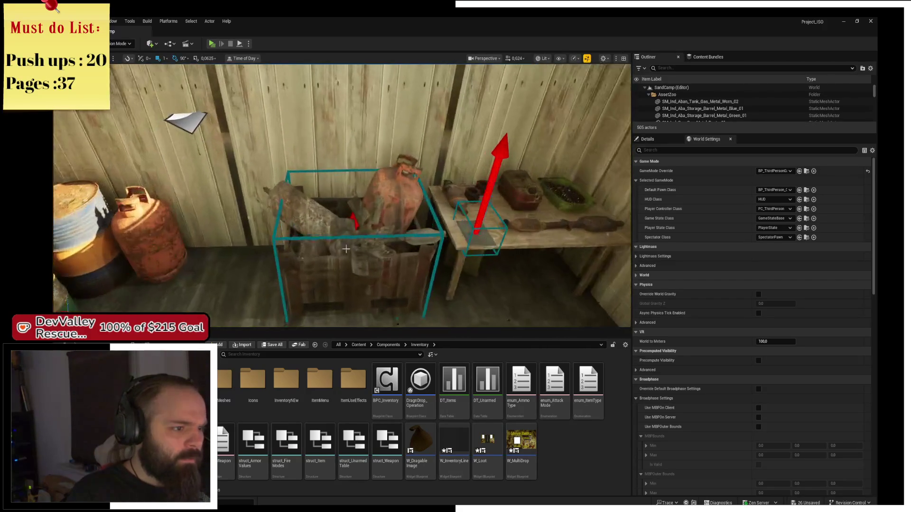
{"action": "left_click", "coordinate": [349, 204]}
{"action": "left_click_drag", "start_coordinate": [394, 256], "coordinate": [394, 263]}
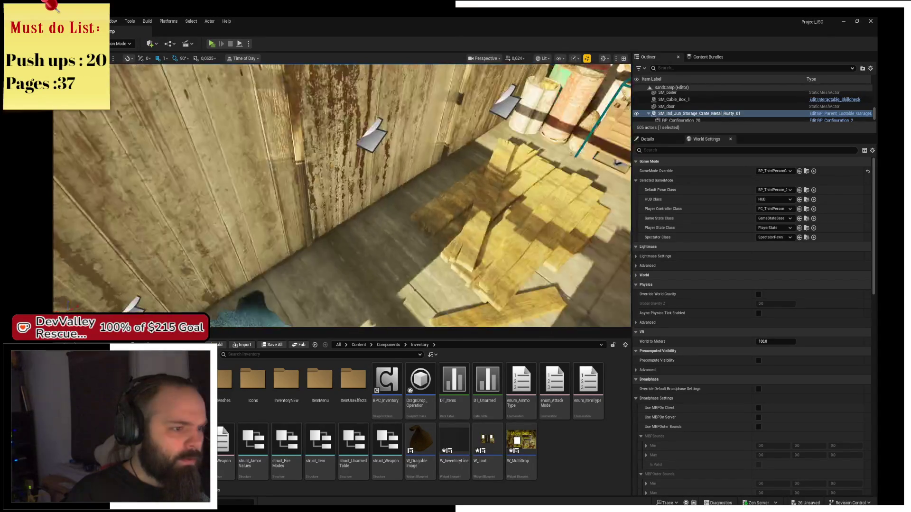
{"action": "mouse_move", "coordinate": [390, 151]}
{"action": "left_mouse_down"}
{"action": "mouse_move", "coordinate": [371, 260]}
{"action": "mouse_move", "coordinate": [377, 198]}
{"action": "mouse_move", "coordinate": [414, 163]}
{"action": "mouse_move", "coordinate": [496, 133]}
{"action": "mouse_move", "coordinate": [502, 299]}
{"action": "mouse_move", "coordinate": [394, 207]}
{"action": "mouse_move", "coordinate": [392, 260]}
{"action": "mouse_move", "coordinate": [370, 166]}
{"action": "mouse_move", "coordinate": [394, 247]}
{"action": "mouse_move", "coordinate": [375, 204]}
{"action": "mouse_move", "coordinate": [384, 223]}
{"action": "mouse_move", "coordinate": [341, 181]}
{"action": "left_mouse_up"}
{"action": "left_click", "coordinate": [330, 169]}
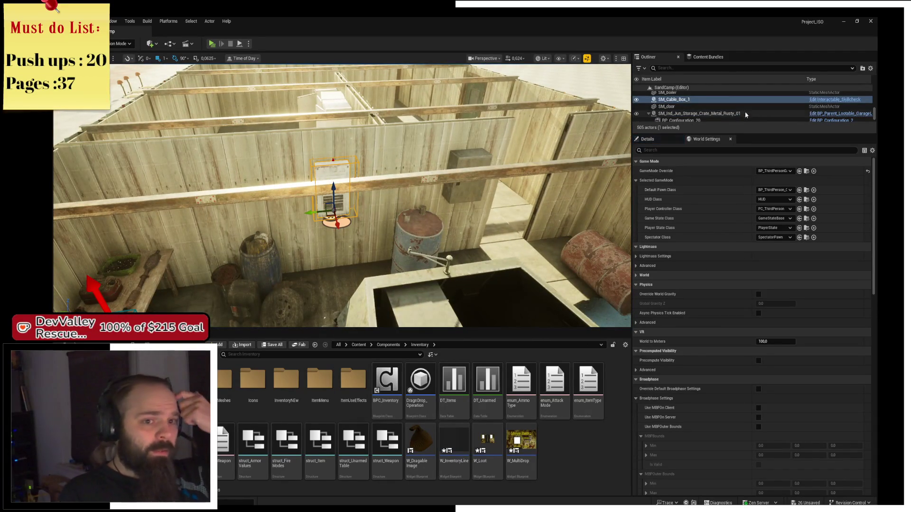
{"action": "left_click", "coordinate": [835, 99]}
- Look over the Interactable_Skillcheck event graph, with a quick check of the top Content folder
{"action": "mouse_move", "coordinate": [278, 123]}
{"action": "left_mouse_down"}
{"action": "mouse_move", "coordinate": [344, 93]}
{"action": "mouse_move", "coordinate": [416, 157]}
{"action": "left_mouse_up"}
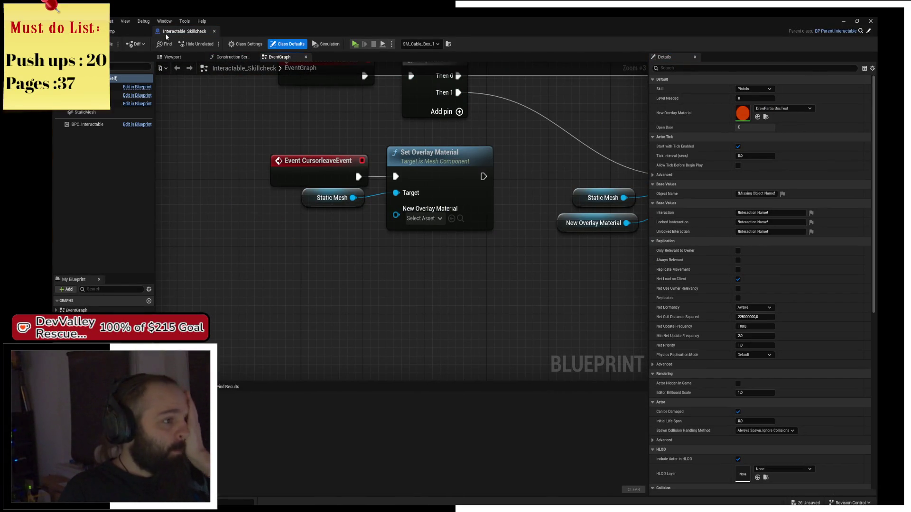
{"action": "mouse_move", "coordinate": [357, 308]}
{"action": "left_mouse_down"}
{"action": "mouse_move", "coordinate": [294, 263]}
{"action": "mouse_move", "coordinate": [319, 238]}
{"action": "left_mouse_up"}
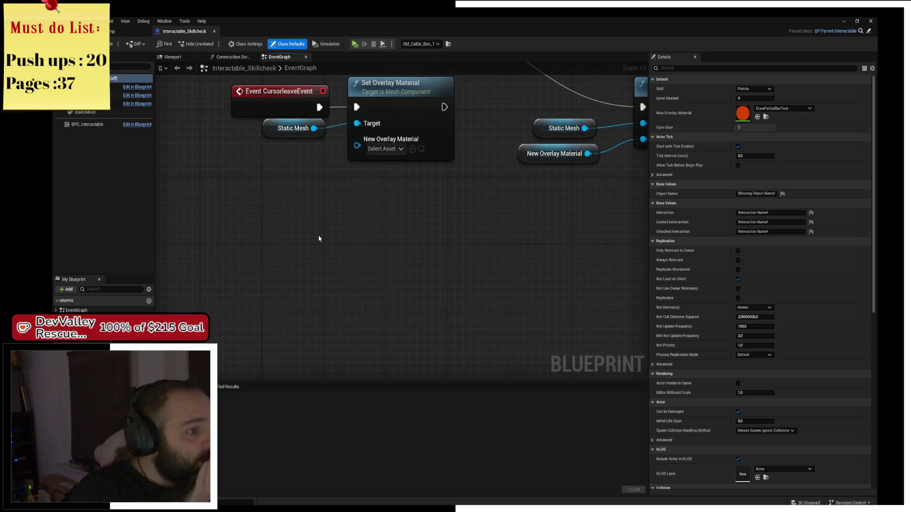
{"action": "scroll", "coordinate": [319, 239], "scroll_direction": "down", "scroll_amount": 3}
{"action": "left_click", "coordinate": [117, 33]}
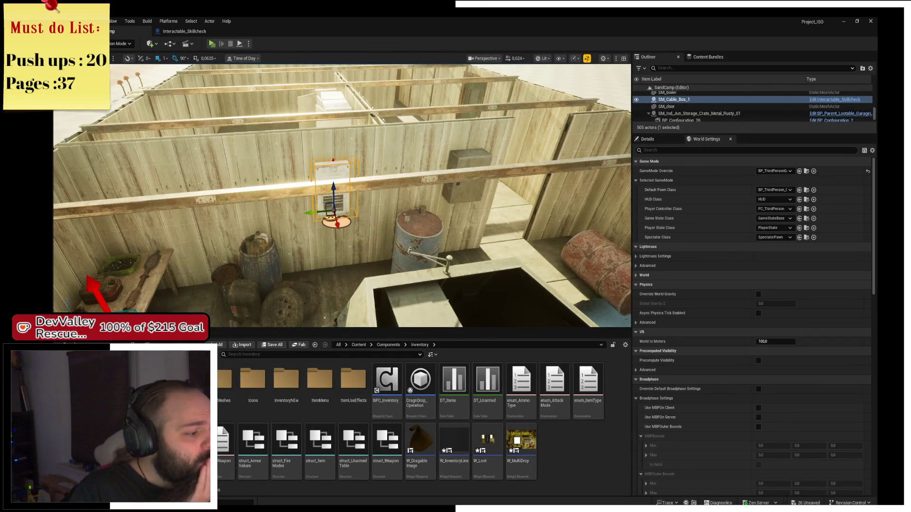
{"action": "key", "text": "alt+Left"}
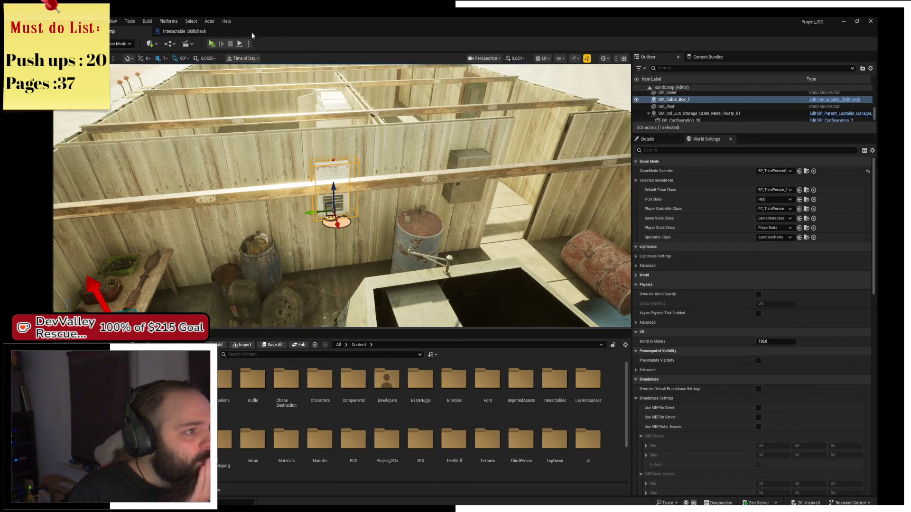
{"action": "left_click", "coordinate": [185, 31]}
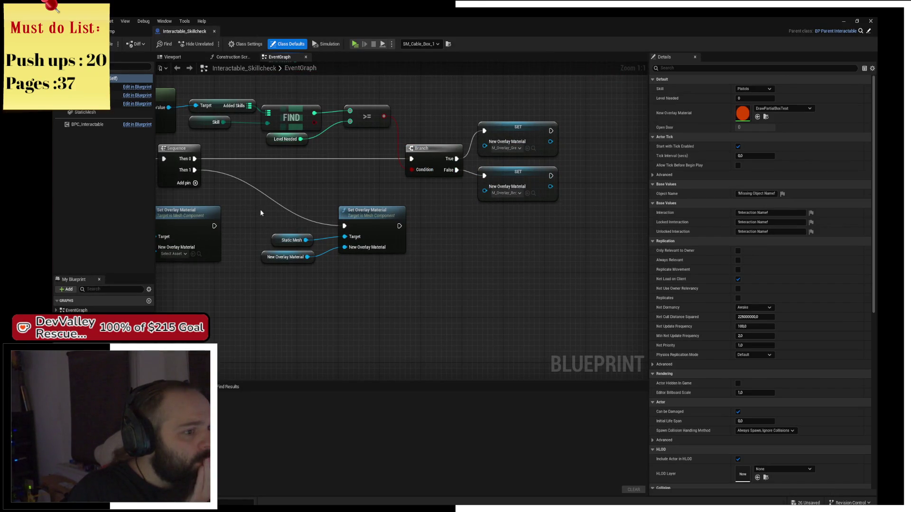
{"action": "scroll", "coordinate": [249, 211], "scroll_direction": "down", "scroll_amount": 3}
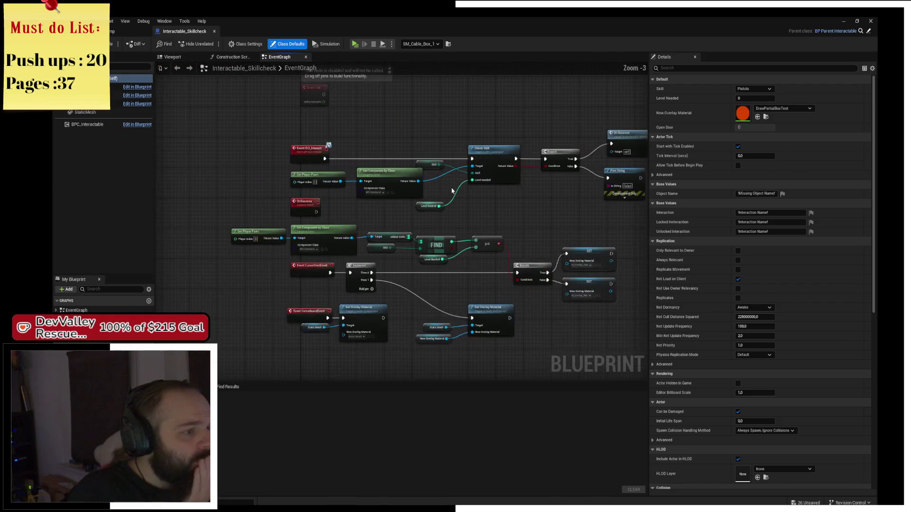
{"action": "left_click_drag", "start_coordinate": [323, 114], "coordinate": [264, 80]}
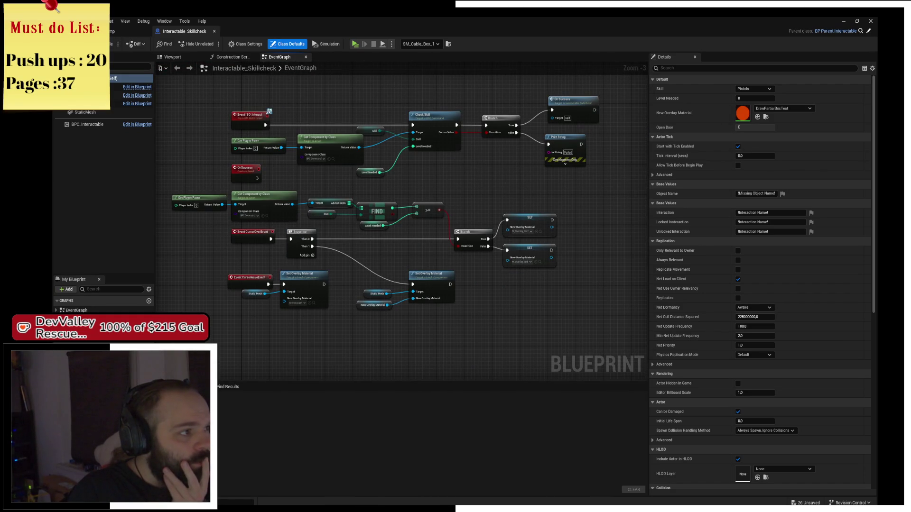
- Back in the level editor, browse to the Interactable_Skillcheck blueprint's folder, Content/Interactables
{"action": "left_click", "coordinate": [95, 30]}
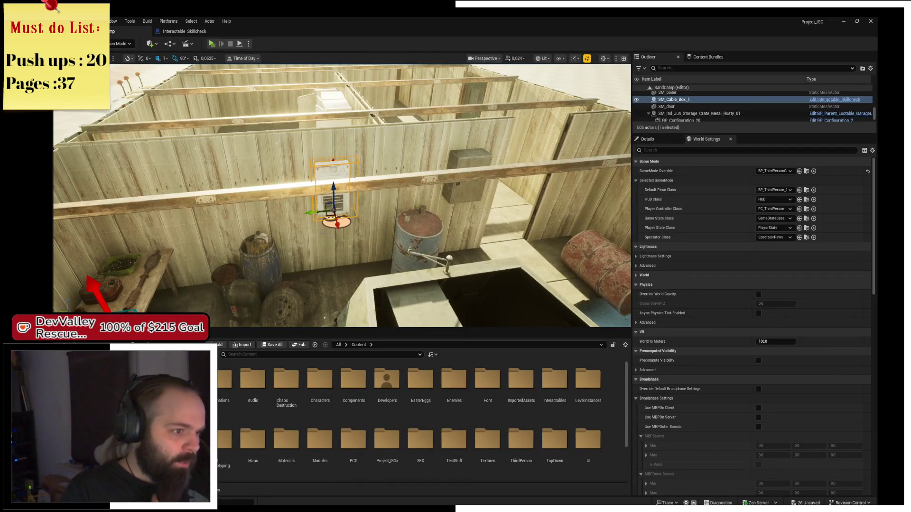
{"action": "left_click", "coordinate": [830, 101]}
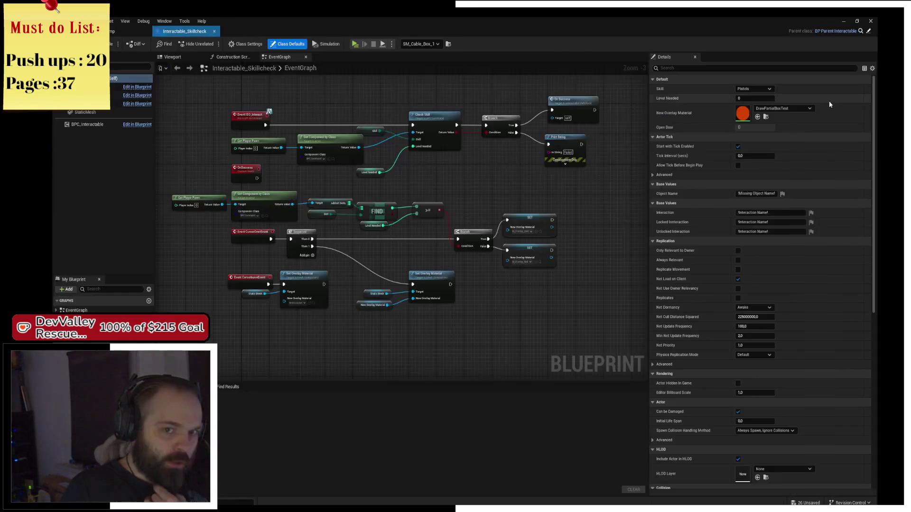
{"action": "left_click", "coordinate": [860, 31]}
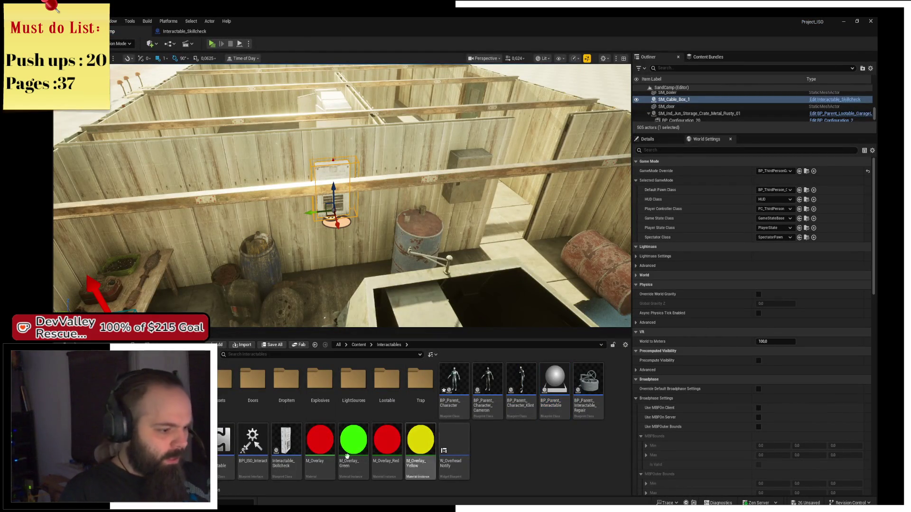
- Create a Skillchecks folder inside Interactables and move Interactable_Skillcheck into it
{"action": "left_click", "coordinate": [294, 468]}
{"action": "right_click", "coordinate": [512, 455]}
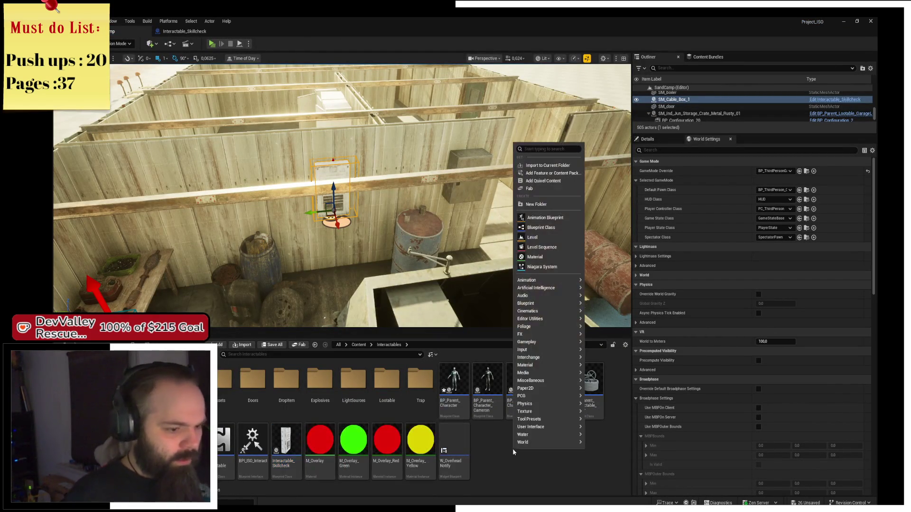
{"action": "left_click", "coordinate": [537, 205]}
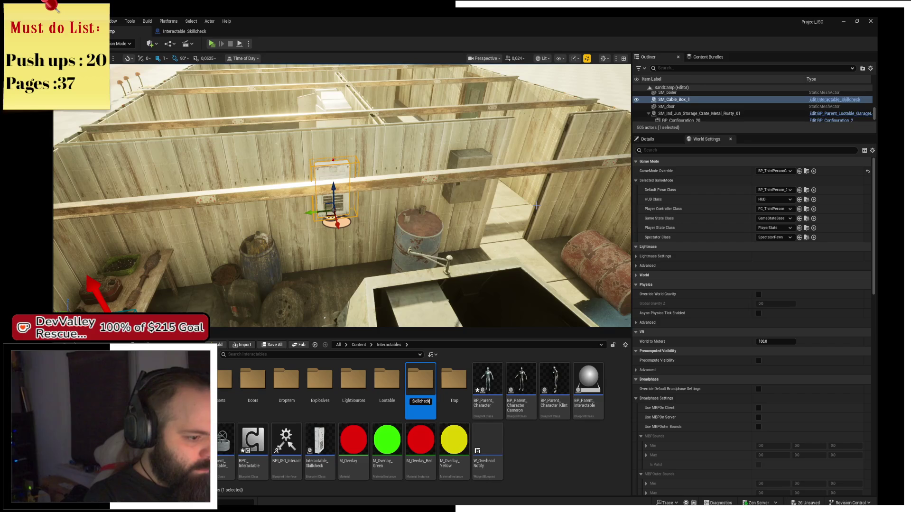
{"action": "left_click_drag", "start_coordinate": [318, 441], "coordinate": [429, 386]}
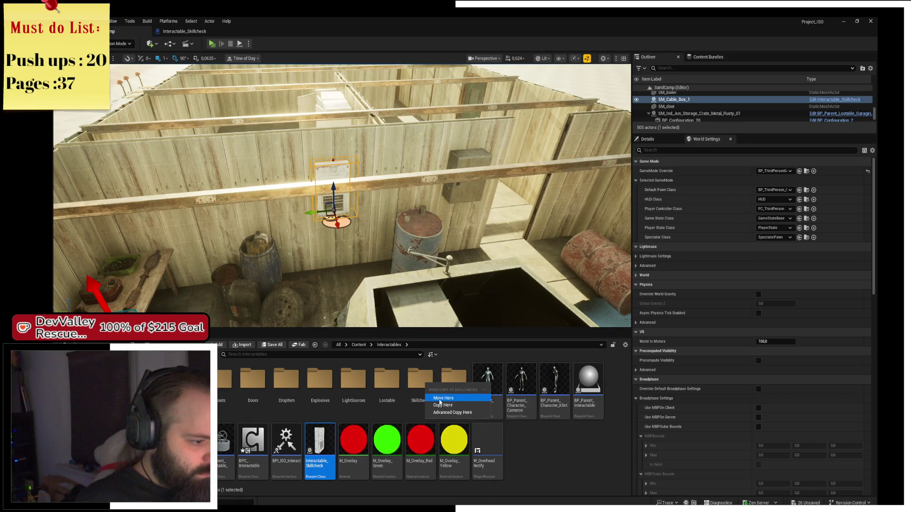
{"action": "left_click", "coordinate": [436, 404]}
{"action": "double_click", "coordinate": [421, 392]}
- Create a child blueprint of Interactable_Skillcheck named Interactable_Skillcheck_FuseBox
{"action": "right_click", "coordinate": [230, 396]}
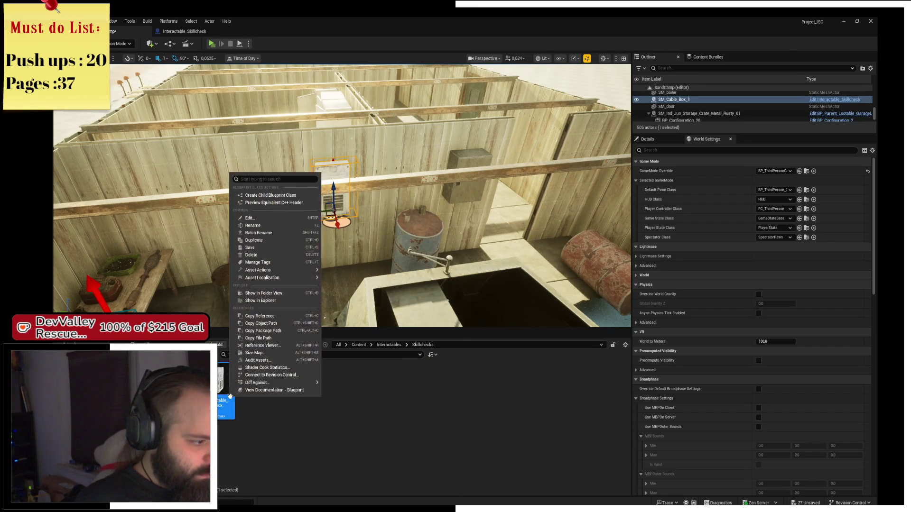
{"action": "left_click", "coordinate": [298, 196]}
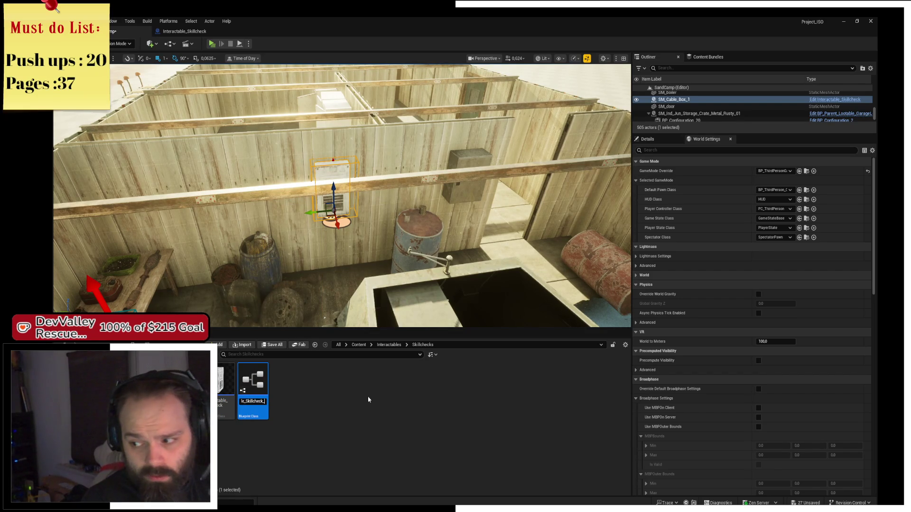
{"action": "type", "text": "FuseBox"}
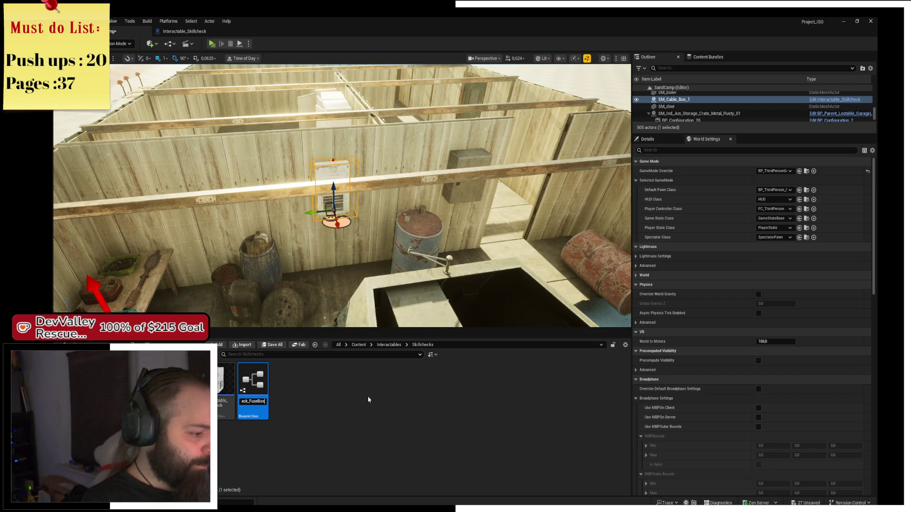
{"action": "key", "text": "Return"}
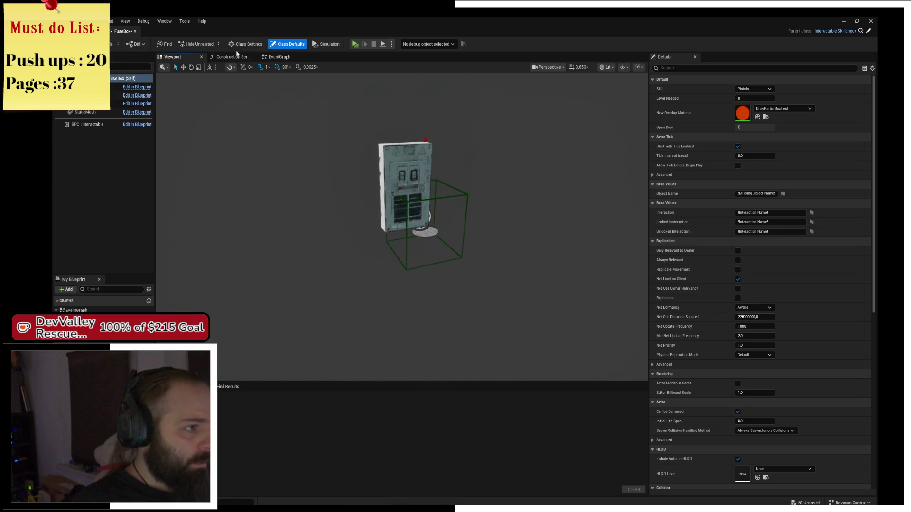
- Add an OnSuccess override event to the fuse box's event graph
{"action": "left_click", "coordinate": [277, 57]}
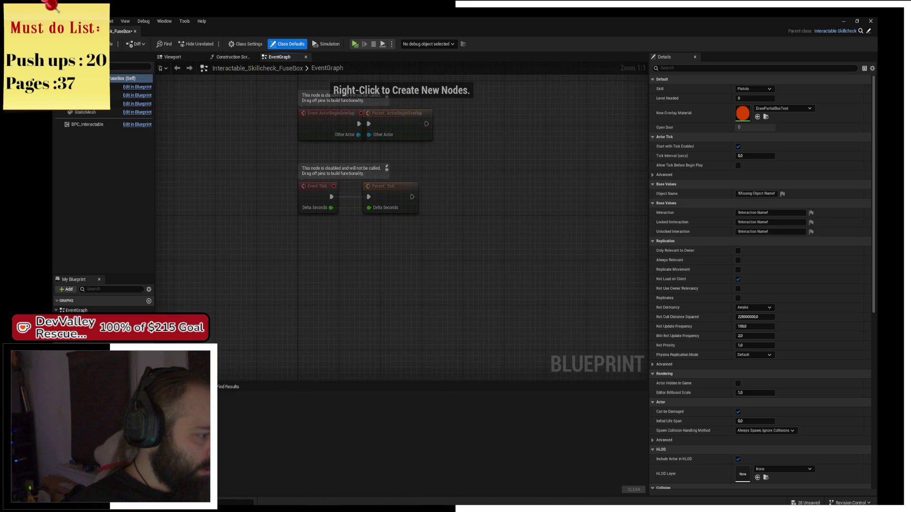
{"action": "left_click", "coordinate": [138, 320]}
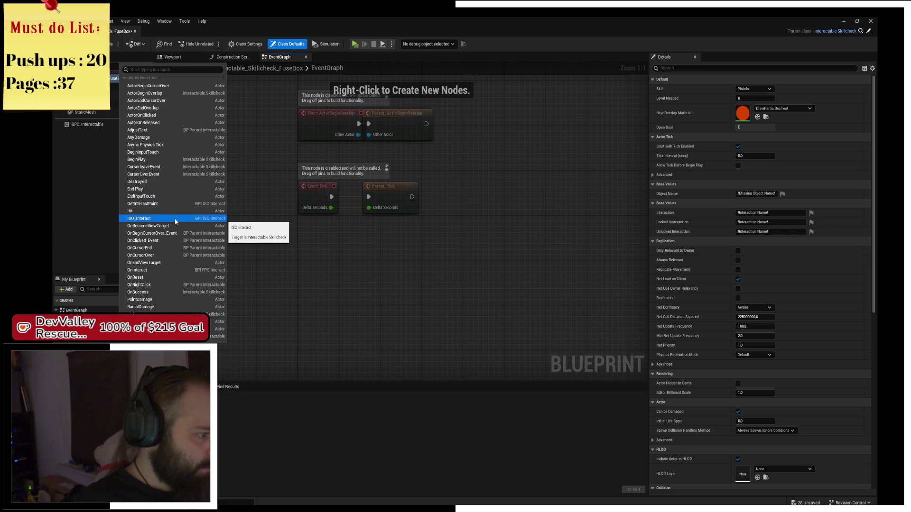
{"action": "key", "text": "Escape"}
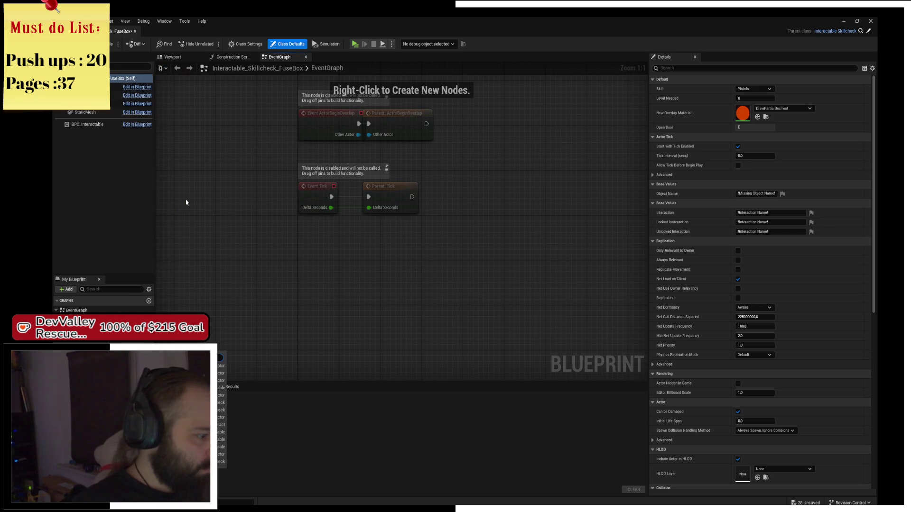
{"action": "key", "text": "Escape"}
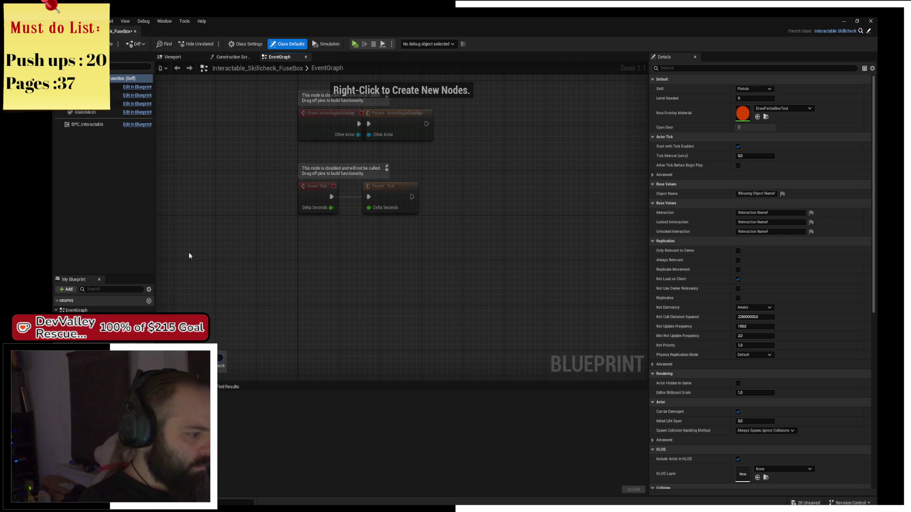
{"action": "key", "text": "Return"}
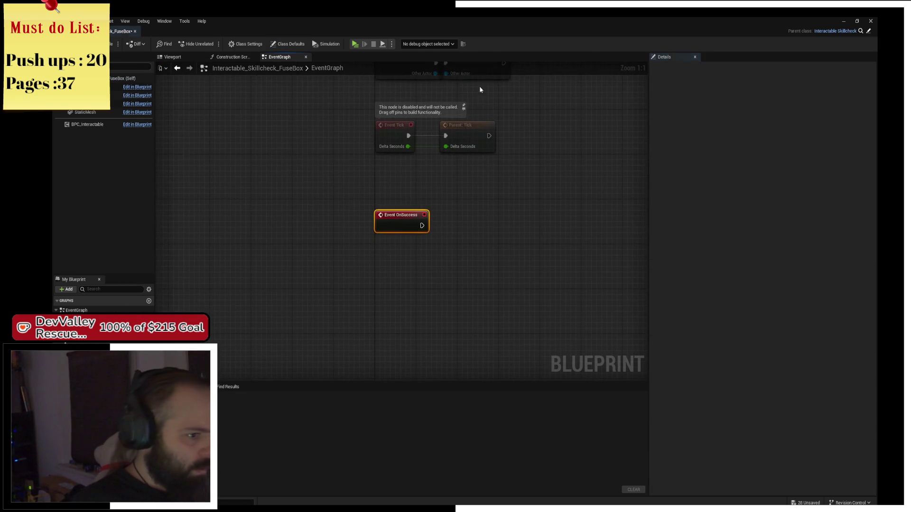
{"action": "scroll", "coordinate": [340, 231], "scroll_direction": "up", "scroll_amount": 2}
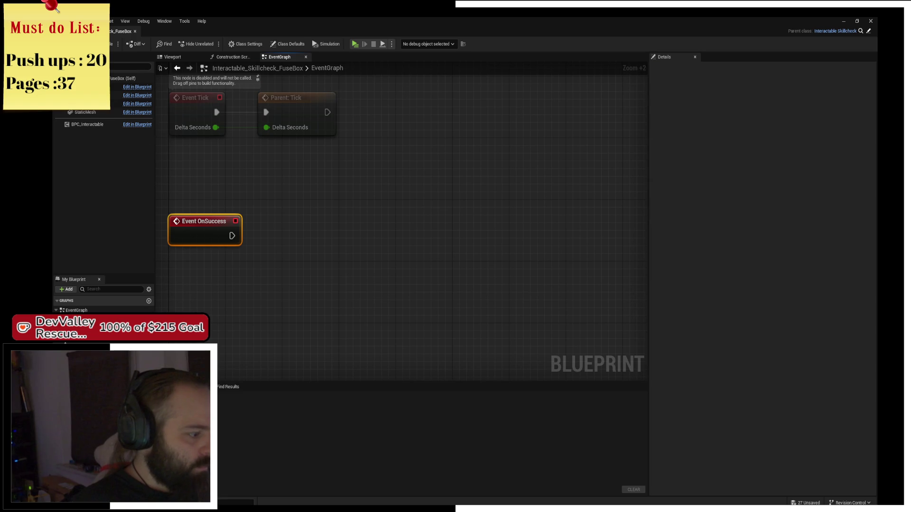
- Add an ActorReferences variable of type Actor object reference and compile the blueprint
{"action": "left_click", "coordinate": [149, 342]}
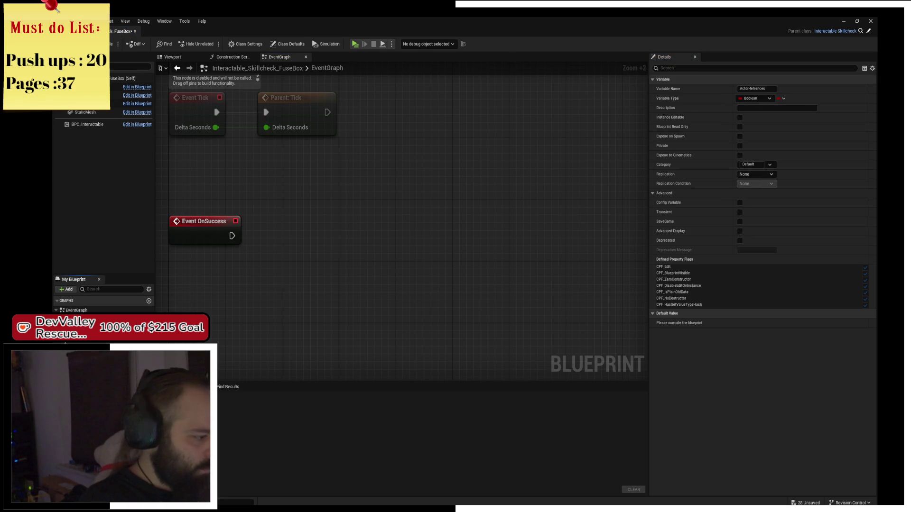
{"action": "left_click", "coordinate": [143, 433]}
{"action": "type", "text": "actor"}
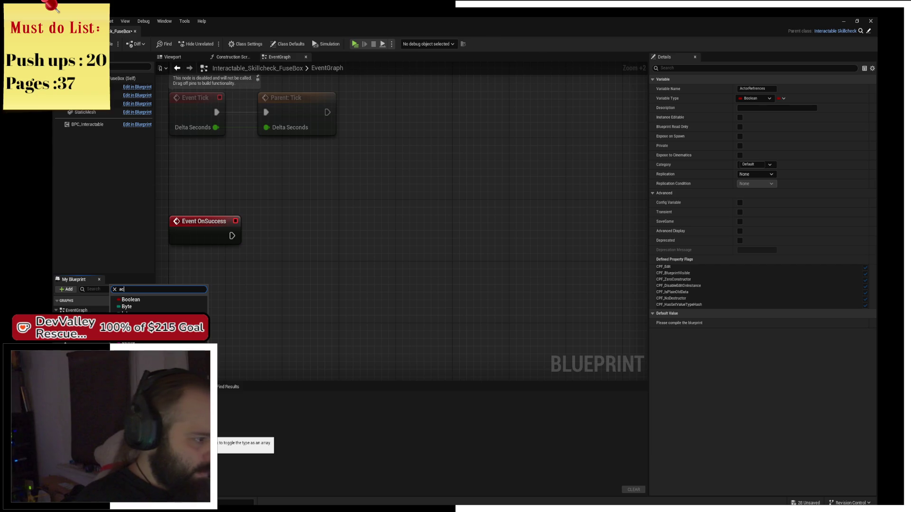
{"action": "mouse_move", "coordinate": [190, 363]}
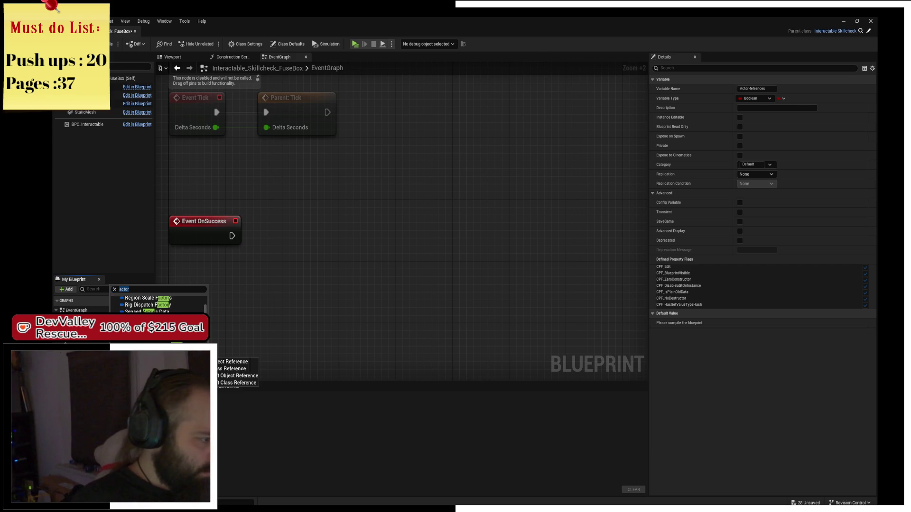
{"action": "left_click", "coordinate": [229, 362]}
{"action": "scroll", "coordinate": [401, 211], "scroll_direction": "up", "scroll_amount": 3}
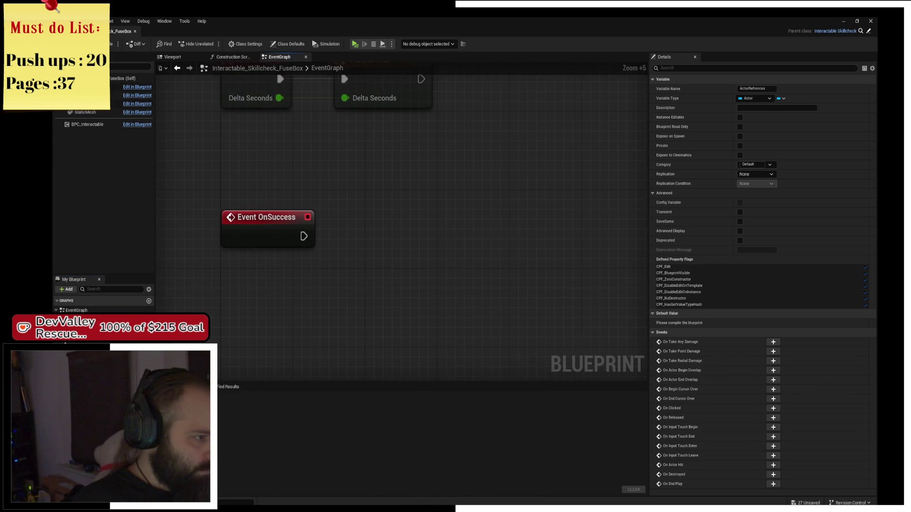
{"action": "left_click_drag", "start_coordinate": [352, 233], "coordinate": [287, 234]}
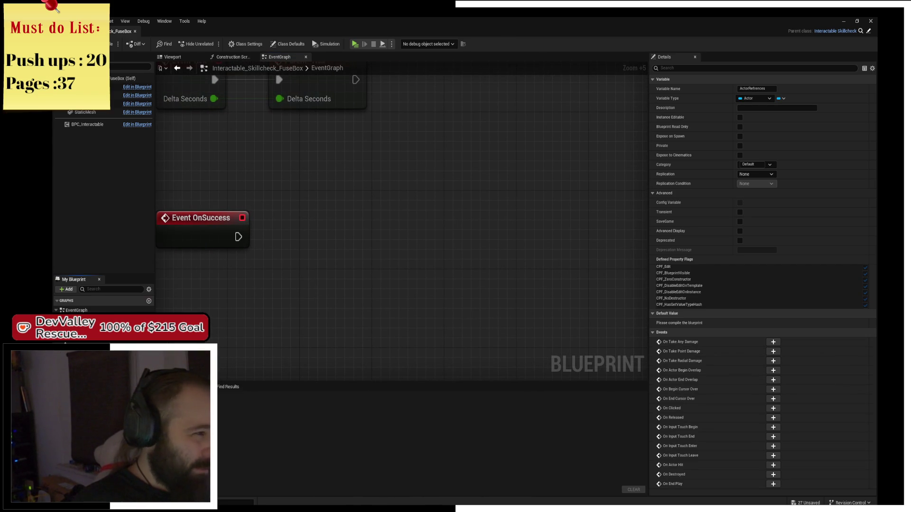
{"action": "key", "text": "F7"}
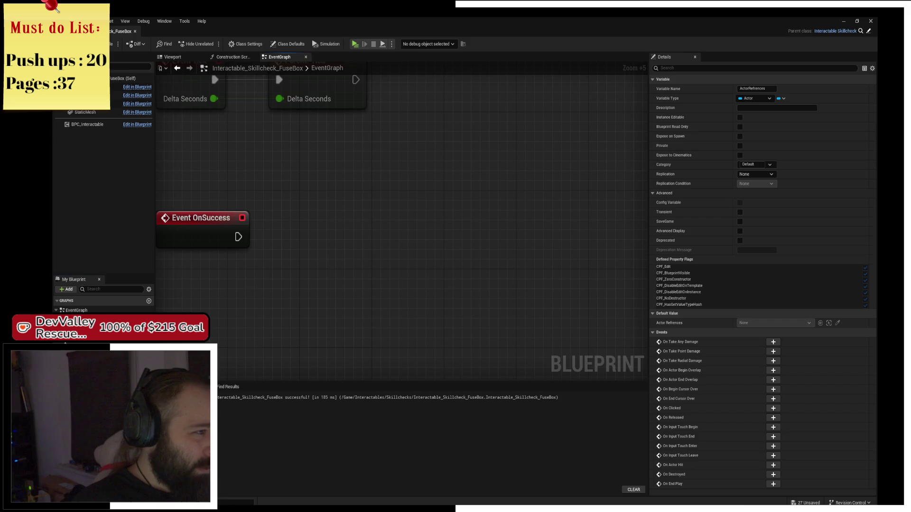
- Return to the level editor and bring up the Skillchecks folder's add-content menu
{"action": "left_click", "coordinate": [116, 31]}
{"action": "left_click", "coordinate": [260, 32]}
{"action": "left_click", "coordinate": [117, 31]}
{"action": "right_click", "coordinate": [306, 414]}
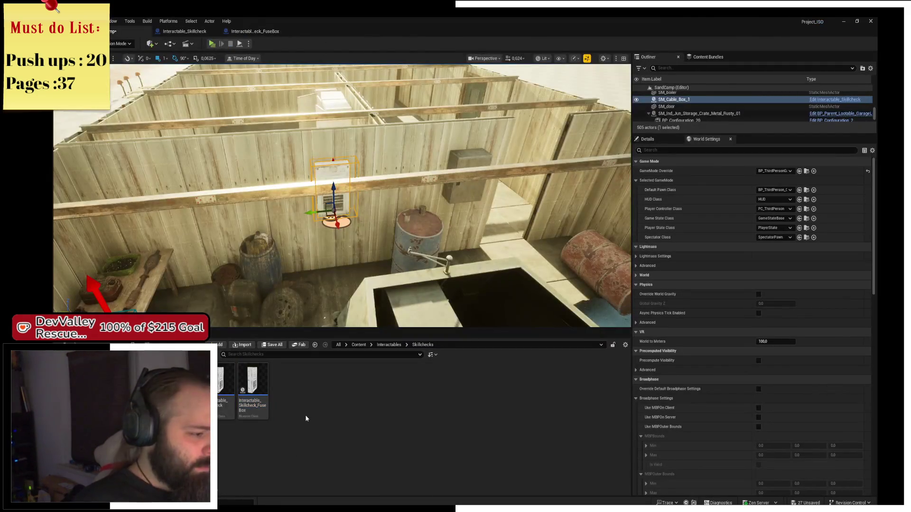
- Browse the Interactables and LightSources folders, checking the skillcheck blueprint tabs along the way
{"action": "left_click", "coordinate": [292, 446]}
{"action": "left_click", "coordinate": [389, 344]}
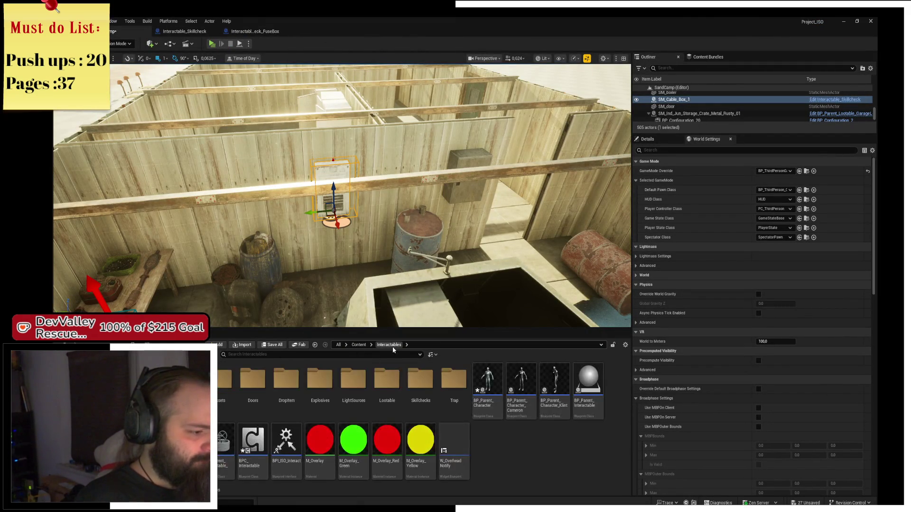
{"action": "double_click", "coordinate": [353, 379]}
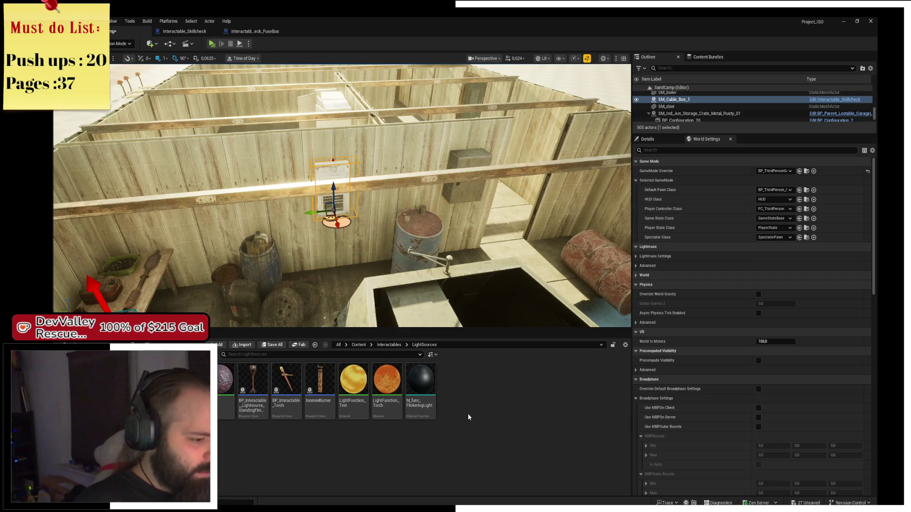
{"action": "left_click", "coordinate": [174, 30]}
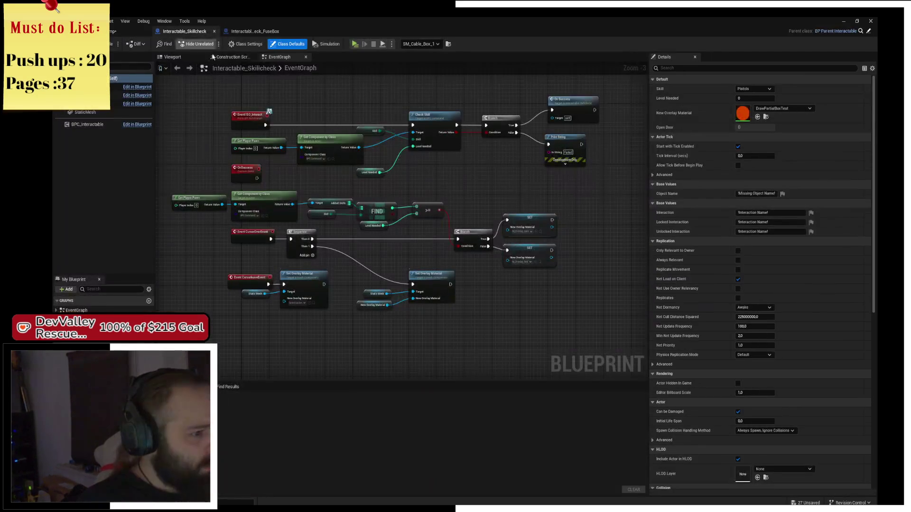
{"action": "left_click", "coordinate": [252, 31]}
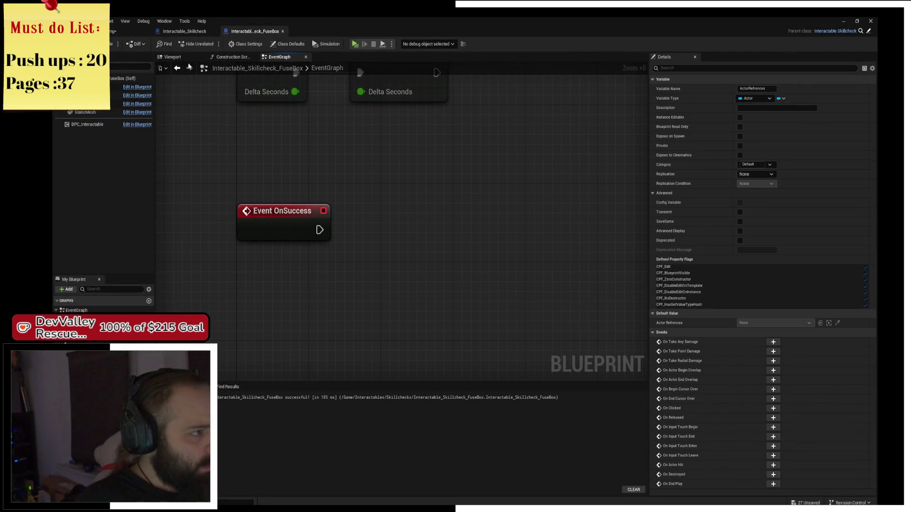
{"action": "left_click", "coordinate": [113, 32]}
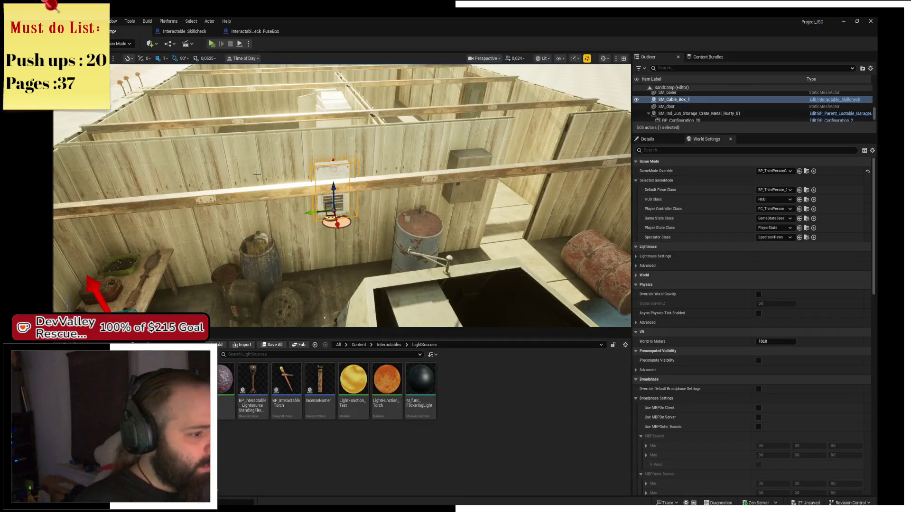
- Create an Actor-based Blueprint named Lightbulp in the Interactables folder
{"action": "left_click", "coordinate": [389, 345]}
{"action": "right_click", "coordinate": [494, 454]}
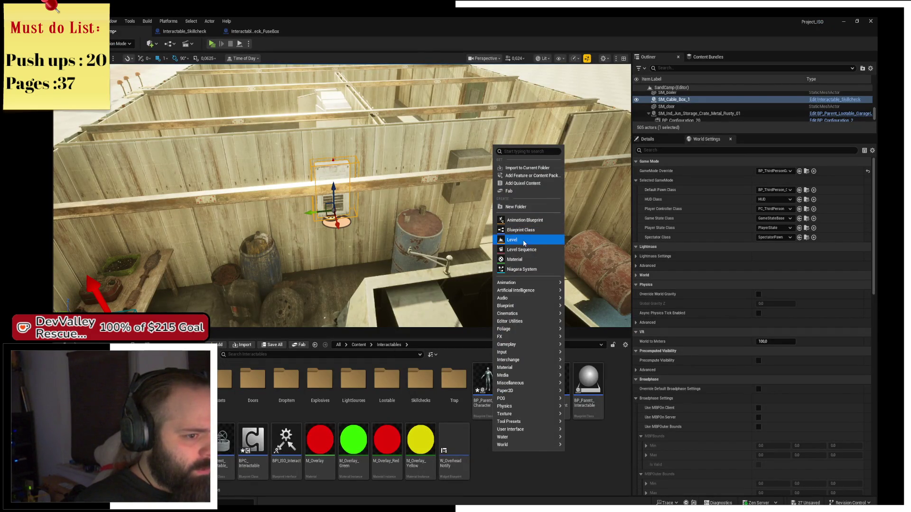
{"action": "left_click", "coordinate": [521, 229]}
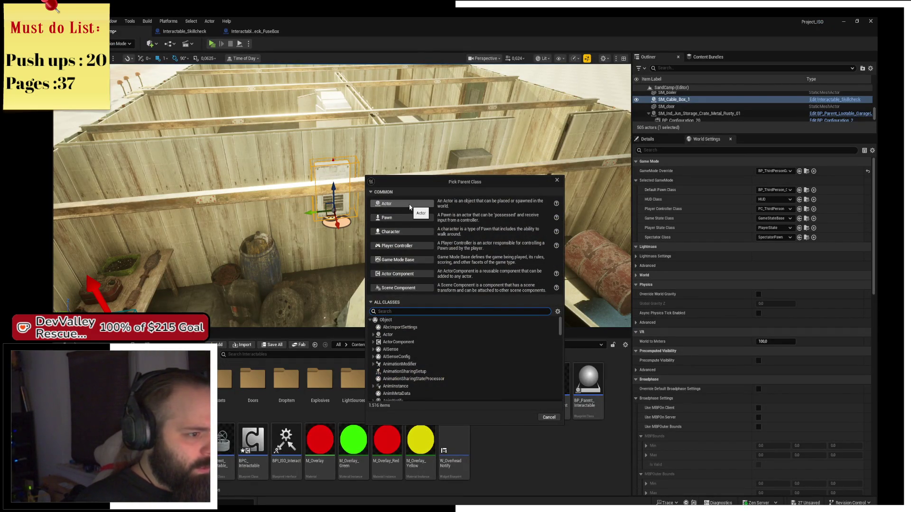
{"action": "left_click", "coordinate": [410, 205]}
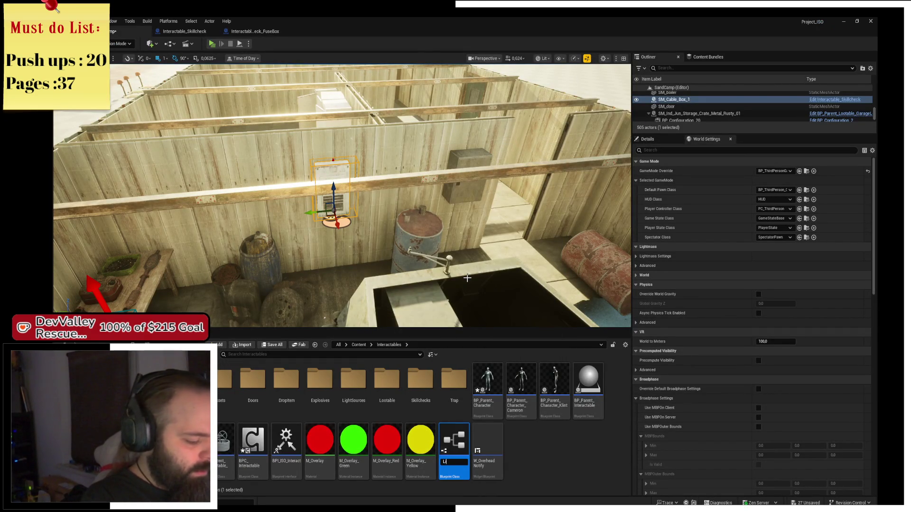
{"action": "type", "text": "Lightbulb"}
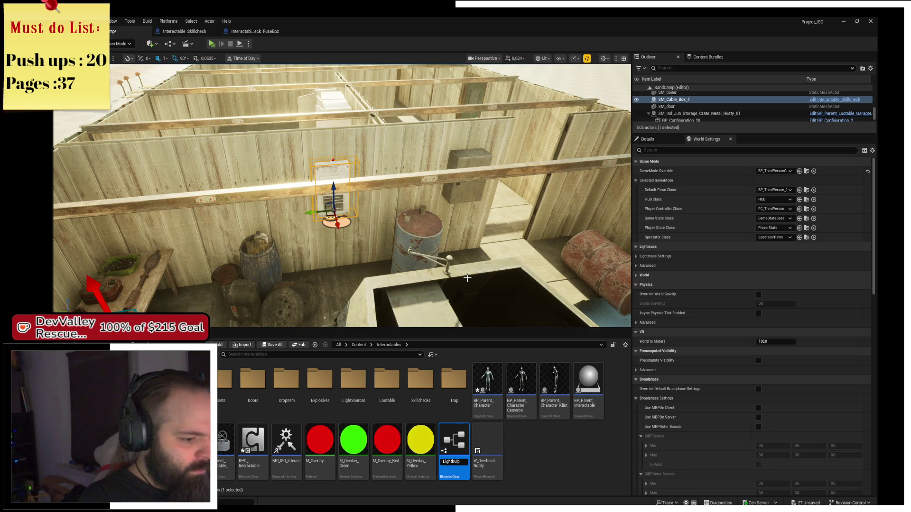
{"action": "key", "text": "Return"}
{"action": "key", "text": "Return"}
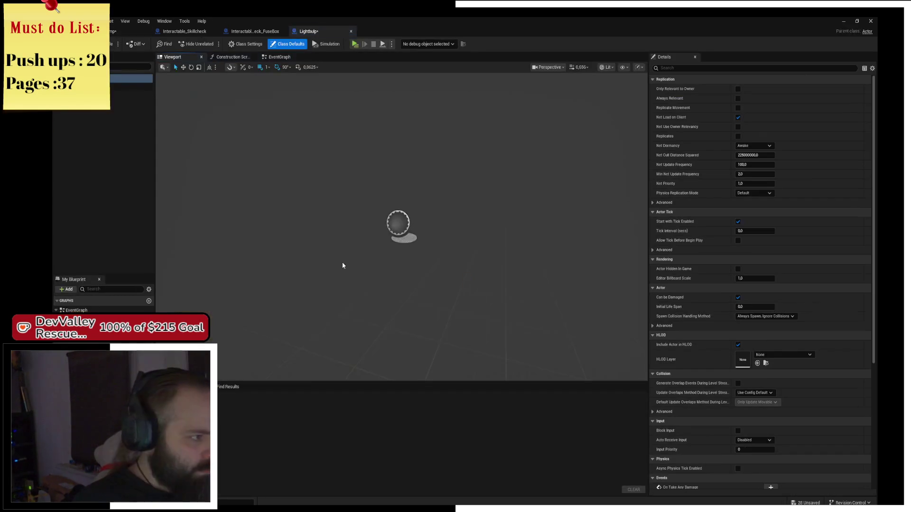
- Add a Static Mesh component to the Lightbulp Blueprint
{"action": "left_click", "coordinate": [64, 67]}
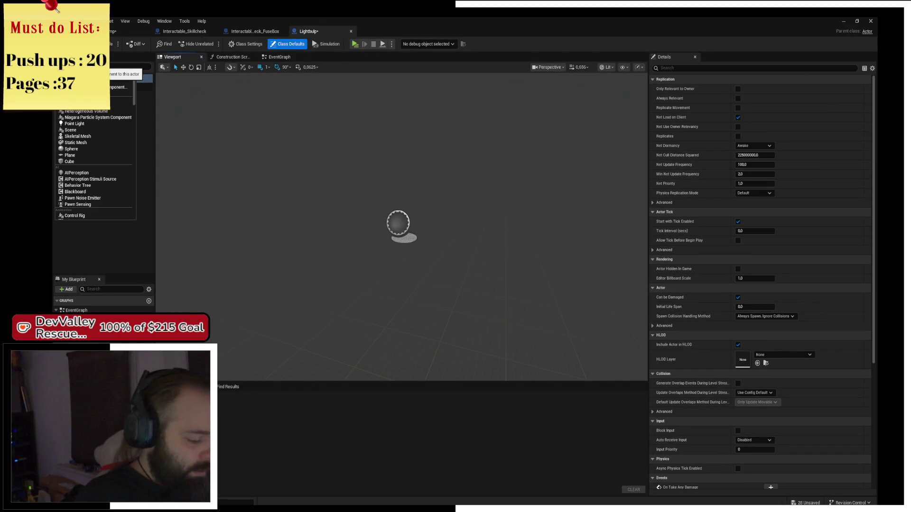
{"action": "type", "text": "stat"}
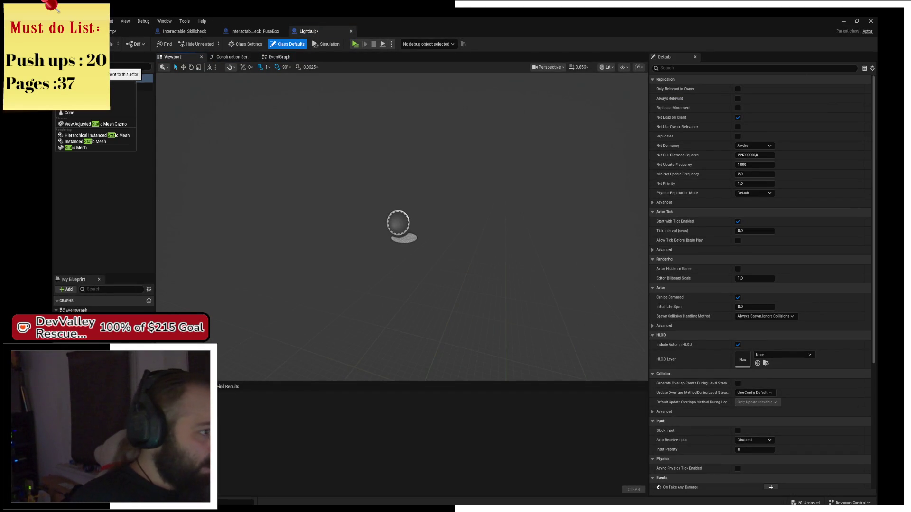
{"action": "left_click", "coordinate": [92, 146]}
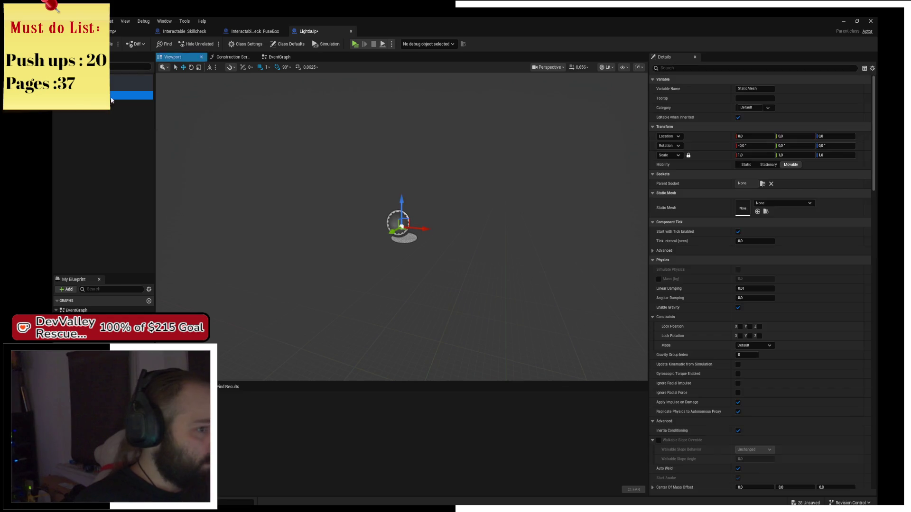
- Search the content for 'light', then 'lamp' meshes in the Content Drawer
{"action": "left_click", "coordinate": [765, 203]}
{"action": "type", "text": "light"}
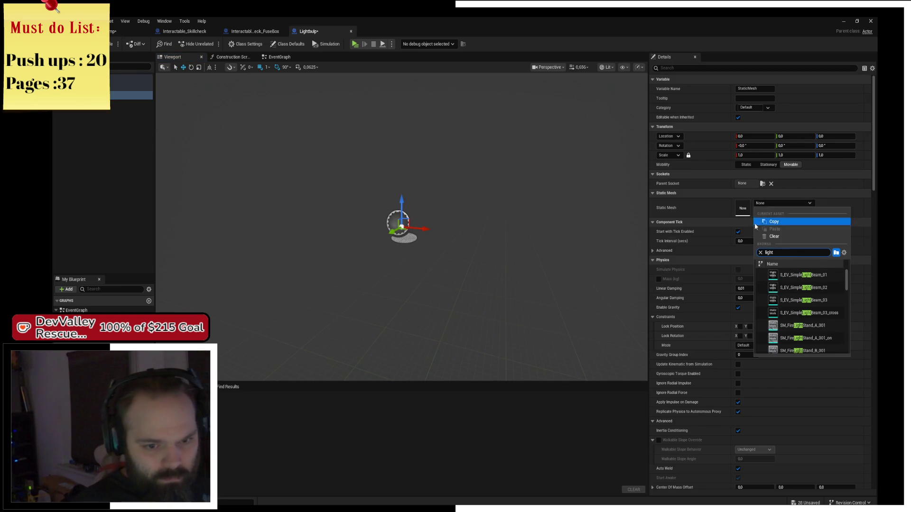
{"action": "key", "text": "ctrl+space"}
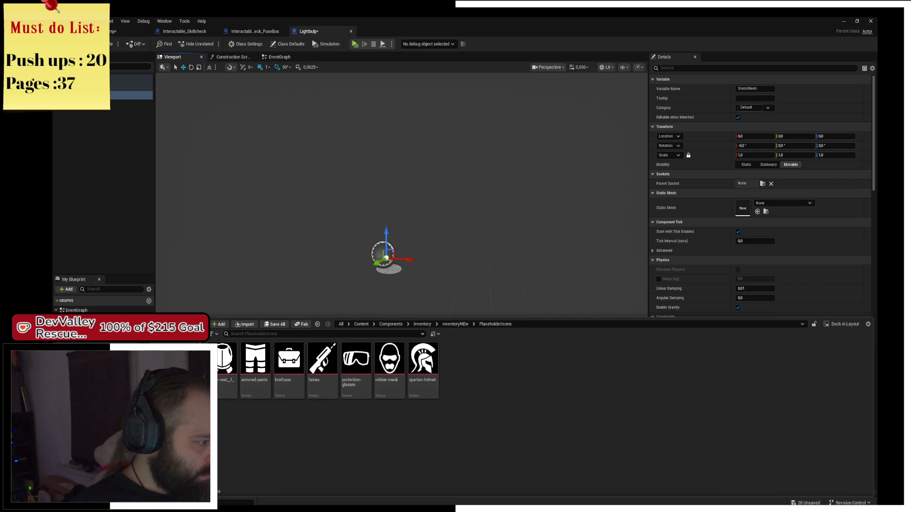
{"action": "left_click", "coordinate": [361, 324]}
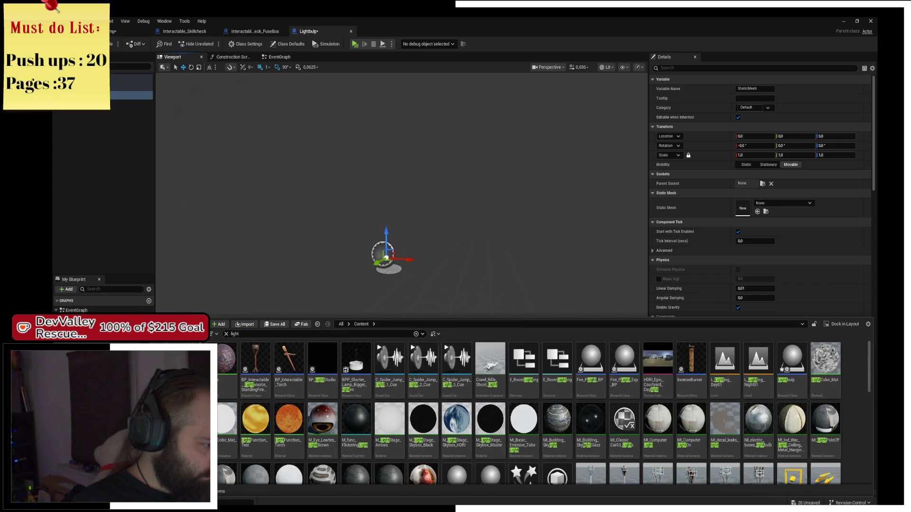
{"action": "scroll", "coordinate": [691, 482], "scroll_direction": "down", "scroll_amount": 10}
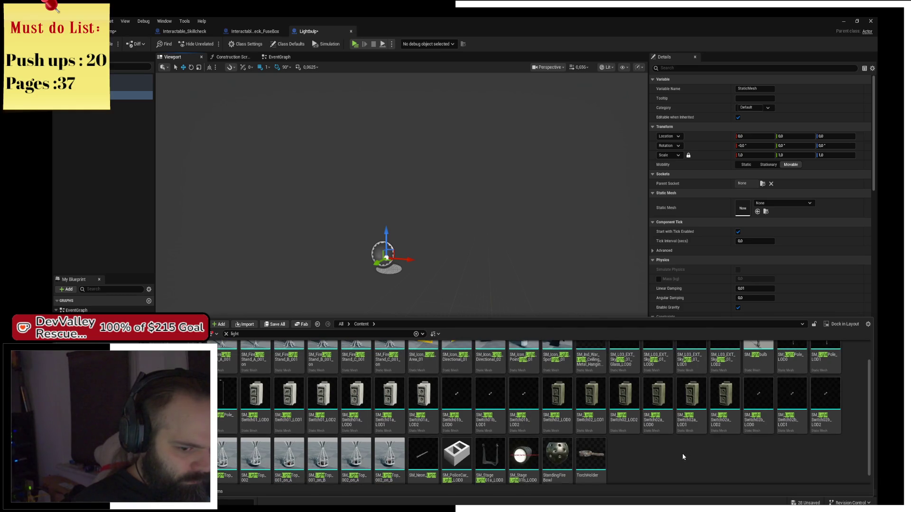
{"action": "scroll", "coordinate": [683, 457], "scroll_direction": "up", "scroll_amount": 1}
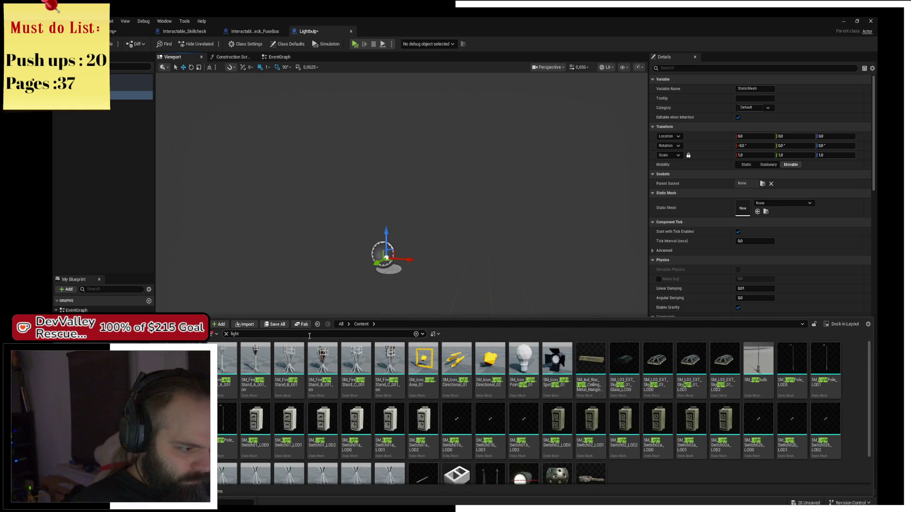
{"action": "key", "text": "BackSpace"}
{"action": "key", "text": "BackSpace"}
{"action": "key", "text": "BackSpace"}
{"action": "type", "text": "lamp"}
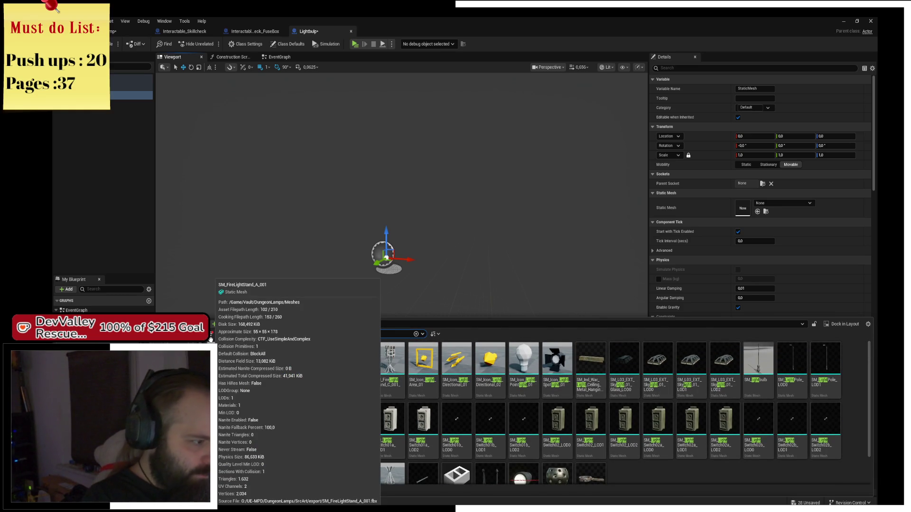
- Find SM_DeskLamp02c_LOD0 in the results and drag it onto the Static Mesh slot
{"action": "left_click", "coordinate": [490, 419]}
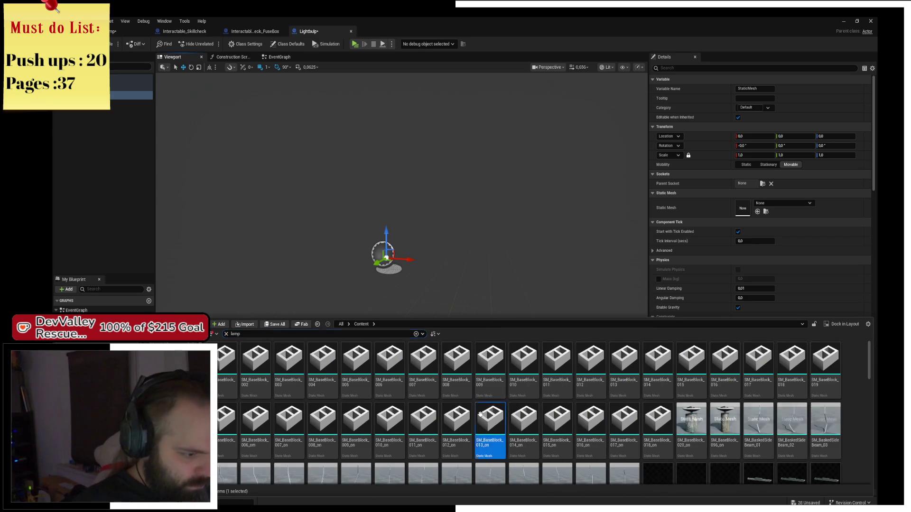
{"action": "scroll", "coordinate": [564, 417], "scroll_direction": "down", "scroll_amount": 1}
{"action": "scroll", "coordinate": [631, 417], "scroll_direction": "down", "scroll_amount": 2}
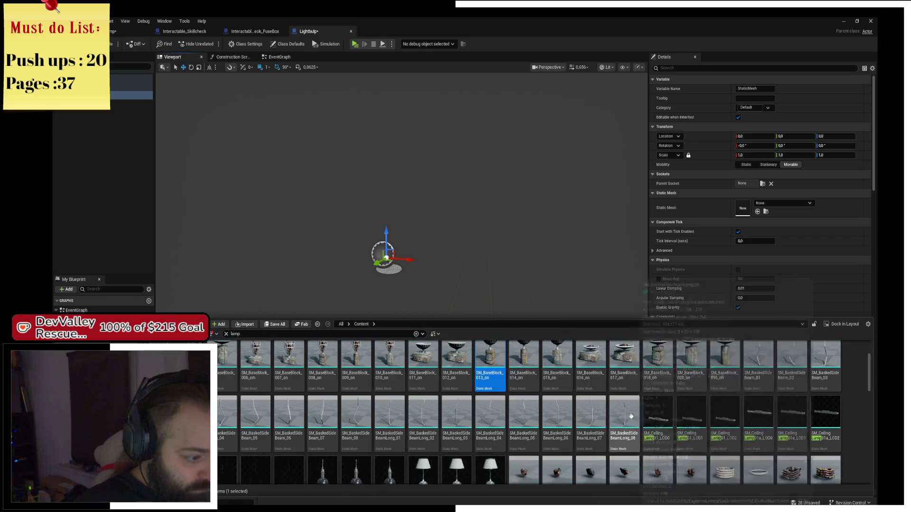
{"action": "scroll", "coordinate": [352, 373], "scroll_direction": "down", "scroll_amount": 3}
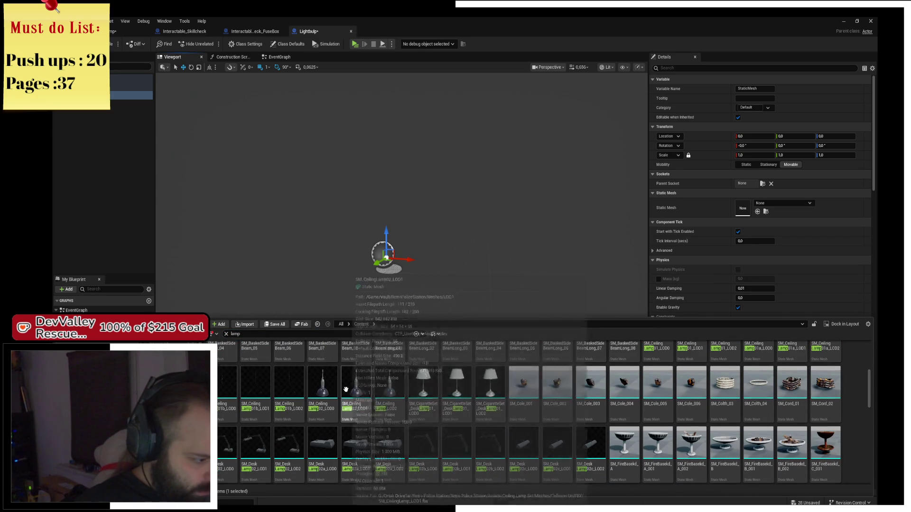
{"action": "scroll", "coordinate": [395, 386], "scroll_direction": "down", "scroll_amount": 1}
{"action": "left_click", "coordinate": [531, 441]}
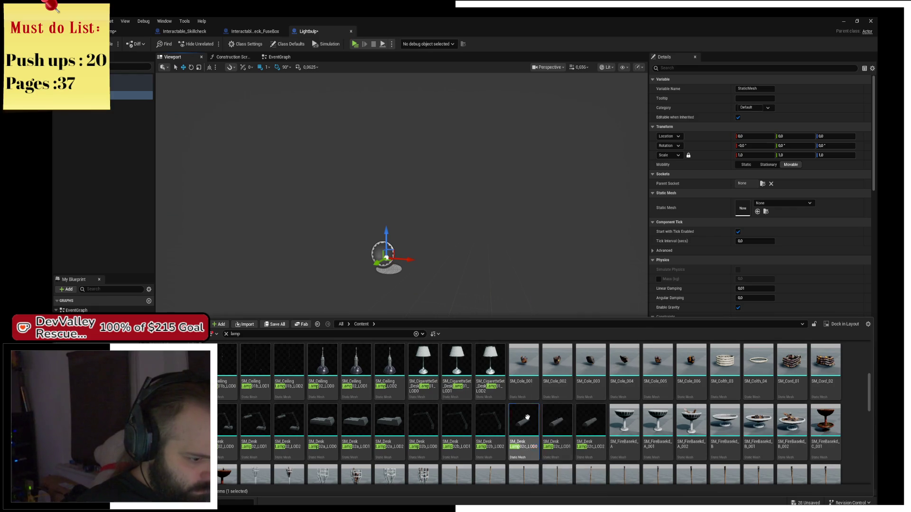
{"action": "mouse_move", "coordinate": [530, 441]}
{"action": "left_mouse_down"}
{"action": "mouse_move", "coordinate": [609, 376]}
{"action": "mouse_move", "coordinate": [742, 207]}
{"action": "left_mouse_up"}
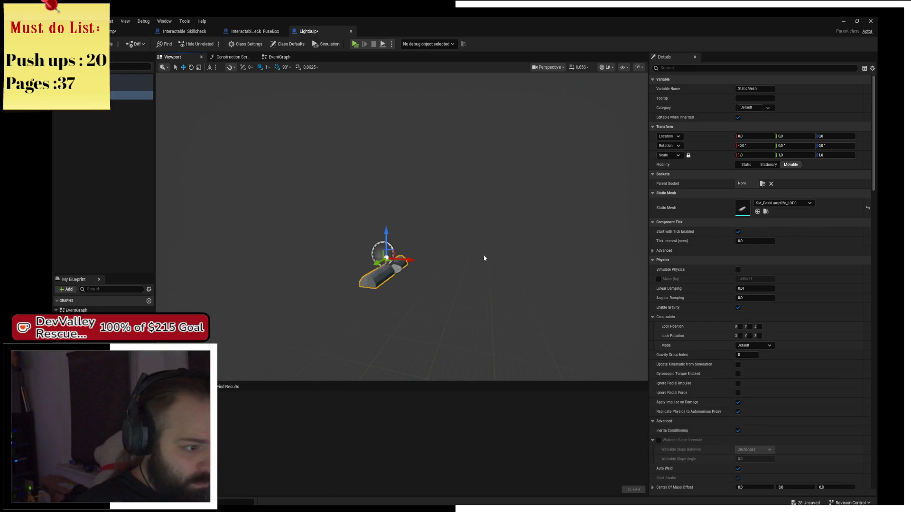
- Frame the SM_DeskLamp02c_LOD0 lamp in the viewport and locate its asset in the content
{"action": "key", "text": "f"}
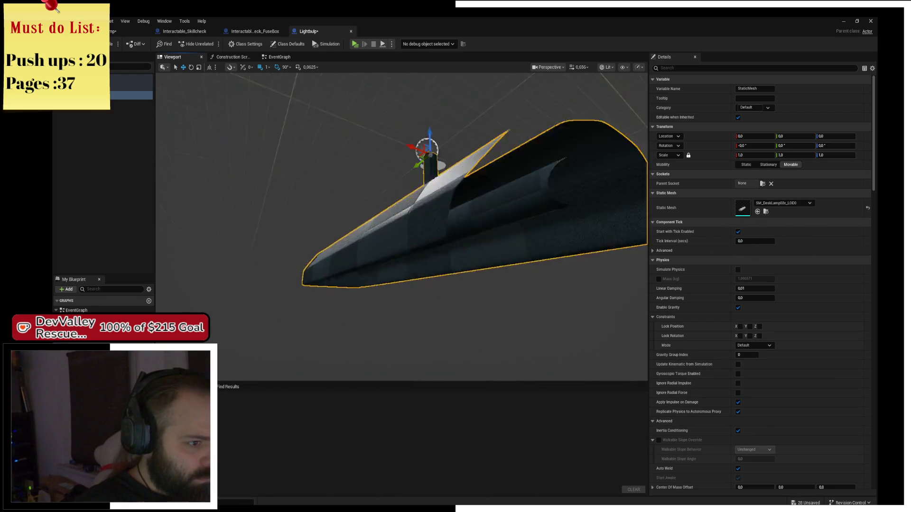
{"action": "scroll", "coordinate": [401, 223], "scroll_direction": "down", "scroll_amount": 5}
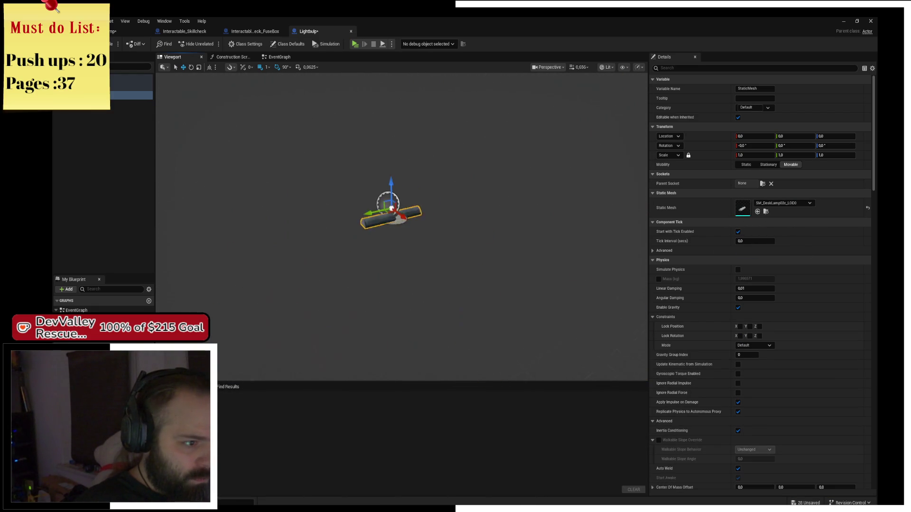
{"action": "scroll", "coordinate": [387, 227], "scroll_direction": "up", "scroll_amount": 2}
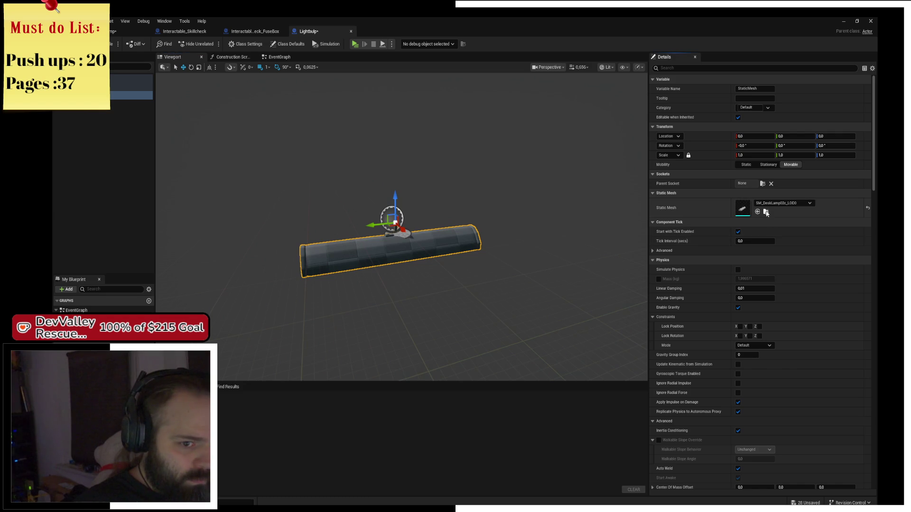
{"action": "left_click", "coordinate": [765, 212]}
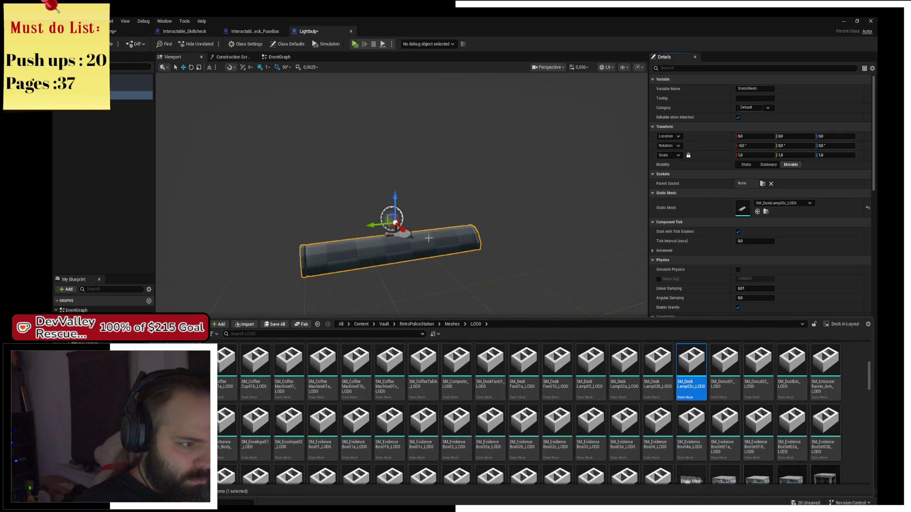
{"action": "left_click", "coordinate": [437, 239]}
{"action": "scroll", "coordinate": [437, 240], "scroll_direction": "up", "scroll_amount": 6}
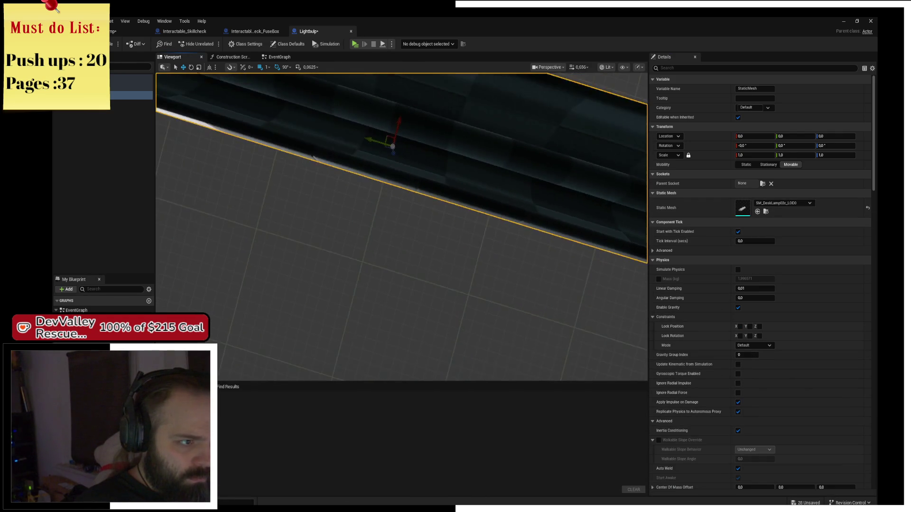
{"action": "scroll", "coordinate": [396, 242], "scroll_direction": "down", "scroll_amount": 8}
{"action": "scroll", "coordinate": [397, 242], "scroll_direction": "up", "scroll_amount": 4}
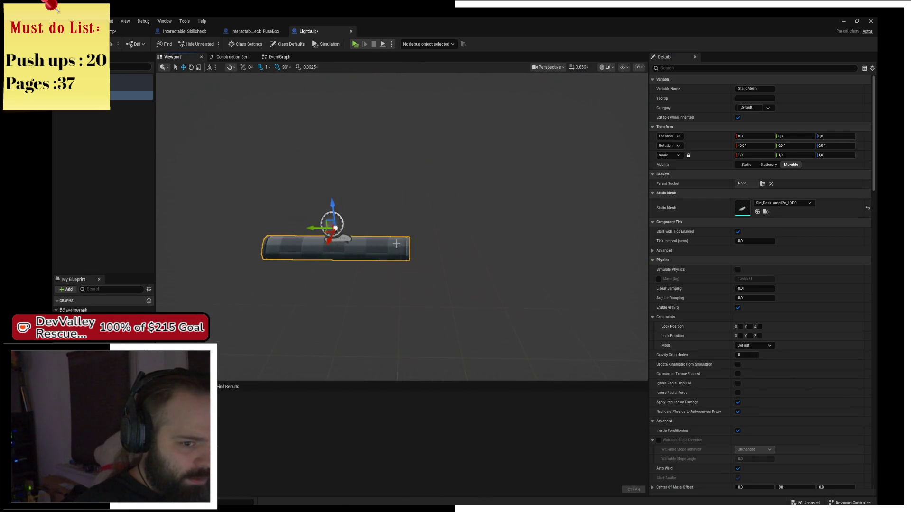
{"action": "key", "text": "ctrl+space"}
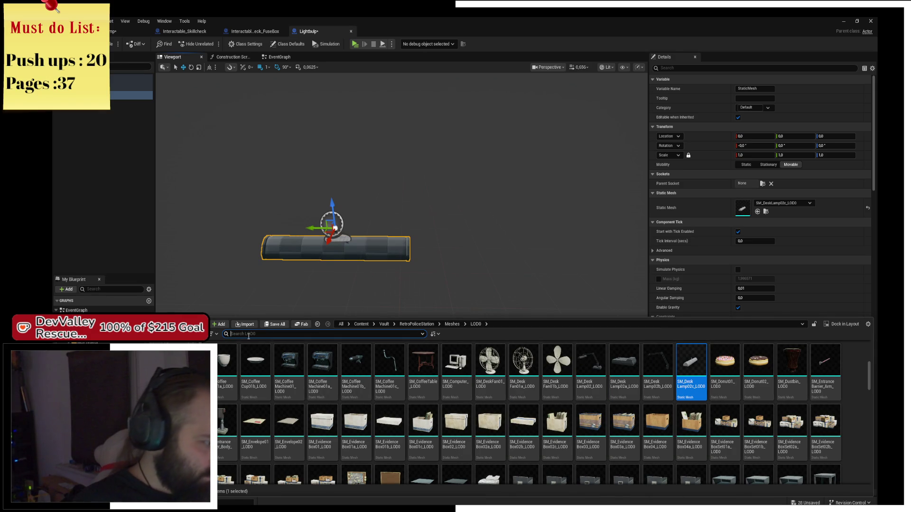
- Browse up through the RetroPoliceStation and Vault folders, then reopen the Lightbulp blueprint
{"action": "left_click", "coordinate": [417, 324]}
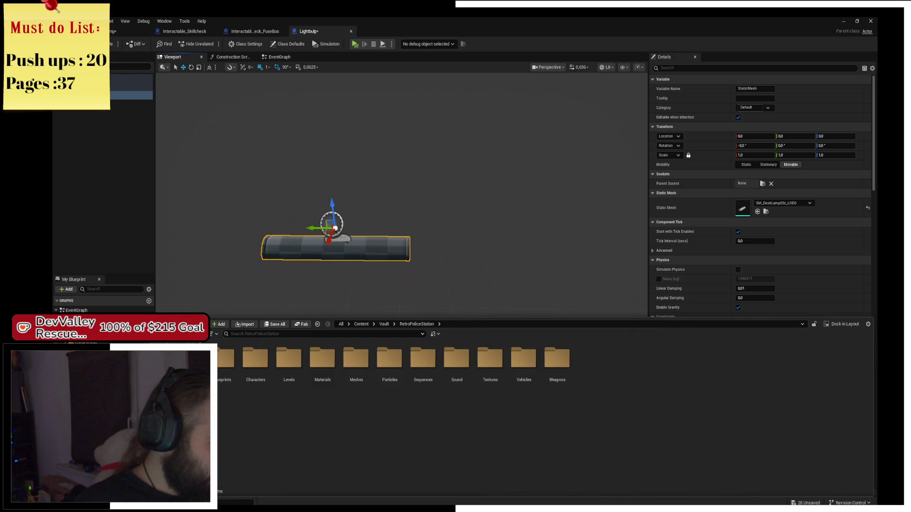
{"action": "left_click", "coordinate": [384, 324]}
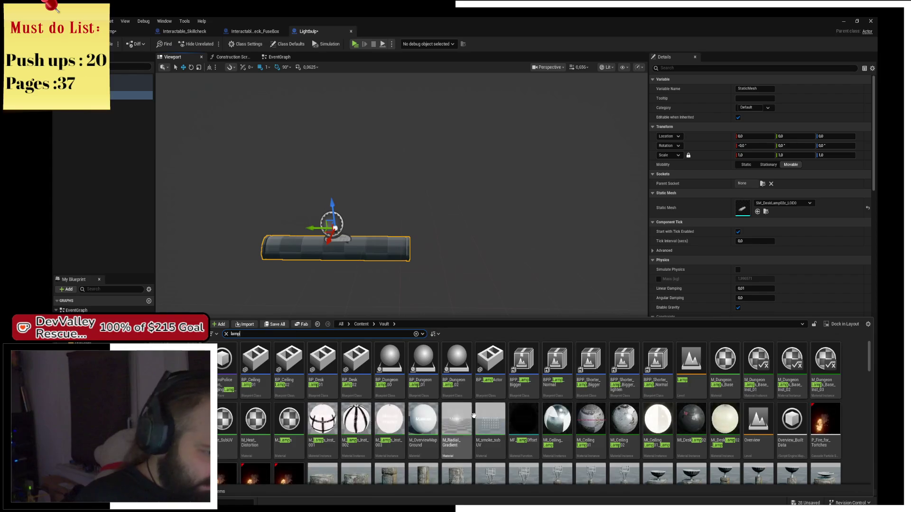
{"action": "scroll", "coordinate": [609, 411], "scroll_direction": "down", "scroll_amount": 3}
{"action": "scroll", "coordinate": [609, 412], "scroll_direction": "down", "scroll_amount": 5}
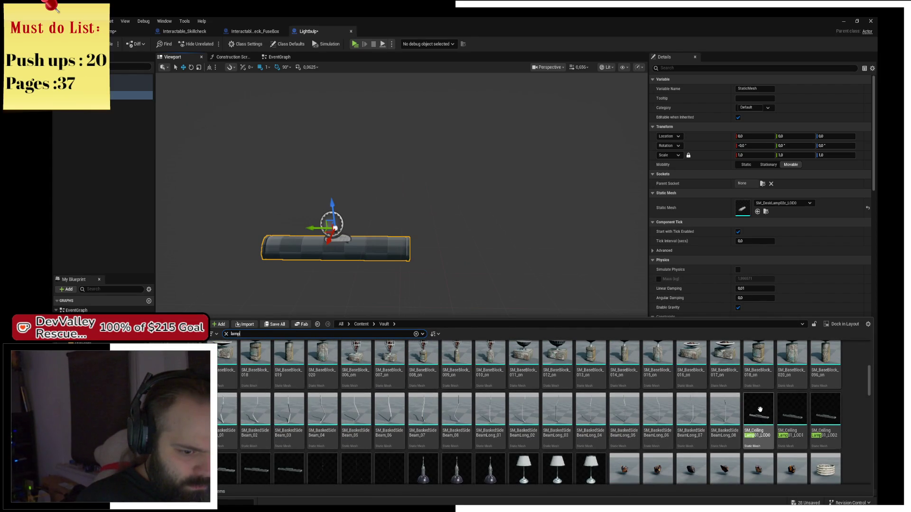
{"action": "scroll", "coordinate": [760, 410], "scroll_direction": "down", "scroll_amount": 1}
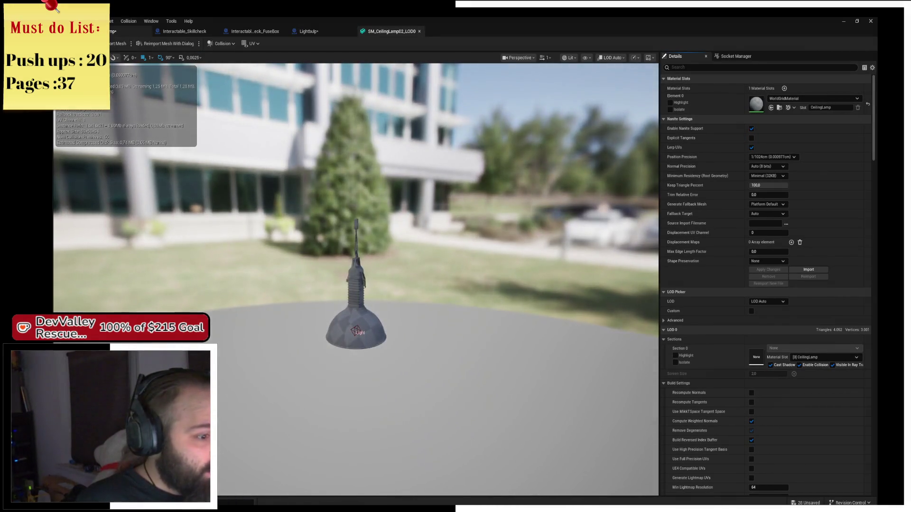
{"action": "left_click", "coordinate": [112, 31]}
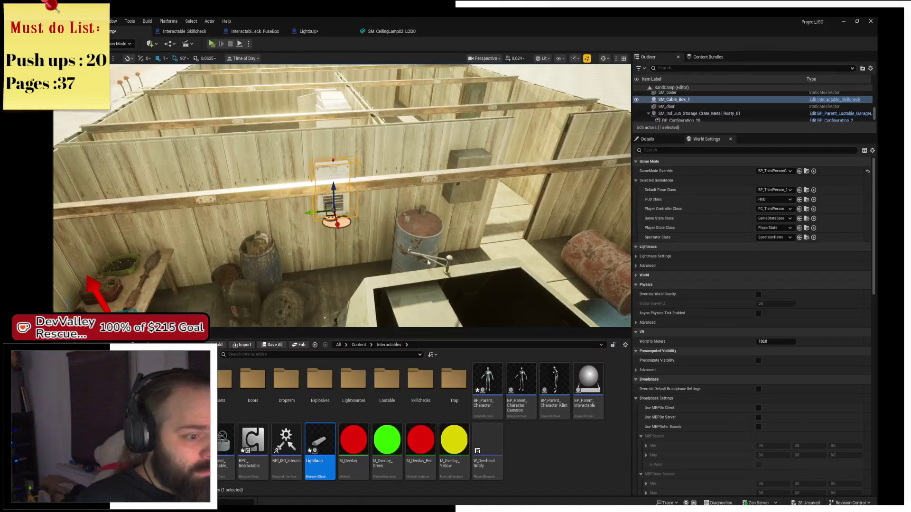
{"action": "double_click", "coordinate": [326, 453]}
{"action": "key", "text": "ctrl+space"}
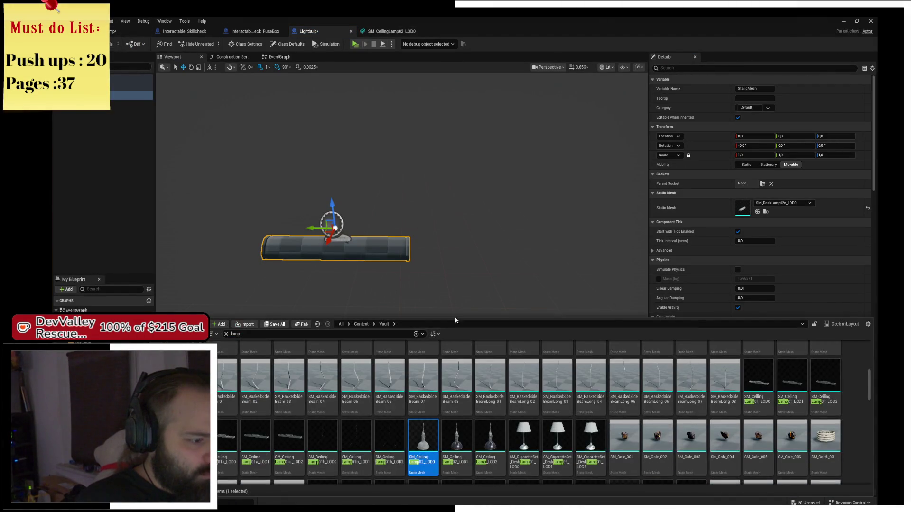
- Scroll through the 'lamp' mesh results in the Content Drawer, then open the component Add list
{"action": "scroll", "coordinate": [724, 368], "scroll_direction": "down", "scroll_amount": 2}
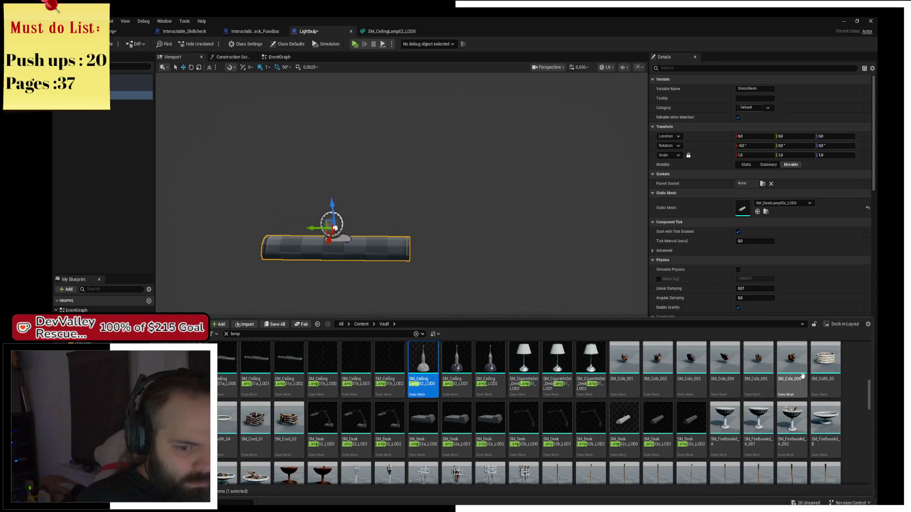
{"action": "scroll", "coordinate": [803, 379], "scroll_direction": "down", "scroll_amount": 4}
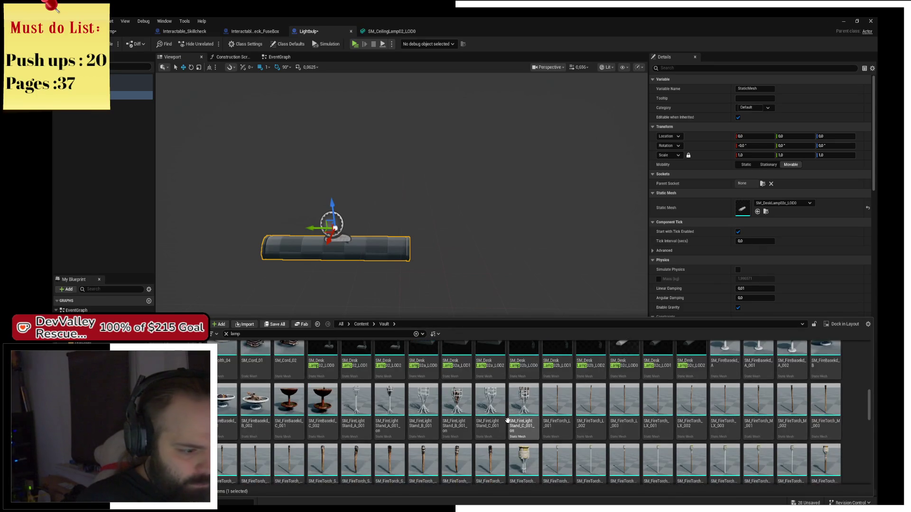
{"action": "scroll", "coordinate": [565, 437], "scroll_direction": "down", "scroll_amount": 5}
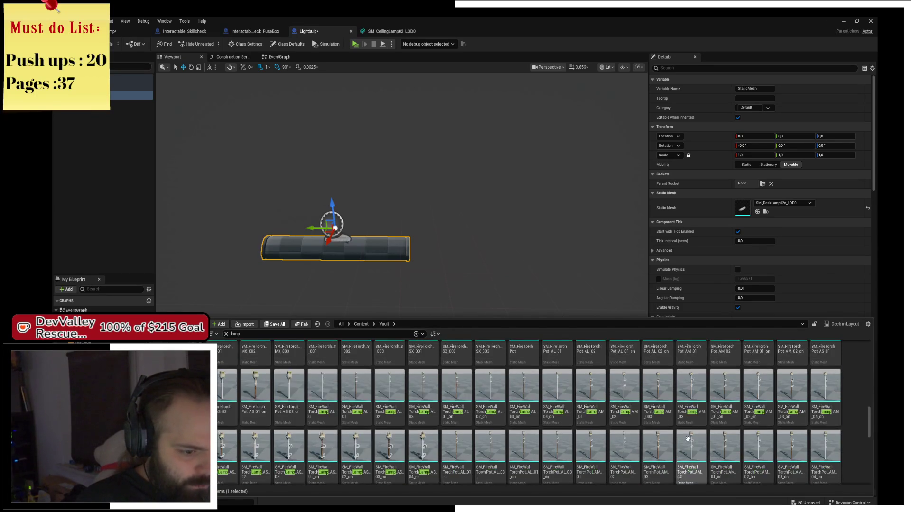
{"action": "scroll", "coordinate": [694, 437], "scroll_direction": "down", "scroll_amount": 3}
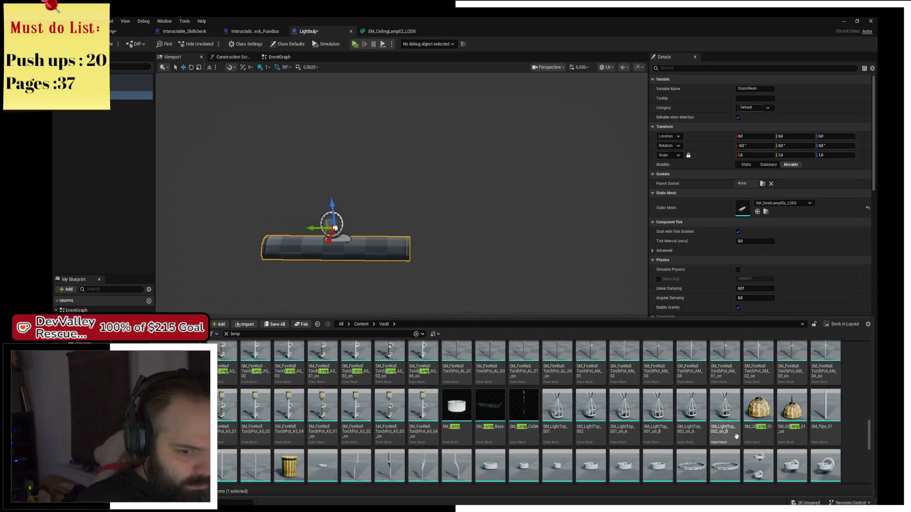
{"action": "scroll", "coordinate": [792, 420], "scroll_direction": "down", "scroll_amount": 5}
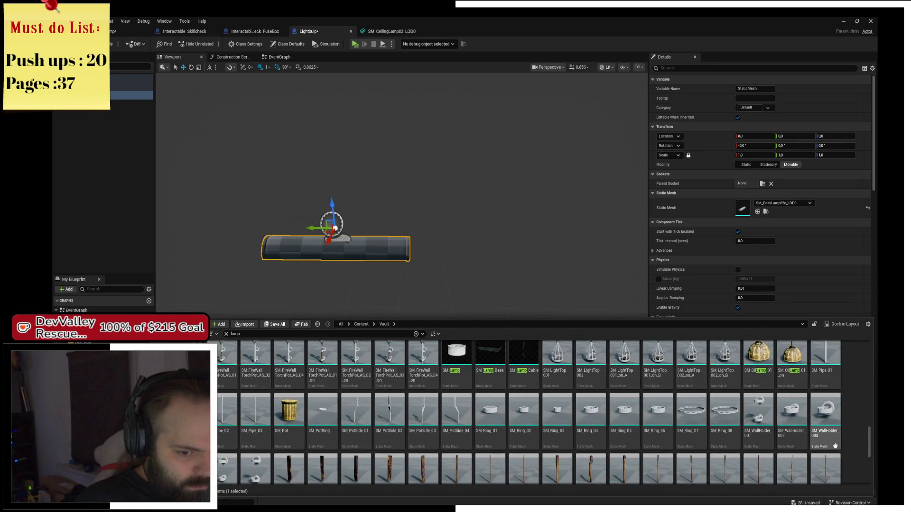
{"action": "scroll", "coordinate": [841, 443], "scroll_direction": "down", "scroll_amount": 3}
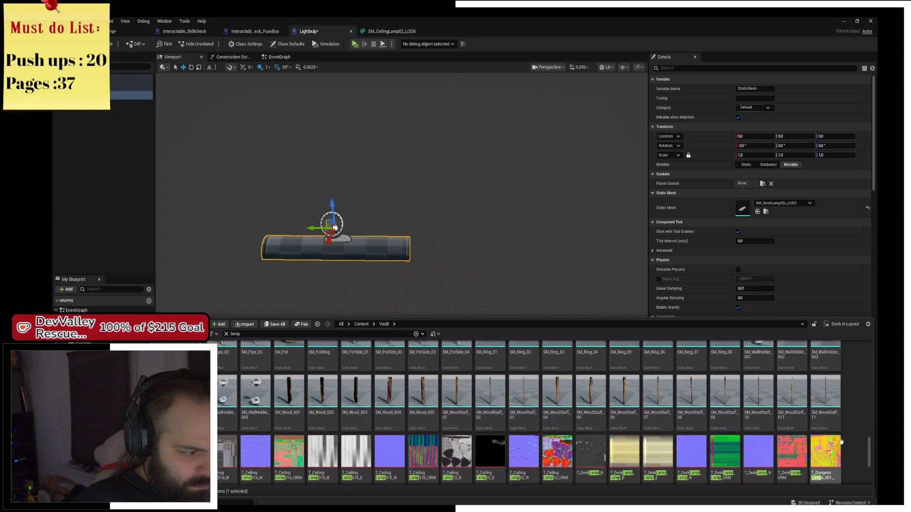
{"action": "scroll", "coordinate": [841, 442], "scroll_direction": "up", "scroll_amount": 2}
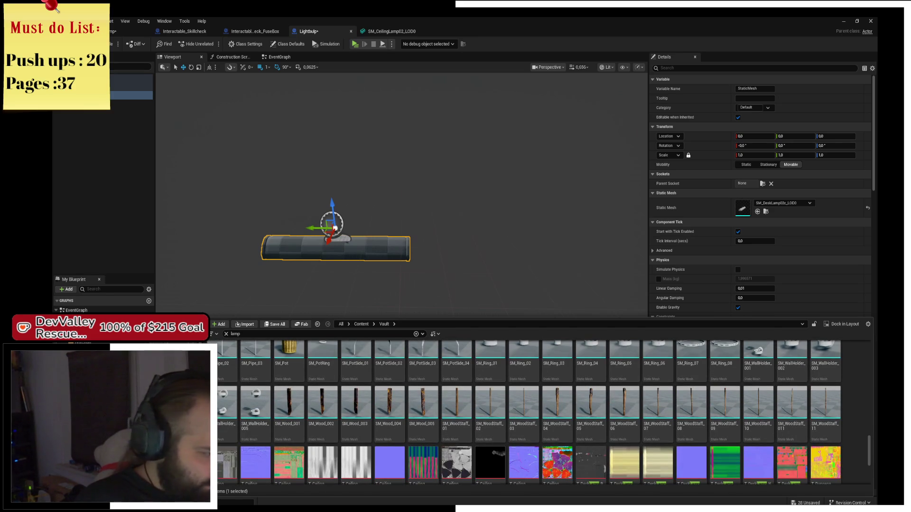
{"action": "scroll", "coordinate": [562, 432], "scroll_direction": "up", "scroll_amount": 10}
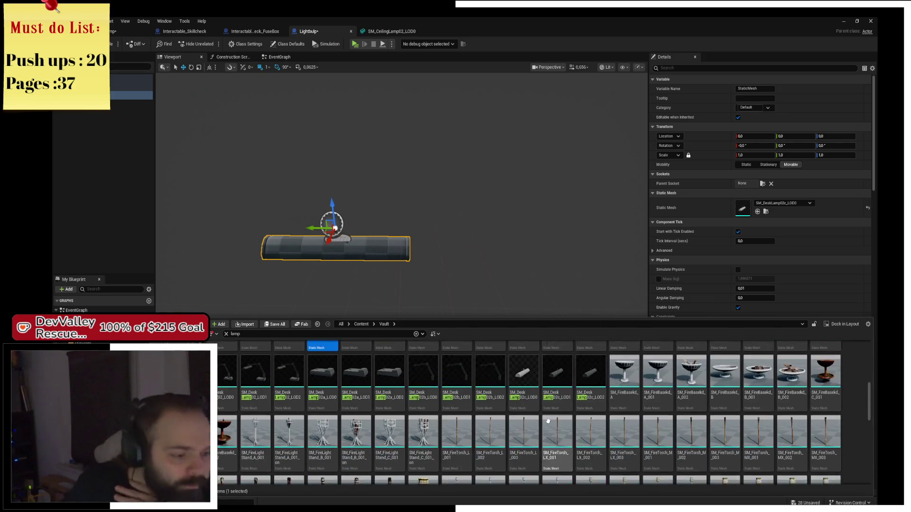
{"action": "scroll", "coordinate": [561, 432], "scroll_direction": "down", "scroll_amount": 5}
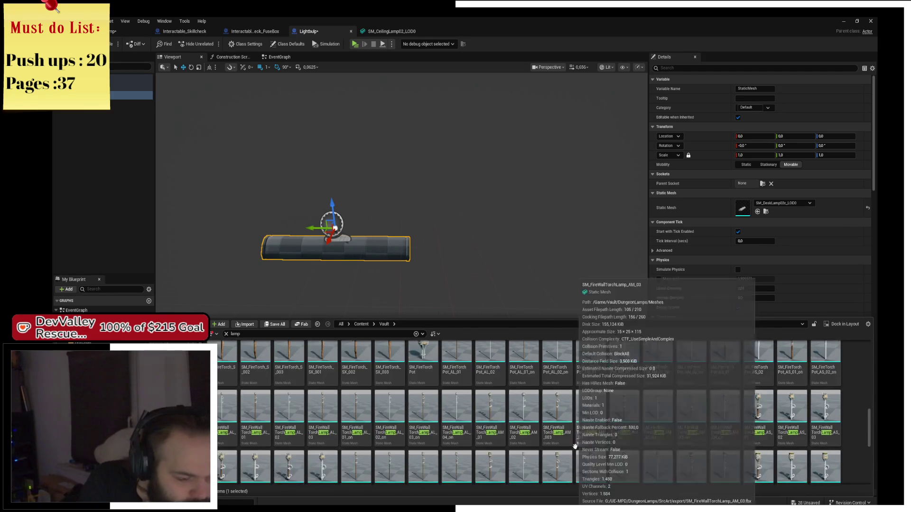
{"action": "scroll", "coordinate": [602, 441], "scroll_direction": "down", "scroll_amount": 5}
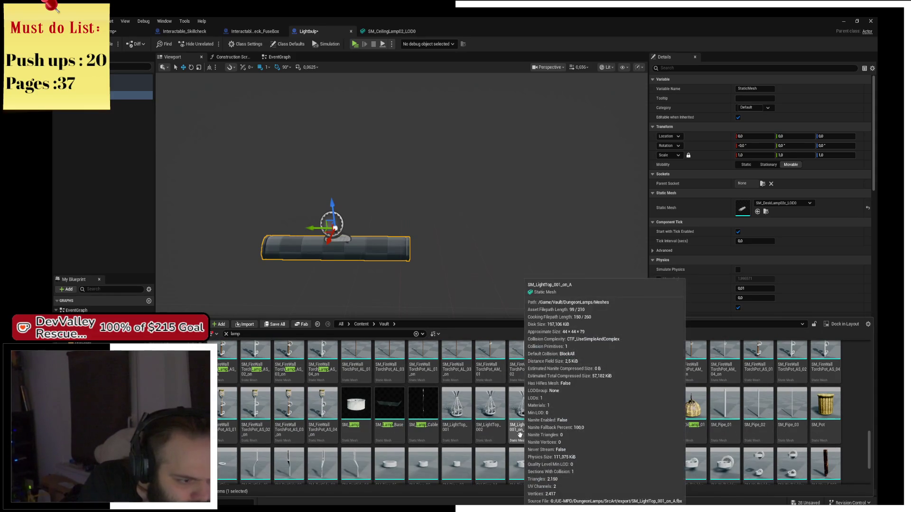
{"action": "scroll", "coordinate": [459, 430], "scroll_direction": "down", "scroll_amount": 1}
{"action": "scroll", "coordinate": [451, 403], "scroll_direction": "down", "scroll_amount": 2}
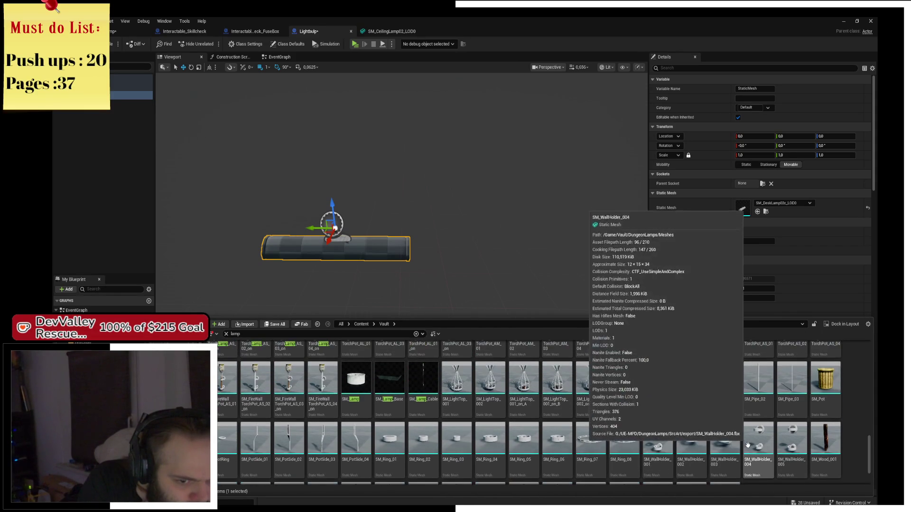
{"action": "scroll", "coordinate": [735, 434], "scroll_direction": "up", "scroll_amount": 3}
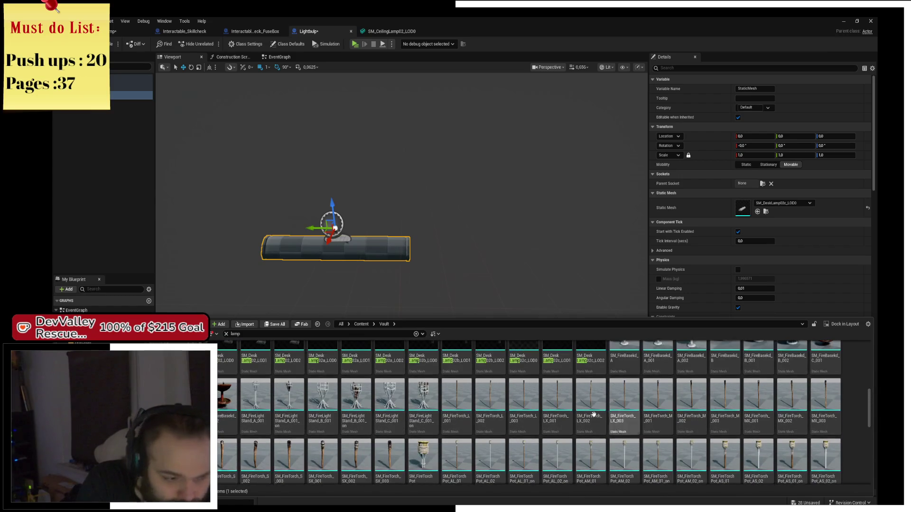
{"action": "scroll", "coordinate": [619, 416], "scroll_direction": "up", "scroll_amount": 1}
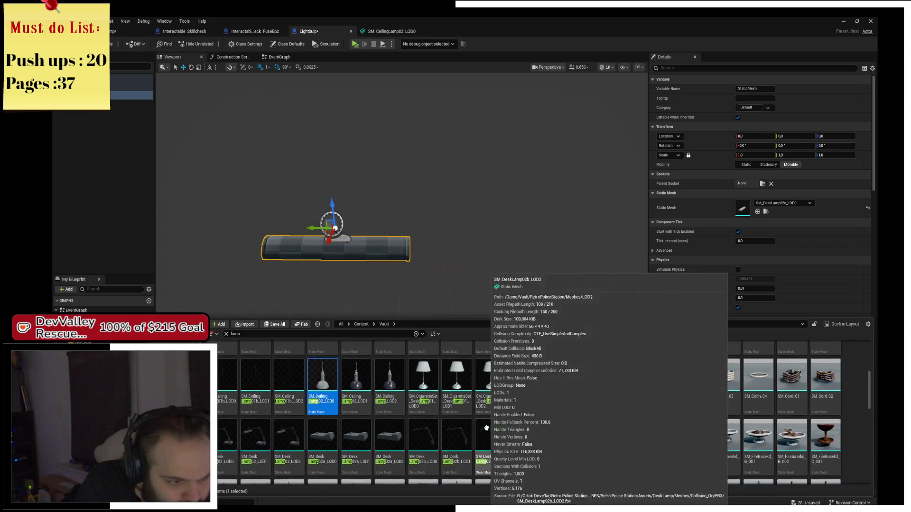
{"action": "scroll", "coordinate": [530, 422], "scroll_direction": "up", "scroll_amount": 1}
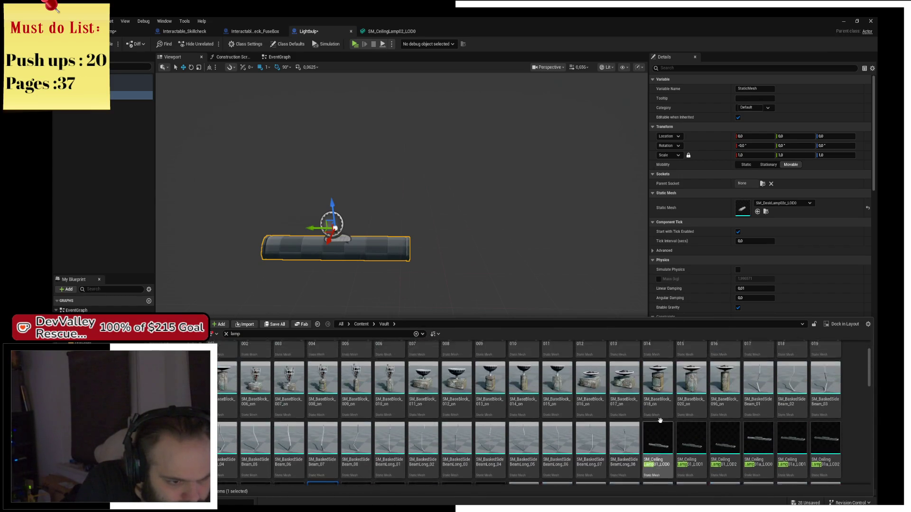
{"action": "scroll", "coordinate": [664, 414], "scroll_direction": "down", "scroll_amount": 1}
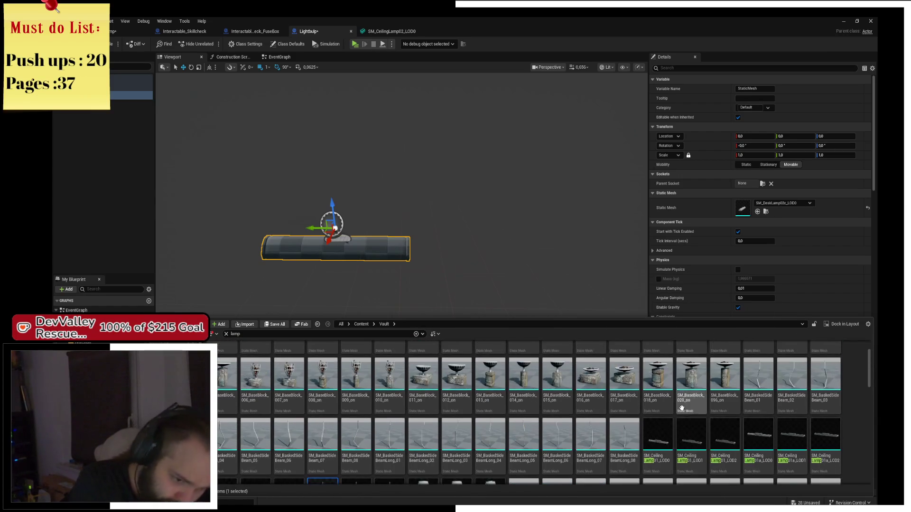
{"action": "scroll", "coordinate": [709, 436], "scroll_direction": "down", "scroll_amount": 1}
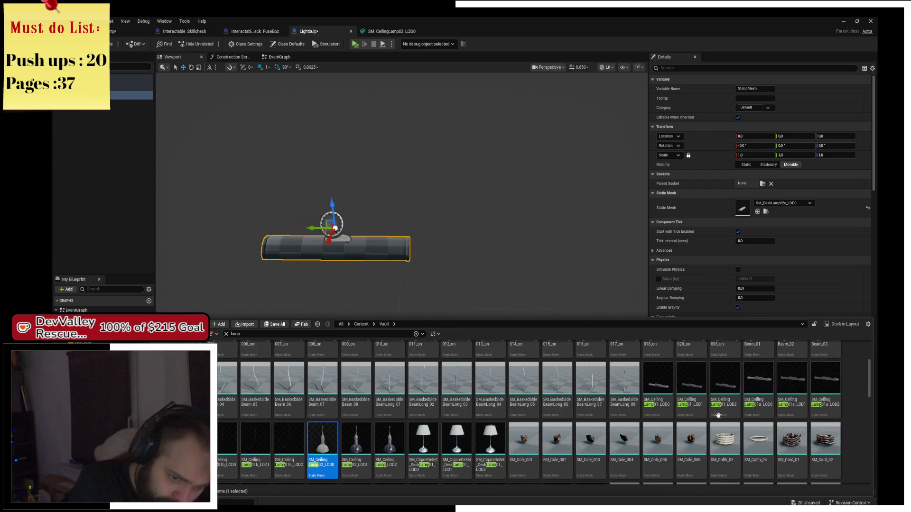
{"action": "scroll", "coordinate": [717, 415], "scroll_direction": "down", "scroll_amount": 1}
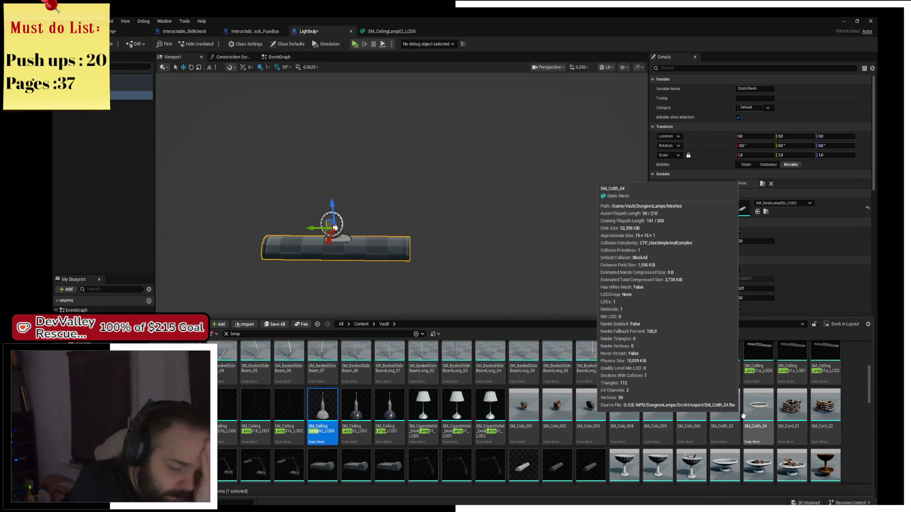
{"action": "scroll", "coordinate": [740, 418], "scroll_direction": "down", "scroll_amount": 3}
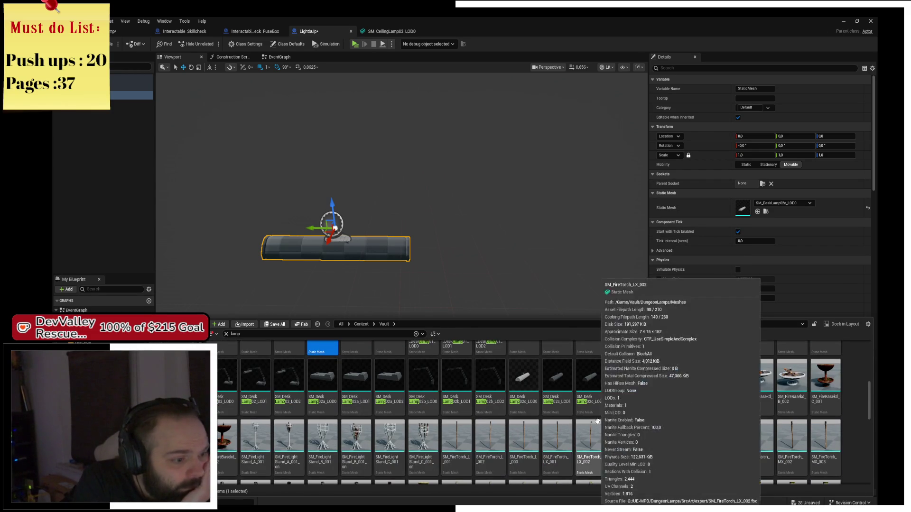
{"action": "scroll", "coordinate": [626, 427], "scroll_direction": "down", "scroll_amount": 3}
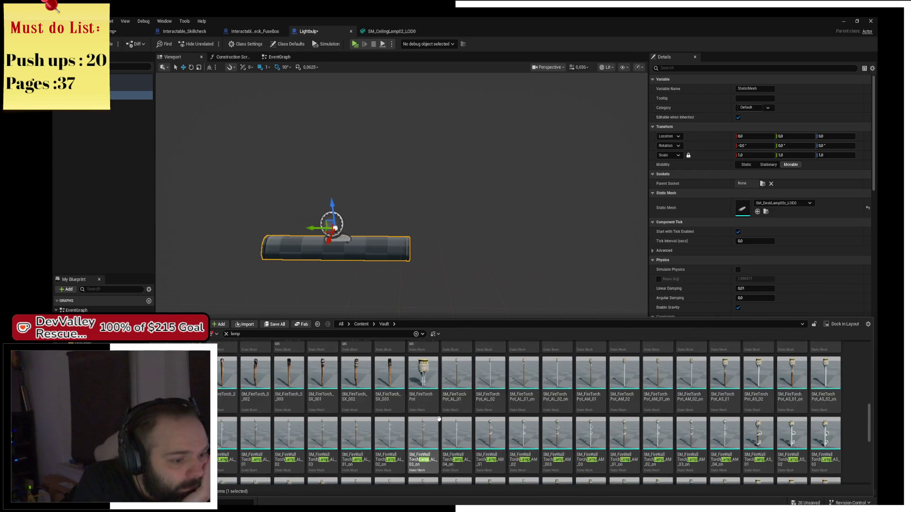
{"action": "scroll", "coordinate": [437, 420], "scroll_direction": "down", "scroll_amount": 2}
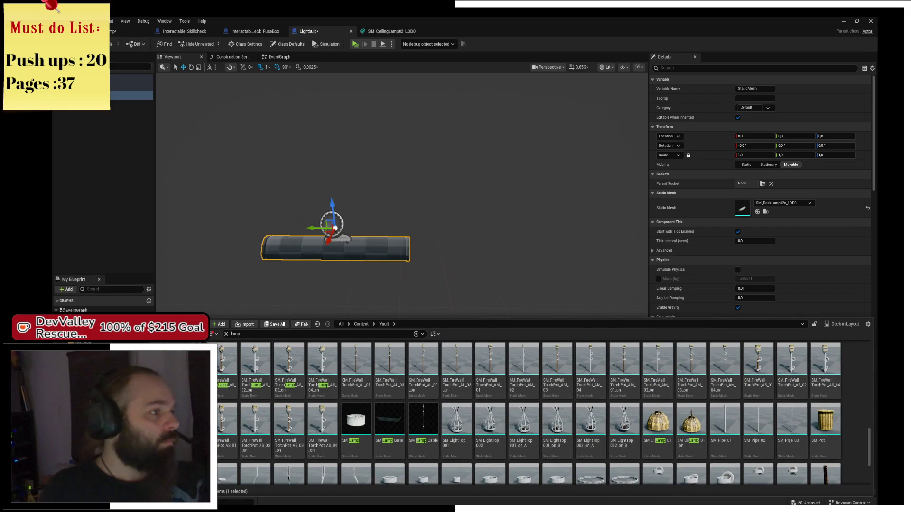
{"action": "left_click", "coordinate": [102, 67]}
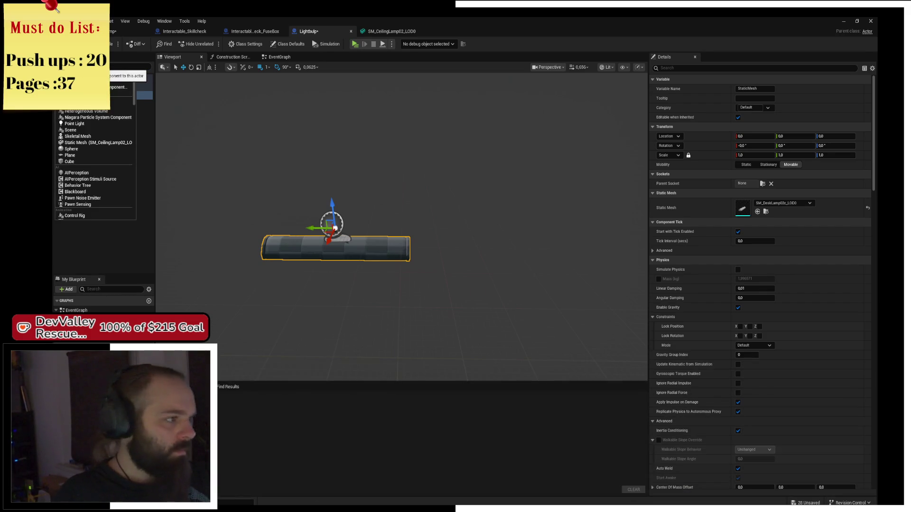
- Add a point light to the lamp, lower it to Z -7, and save the blueprint
{"action": "type", "text": "spot light"}
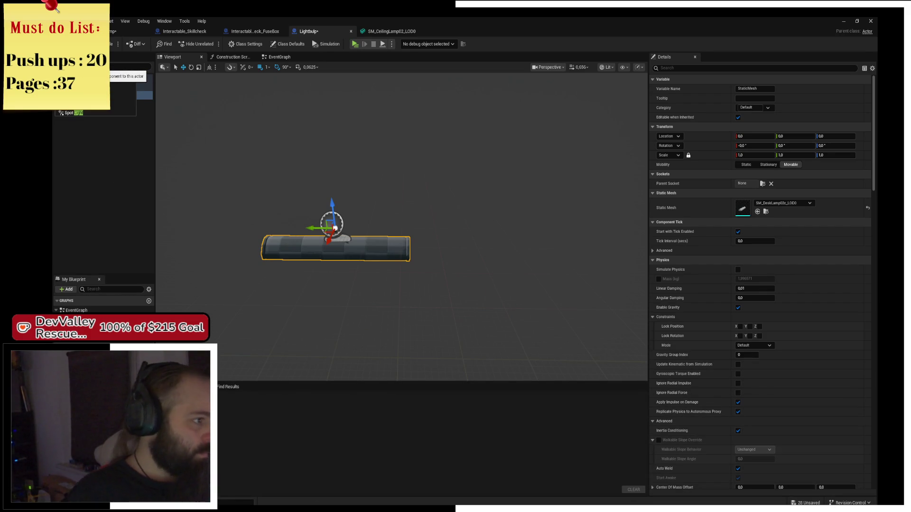
{"action": "key", "text": "Return"}
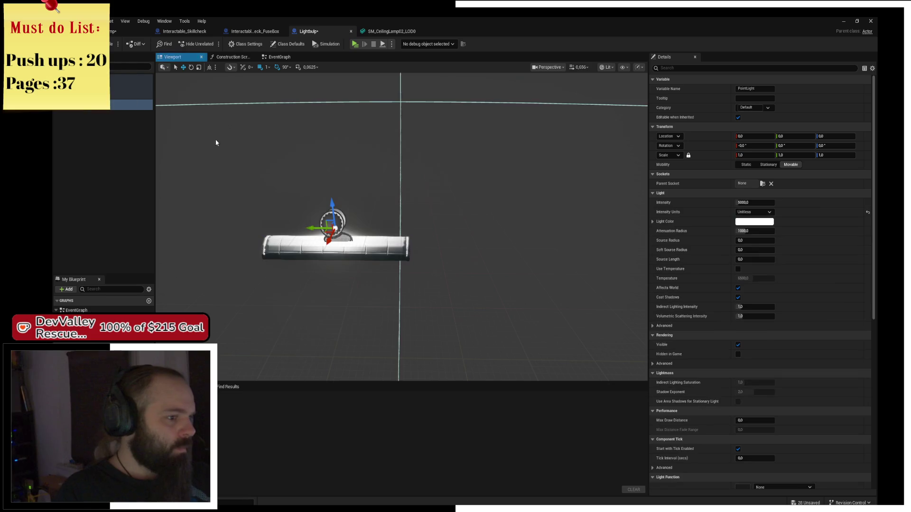
{"action": "left_click_drag", "start_coordinate": [333, 206], "coordinate": [333, 211]}
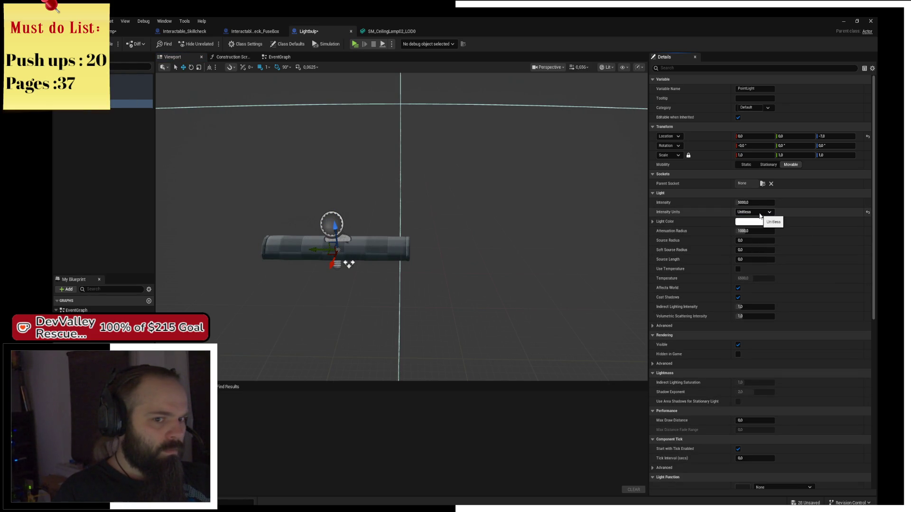
{"action": "left_click_drag", "start_coordinate": [474, 223], "coordinate": [474, 224]}
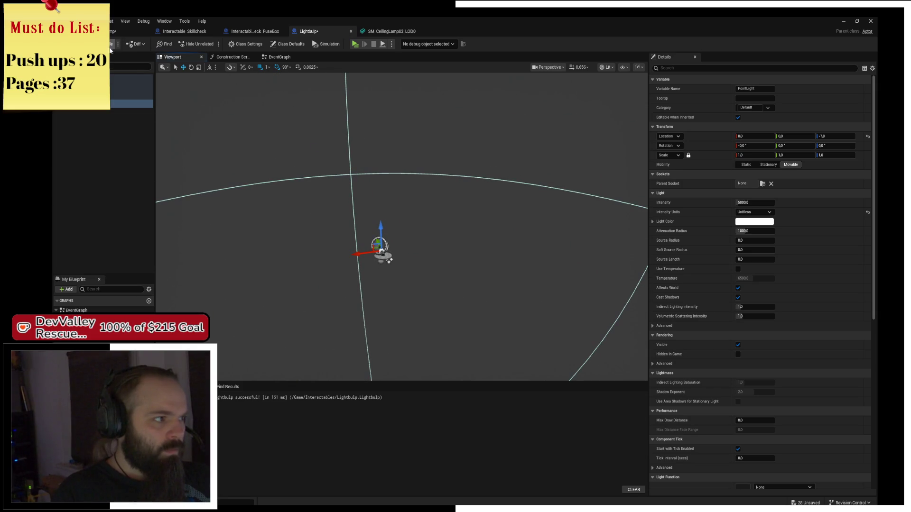
{"action": "key", "text": "ctrl+s"}
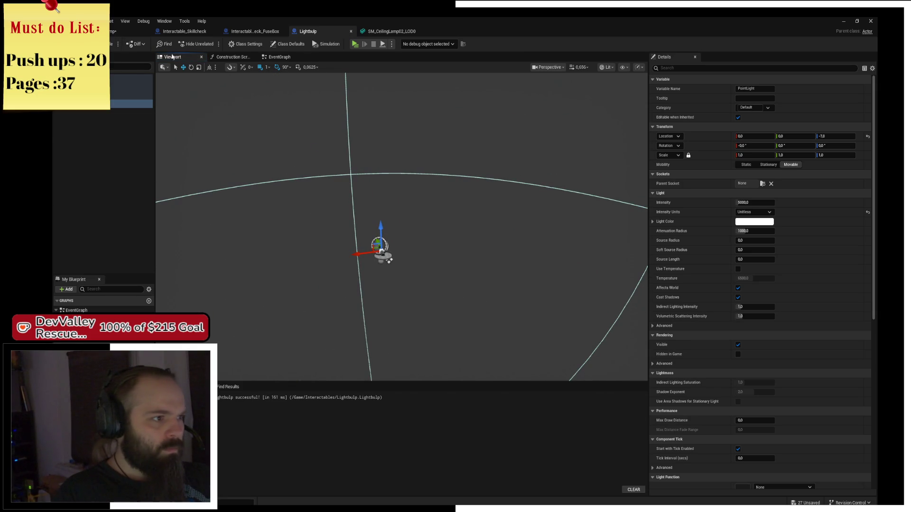
{"action": "left_click", "coordinate": [279, 57]}
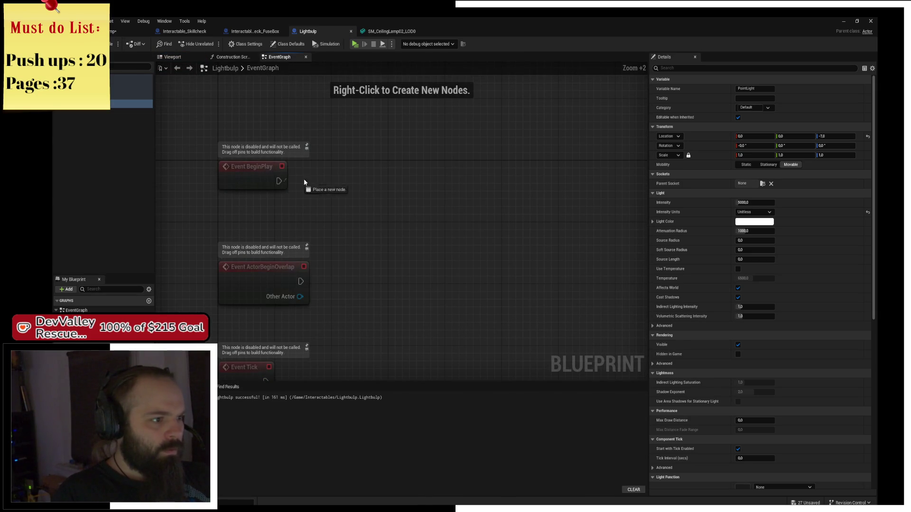
- Create a custom event named SetLight and delete the unused ActorBeginOverlap event
{"action": "left_click_drag", "start_coordinate": [352, 184], "coordinate": [354, 180]}
{"action": "left_click", "coordinate": [397, 165]}
{"action": "right_click", "coordinate": [359, 182]}
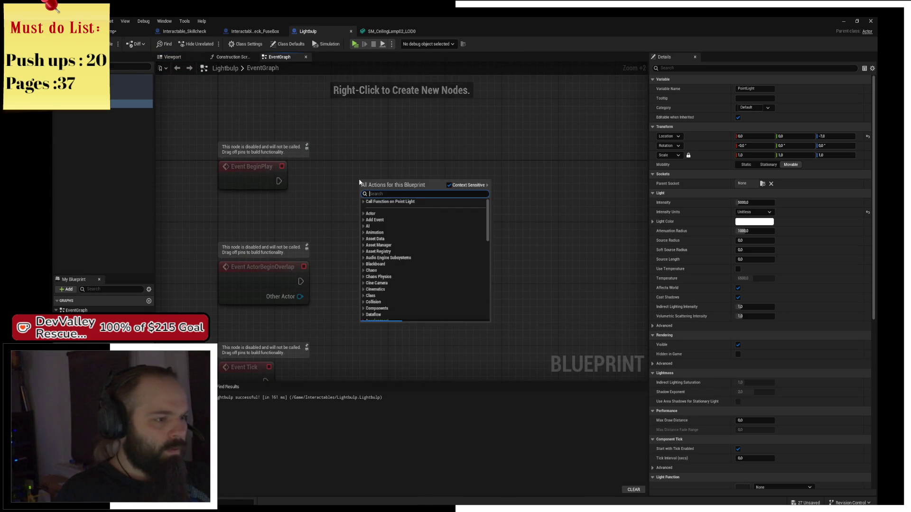
{"action": "type", "text": "custom"}
{"action": "key", "text": "Return"}
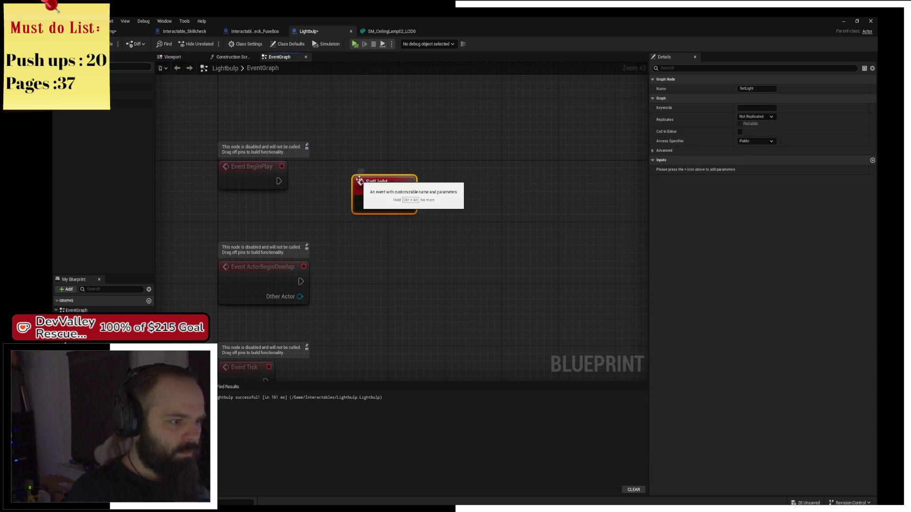
{"action": "type", "text": "SetLight"}
{"action": "key", "text": "Return"}
{"action": "mouse_move", "coordinate": [195, 241]}
{"action": "left_mouse_down"}
{"action": "mouse_move", "coordinate": [263, 306]}
{"action": "mouse_move", "coordinate": [240, 260]}
{"action": "left_mouse_up"}
{"action": "key", "text": "Delete"}
{"action": "mouse_move", "coordinate": [432, 135]}
{"action": "left_mouse_down"}
{"action": "mouse_move", "coordinate": [261, 233]}
{"action": "mouse_move", "coordinate": [295, 250]}
{"action": "mouse_move", "coordinate": [296, 242]}
{"action": "left_mouse_up"}
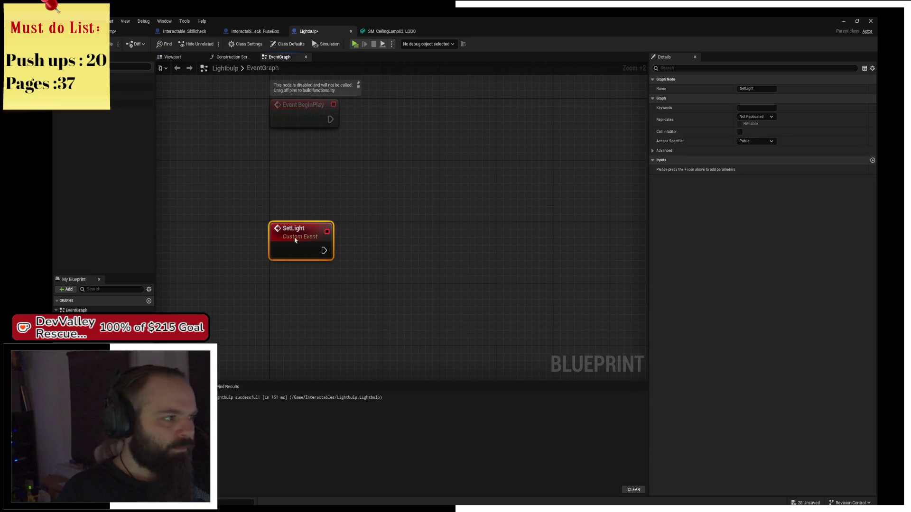
- Have SetLight call Set Intensity on the Point Light, exposing a New Intensity input
{"action": "left_click_drag", "start_coordinate": [131, 104], "coordinate": [287, 164]}
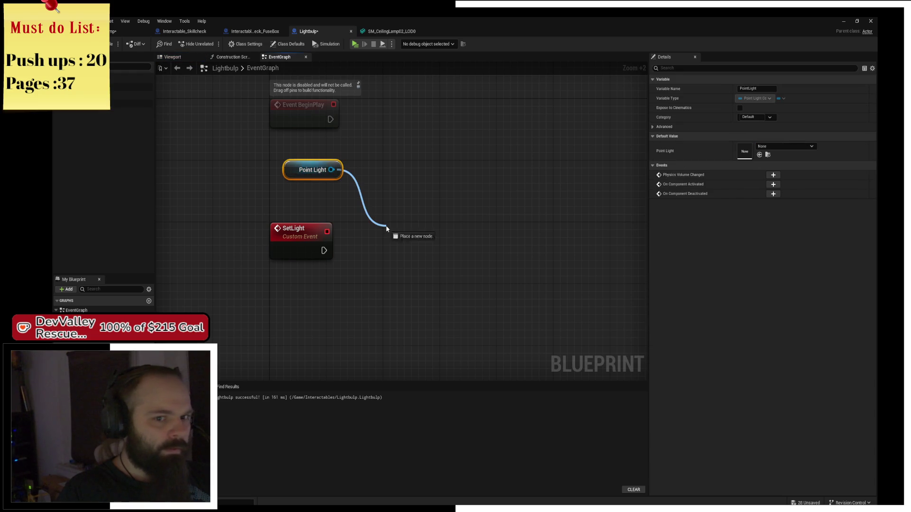
{"action": "left_click_drag", "start_coordinate": [387, 228], "coordinate": [387, 228]}
{"action": "type", "text": "set str"}
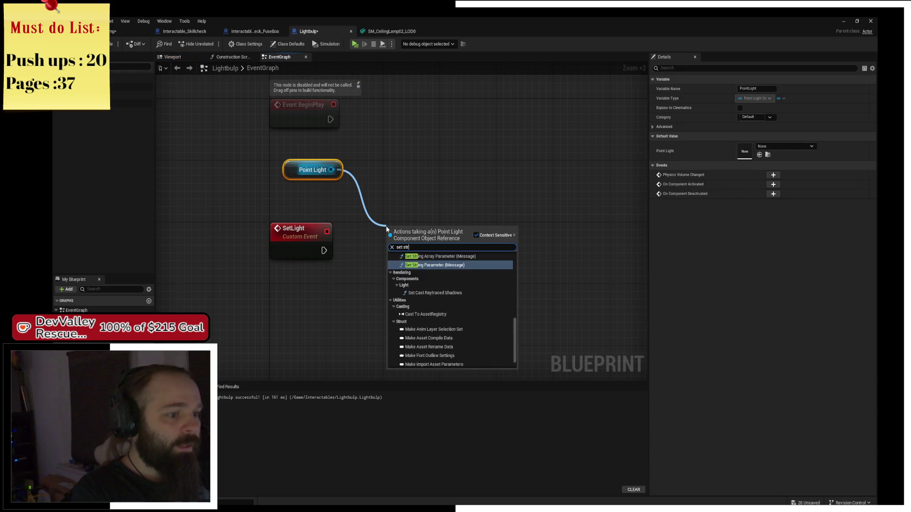
{"action": "key", "text": "BackSpace"}
{"action": "key", "text": "BackSpace"}
{"action": "key", "text": "BackSpace"}
{"action": "type", "text": "inten"}
{"action": "key", "text": "Return"}
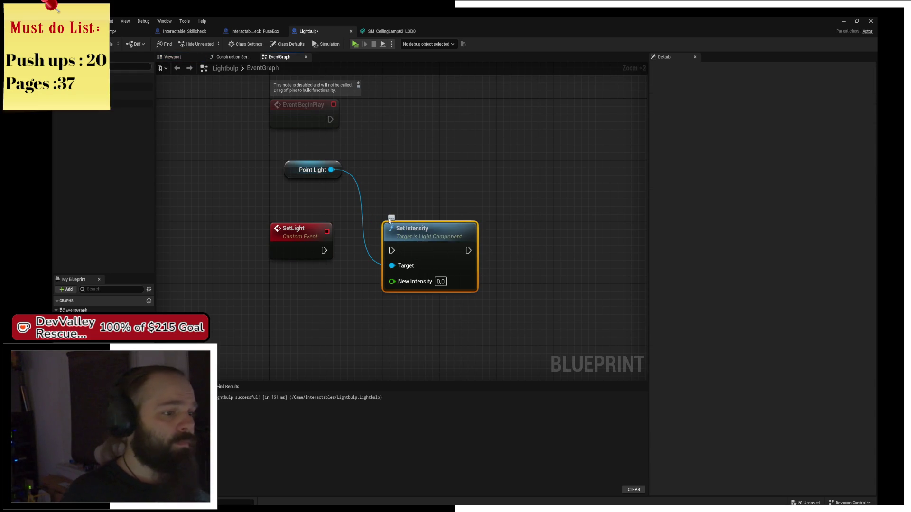
{"action": "left_click_drag", "start_coordinate": [305, 252], "coordinate": [306, 252]}
{"action": "left_click", "coordinate": [362, 179]}
- Call Set Light from BeginPlay and save the Lightbulp blueprint
{"action": "left_click_drag", "start_coordinate": [372, 161], "coordinate": [394, 160]}
{"action": "type", "text": "set inte"}
{"action": "key", "text": "BackSpace"}
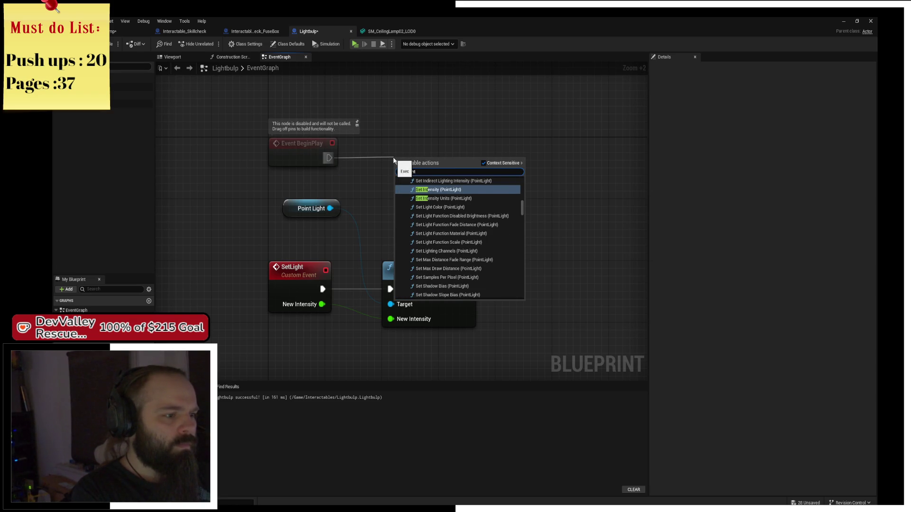
{"action": "key", "text": "BackSpace"}
{"action": "key", "text": "BackSpace"}
{"action": "key", "text": "BackSpace"}
{"action": "type", "text": "lig"}
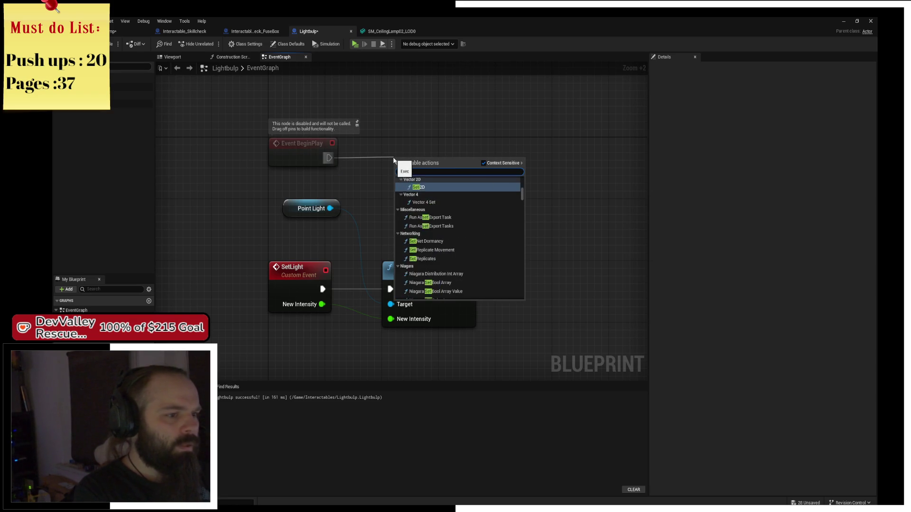
{"action": "key", "text": "Return"}
{"action": "mouse_move", "coordinate": [394, 160]}
{"action": "left_mouse_down"}
{"action": "mouse_move", "coordinate": [379, 141]}
{"action": "mouse_move", "coordinate": [392, 140]}
{"action": "left_mouse_up"}
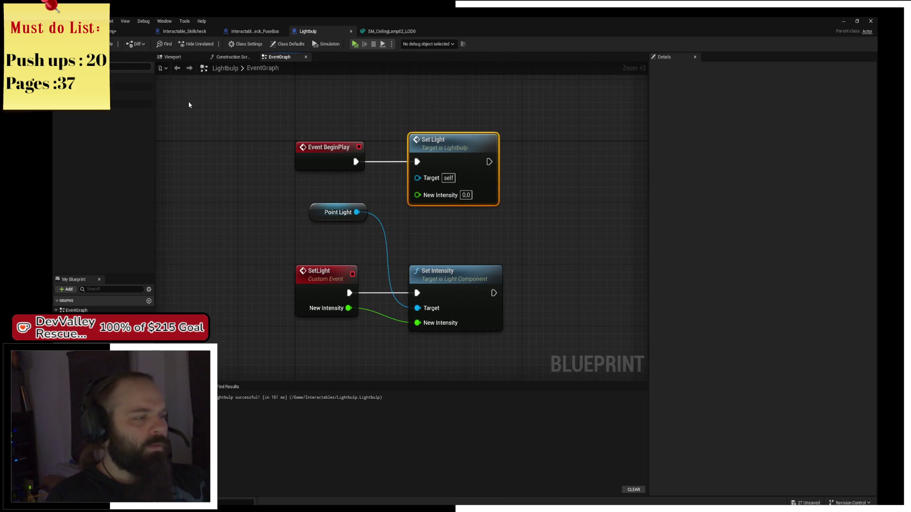
{"action": "left_click", "coordinate": [112, 46]}
- In the level, move the Lightbulp actor left and raise it above the vehicle
{"action": "left_click", "coordinate": [112, 31]}
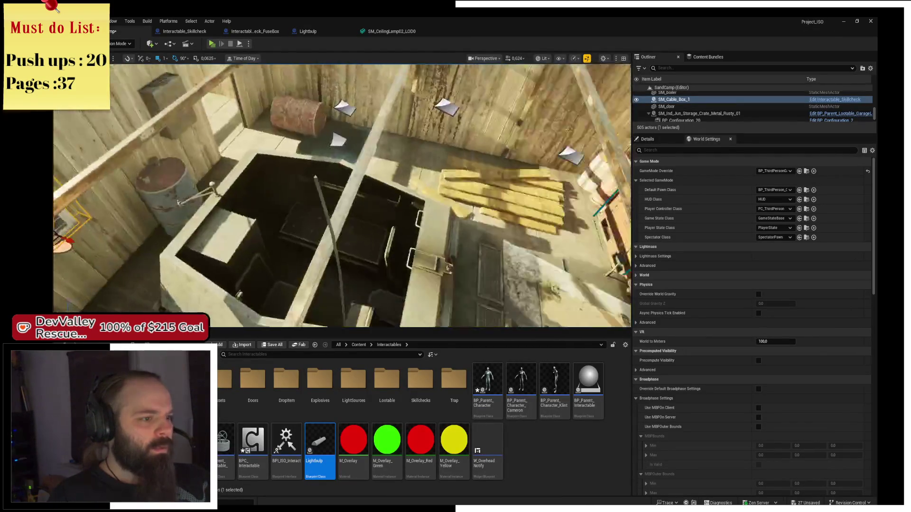
{"action": "mouse_move", "coordinate": [334, 197]}
{"action": "left_mouse_down"}
{"action": "mouse_move", "coordinate": [324, 219]}
{"action": "mouse_move", "coordinate": [327, 175]}
{"action": "left_mouse_up"}
{"action": "left_click_drag", "start_coordinate": [382, 205], "coordinate": [327, 208]}
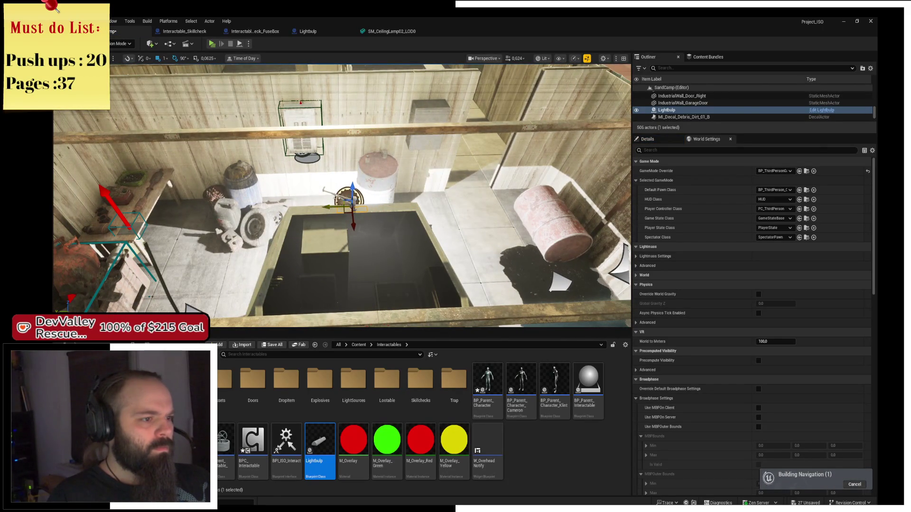
{"action": "mouse_move", "coordinate": [352, 185]}
{"action": "left_mouse_down"}
{"action": "mouse_move", "coordinate": [358, 104]}
{"action": "mouse_move", "coordinate": [516, 225]}
{"action": "mouse_move", "coordinate": [385, 217]}
{"action": "mouse_move", "coordinate": [227, 248]}
{"action": "left_mouse_up"}
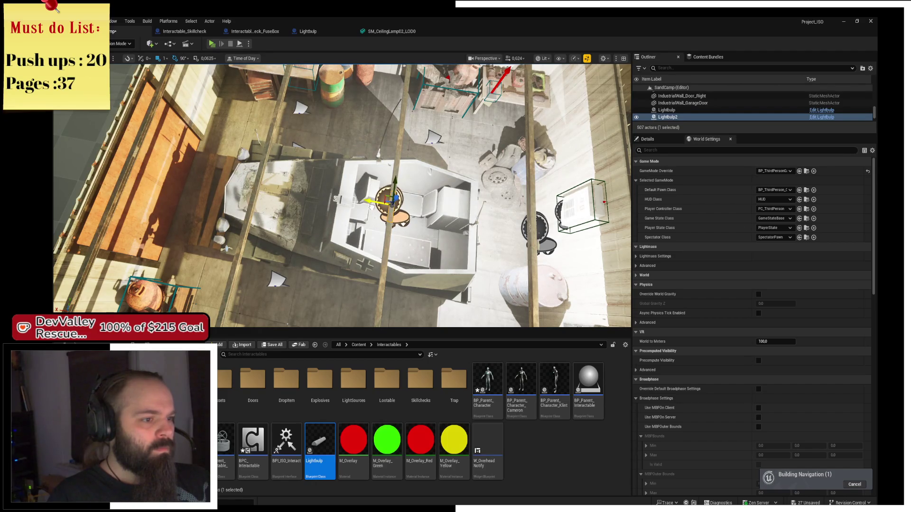
- Alt-drag duplicate lightbulbs around the vehicle, select them, and reopen the Lightbulp blueprint
{"action": "mouse_move", "coordinate": [373, 203]}
{"action": "left_mouse_down"}
{"action": "mouse_move", "coordinate": [222, 173]}
{"action": "mouse_move", "coordinate": [233, 185]}
{"action": "left_mouse_up"}
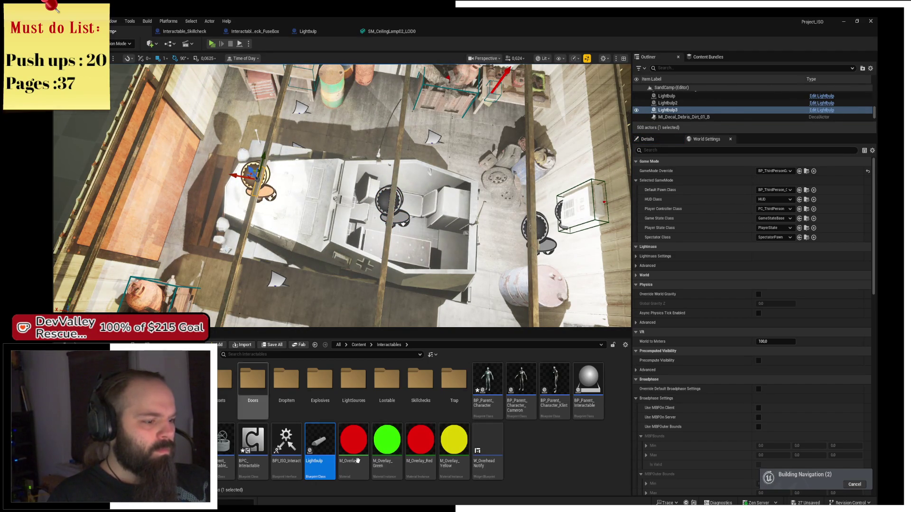
{"action": "left_click", "coordinate": [389, 199], "text": "ctrl"}
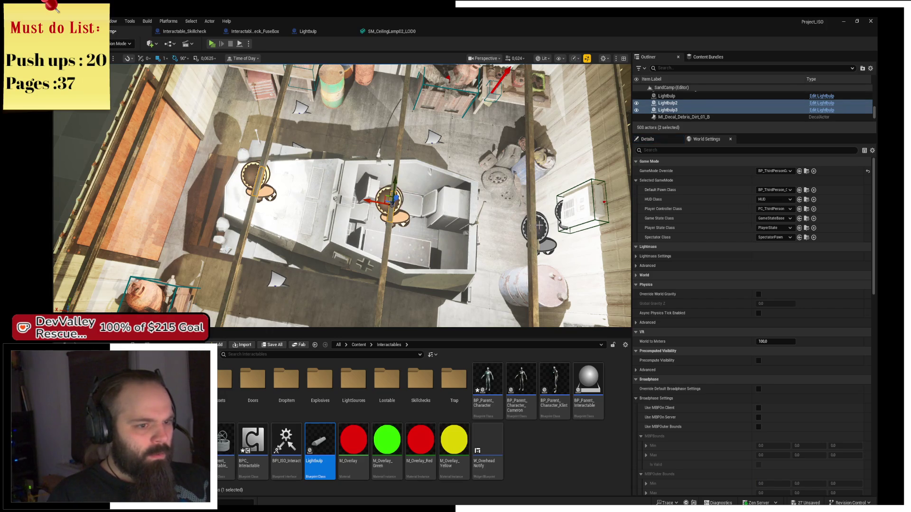
{"action": "left_click", "coordinate": [536, 228], "text": "ctrl"}
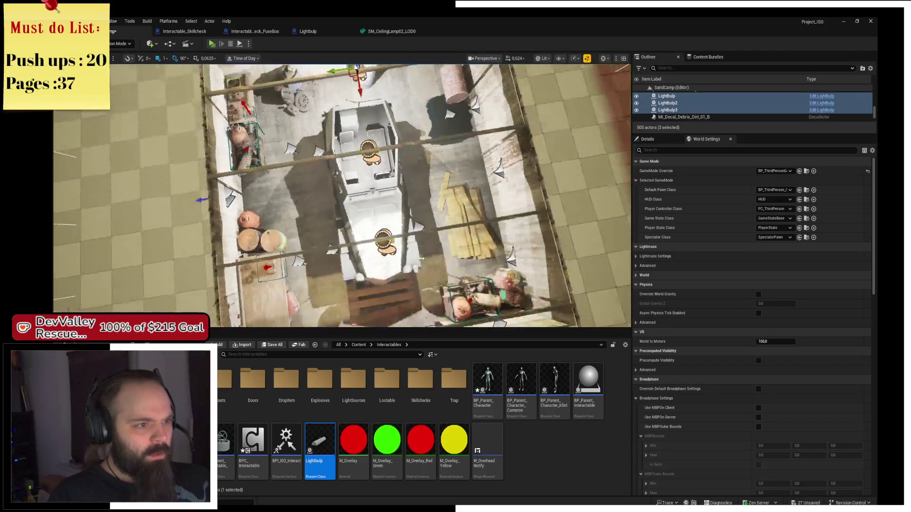
{"action": "mouse_move", "coordinate": [314, 124]}
{"action": "left_mouse_down"}
{"action": "mouse_move", "coordinate": [340, 112]}
{"action": "mouse_move", "coordinate": [304, 97]}
{"action": "mouse_move", "coordinate": [252, 106]}
{"action": "mouse_move", "coordinate": [419, 85]}
{"action": "left_mouse_up"}
{"action": "double_click", "coordinate": [319, 441]}
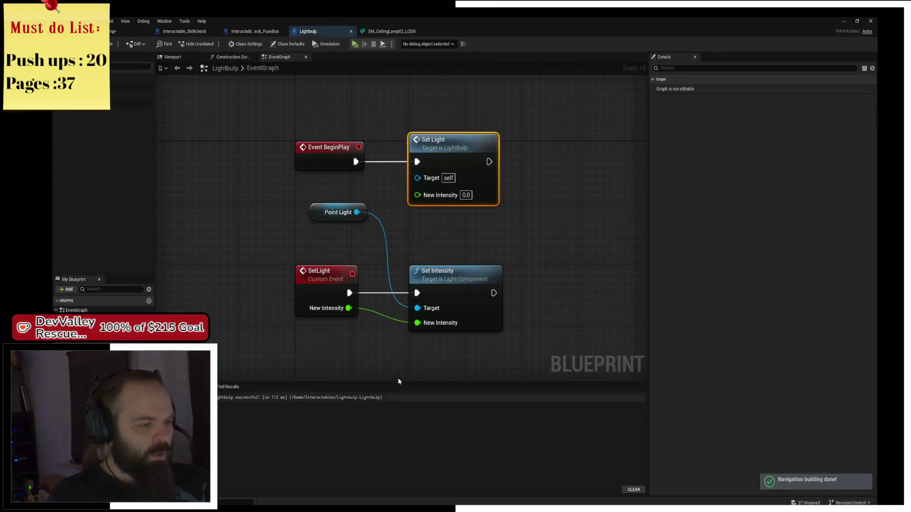
- Give the point light intensity 2500 and warm yellow colour FFD97F, then return to the level
{"action": "left_click", "coordinate": [755, 202]}
{"action": "left_click", "coordinate": [754, 202]}
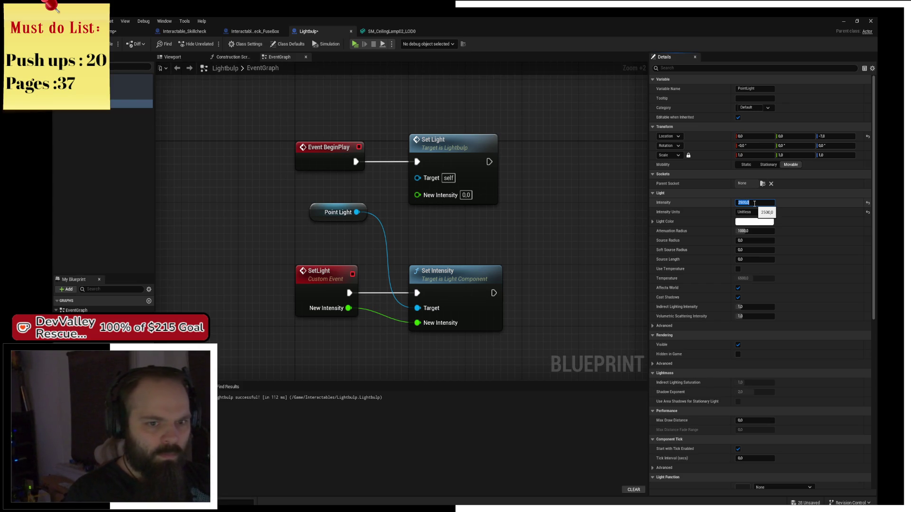
{"action": "left_click", "coordinate": [757, 222]}
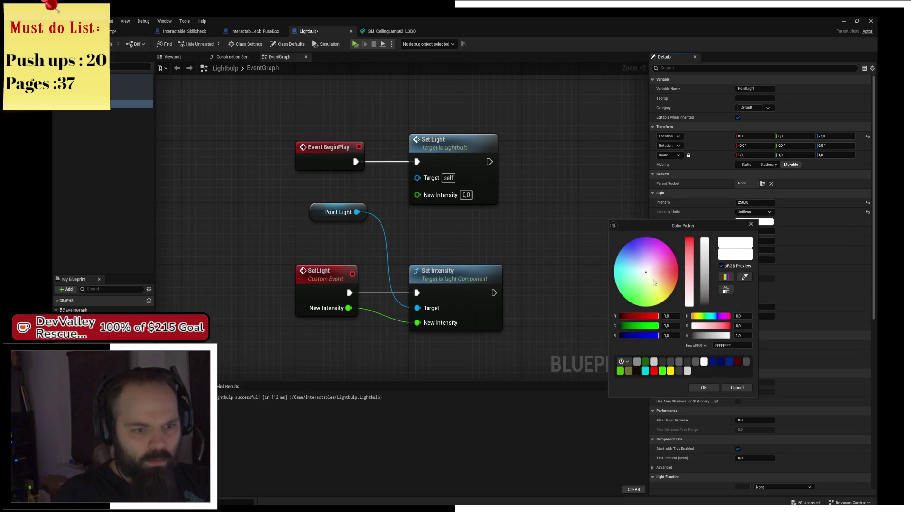
{"action": "left_click", "coordinate": [668, 289]}
{"action": "left_click_drag", "start_coordinate": [689, 245], "coordinate": [689, 252]}
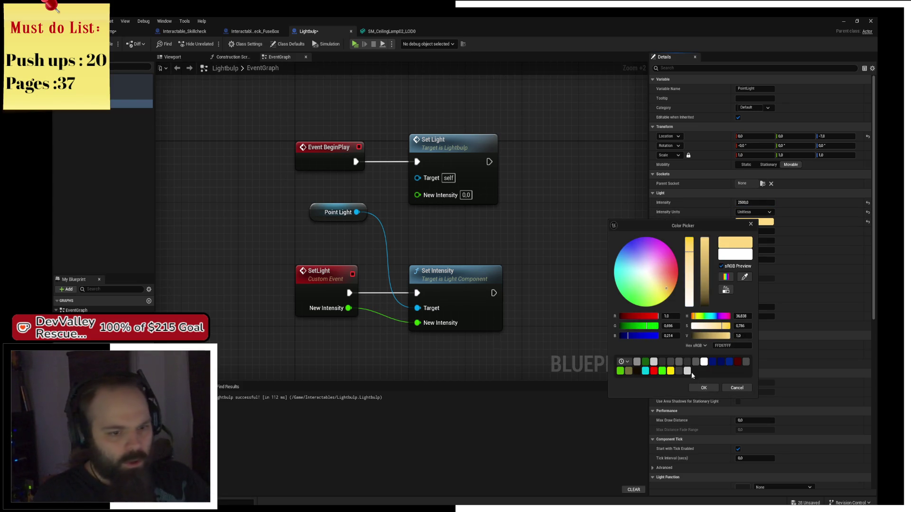
{"action": "left_click", "coordinate": [693, 388]}
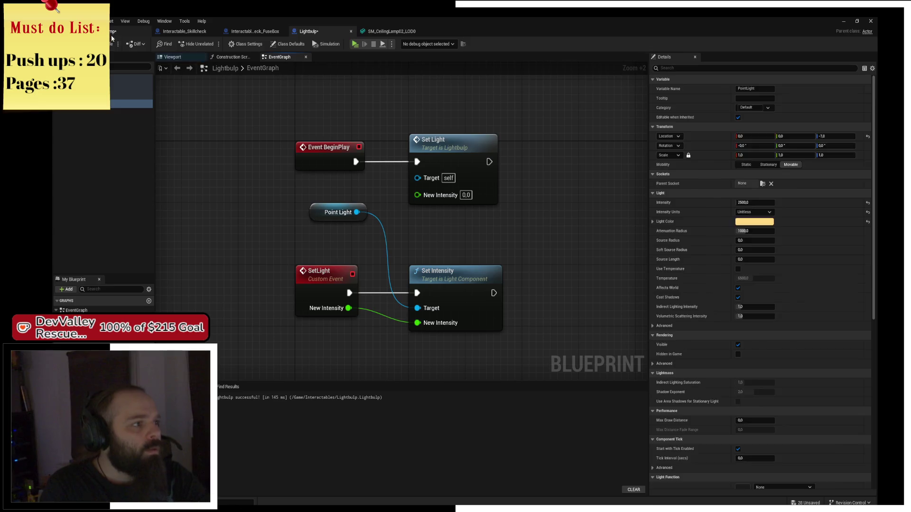
{"action": "left_click", "coordinate": [112, 34]}
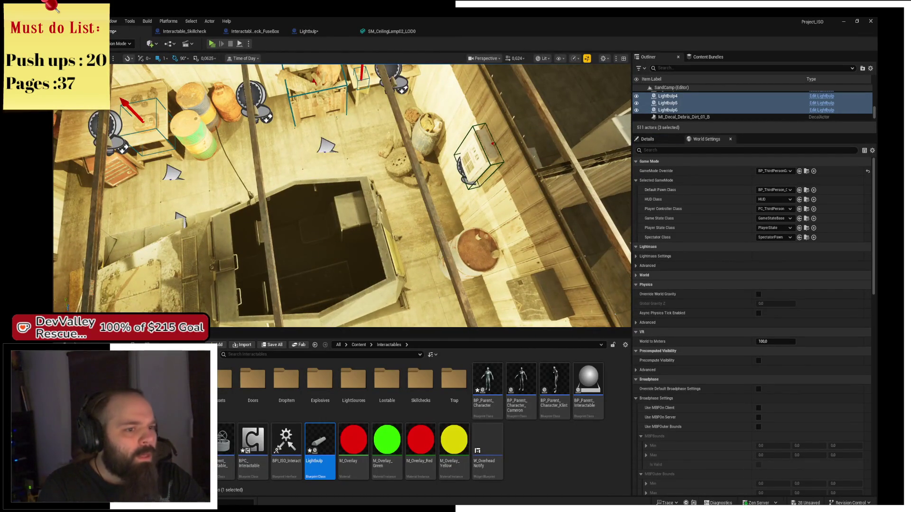
- Replace the wall cable box with Interactable_Skillcheck_FuseBox and frame it in view
{"action": "left_click", "coordinate": [499, 130]}
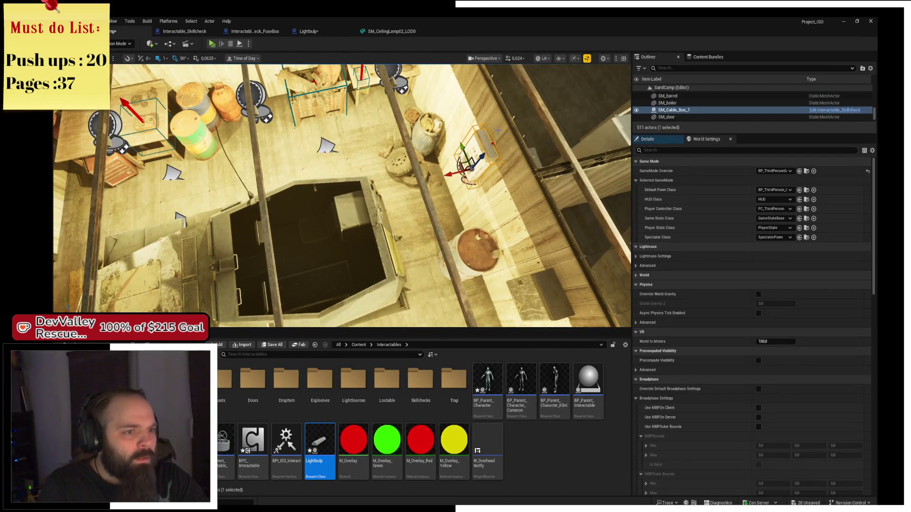
{"action": "left_click", "coordinate": [247, 33]}
{"action": "left_click", "coordinate": [123, 30]}
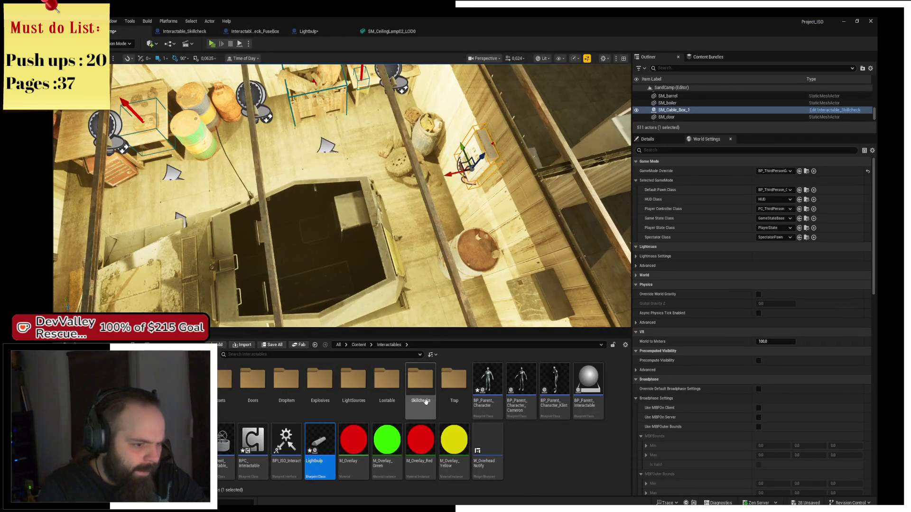
{"action": "double_click", "coordinate": [420, 382]}
{"action": "left_click", "coordinate": [268, 404]}
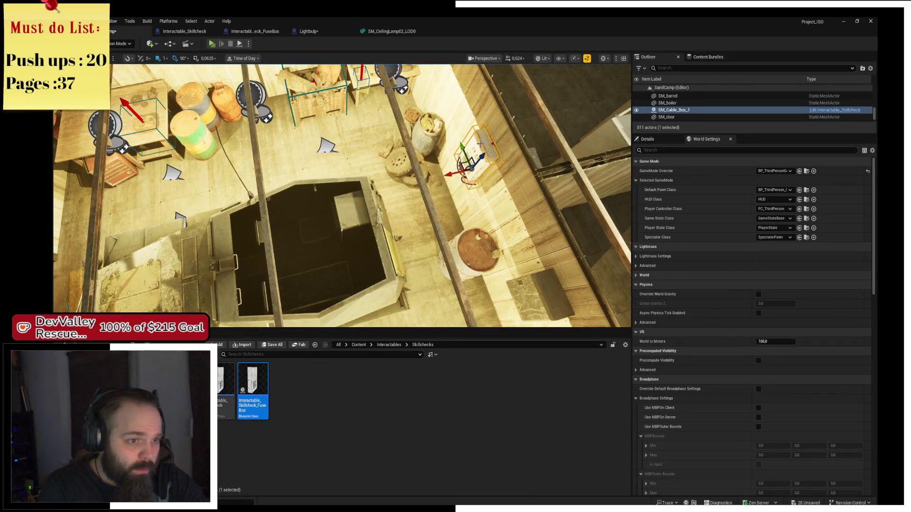
{"action": "right_click", "coordinate": [479, 155]}
{"action": "mouse_move", "coordinate": [560, 223]}
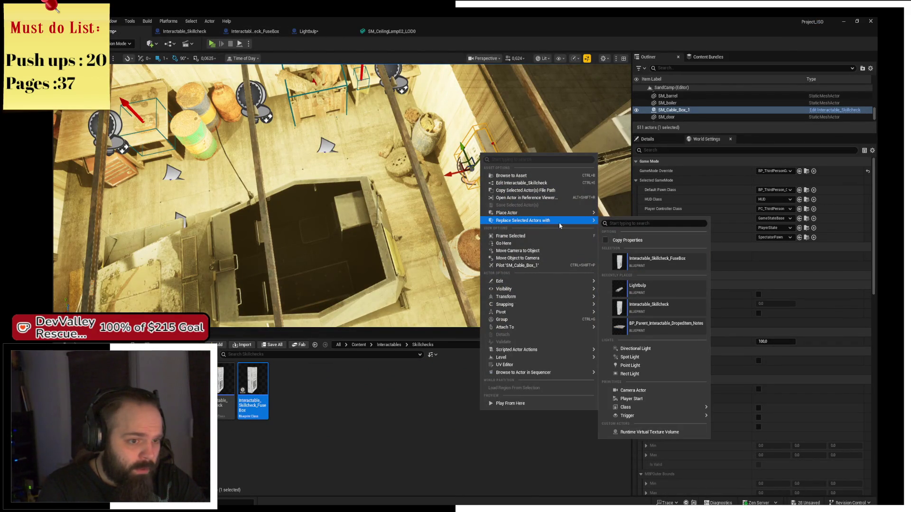
{"action": "left_click", "coordinate": [665, 261]}
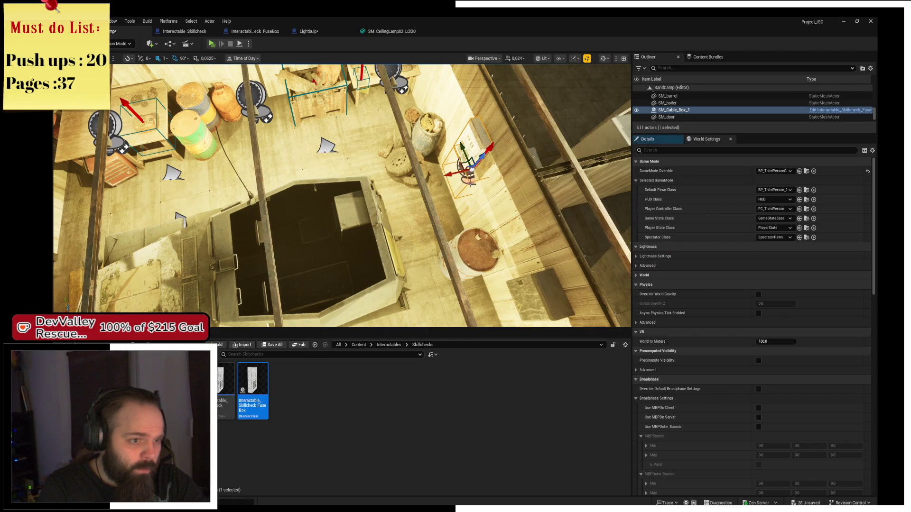
{"action": "key", "text": "f"}
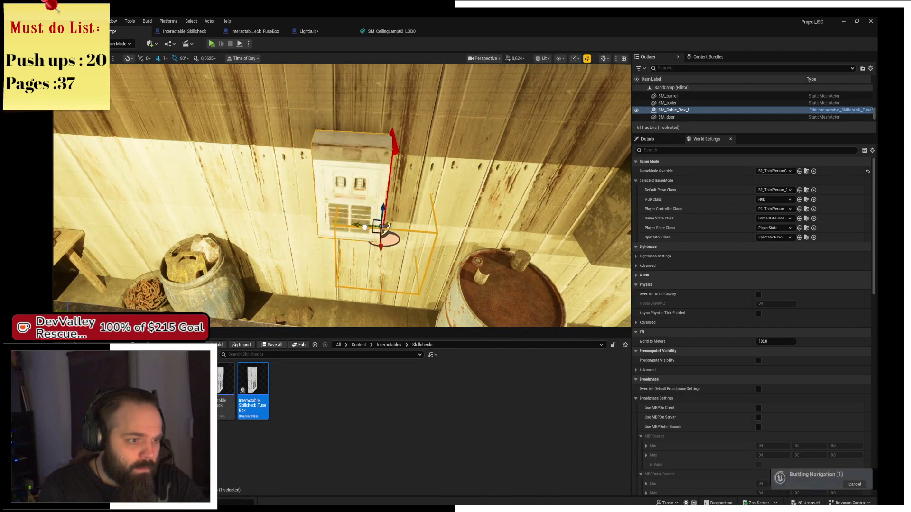
- Move the fuse box's Box collision component up over the fuse box
{"action": "left_click", "coordinate": [650, 139]}
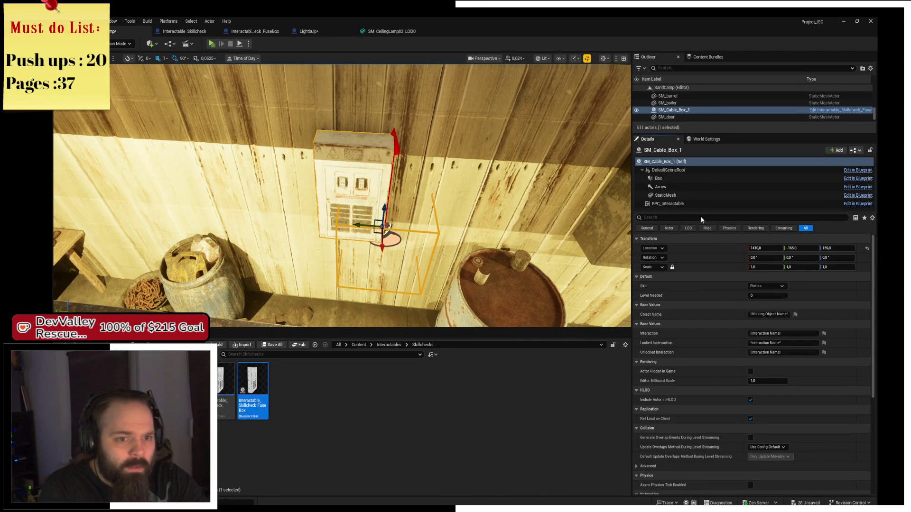
{"action": "left_click", "coordinate": [659, 179]}
{"action": "mouse_move", "coordinate": [367, 225]}
{"action": "left_mouse_down"}
{"action": "mouse_move", "coordinate": [334, 223]}
{"action": "mouse_move", "coordinate": [359, 169]}
{"action": "left_mouse_up"}
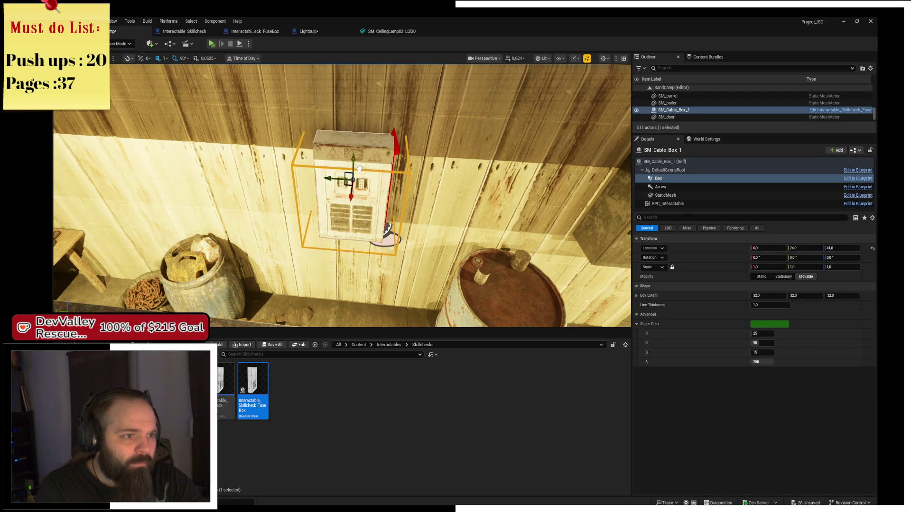
{"action": "key", "text": "ctrl+e"}
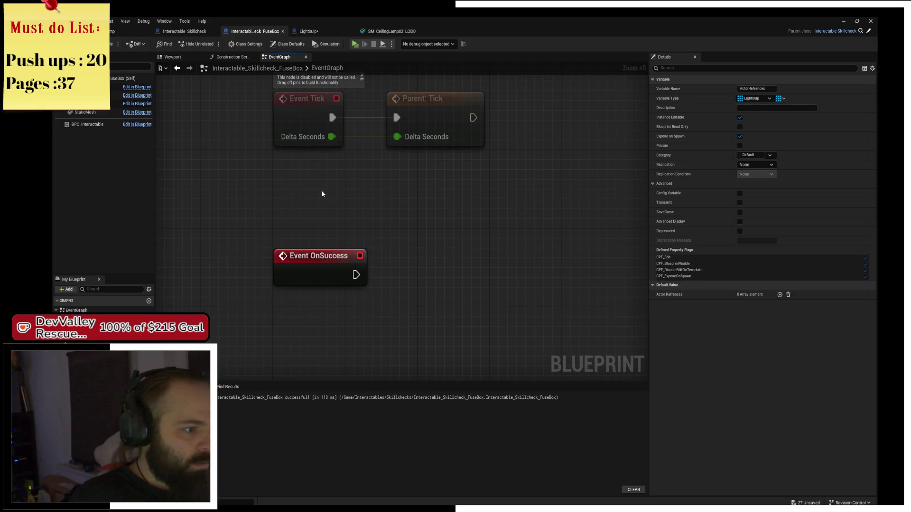
- Add a For Each Loop over Actor References, driven by Event OnSuccess
{"action": "mouse_move", "coordinate": [79, 360]}
{"action": "left_mouse_down"}
{"action": "mouse_move", "coordinate": [273, 147]}
{"action": "mouse_move", "coordinate": [352, 228]}
{"action": "left_mouse_up"}
{"action": "type", "text": "f"}
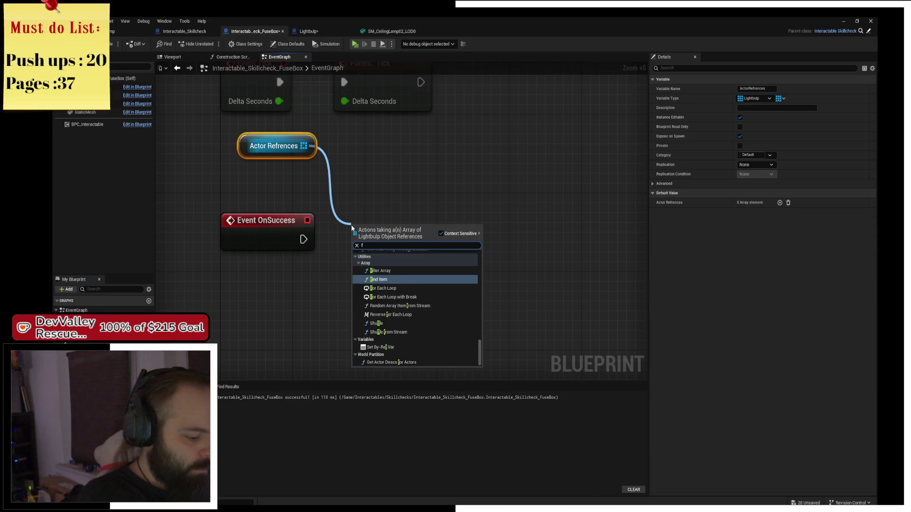
{"action": "type", "text": "or each"}
{"action": "key", "text": "Return"}
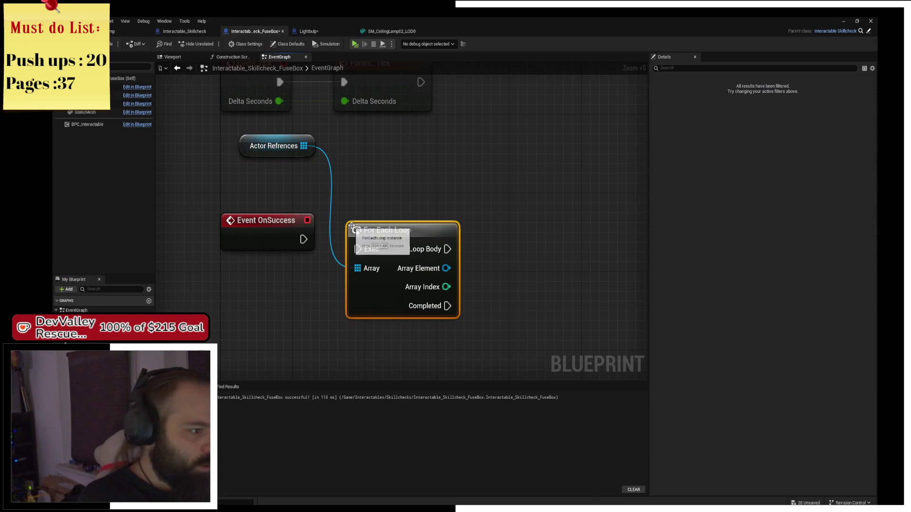
{"action": "left_click", "coordinate": [314, 245]}
{"action": "mouse_move", "coordinate": [315, 246]}
{"action": "left_mouse_down"}
{"action": "mouse_move", "coordinate": [305, 245]}
{"action": "mouse_move", "coordinate": [357, 249]}
{"action": "left_mouse_up"}
{"action": "mouse_move", "coordinate": [422, 260]}
{"action": "left_mouse_down"}
{"action": "mouse_move", "coordinate": [422, 249]}
{"action": "mouse_move", "coordinate": [490, 244]}
{"action": "left_mouse_up"}
- Add a Set Light node and run it on the loop body
{"action": "type", "text": "set"}
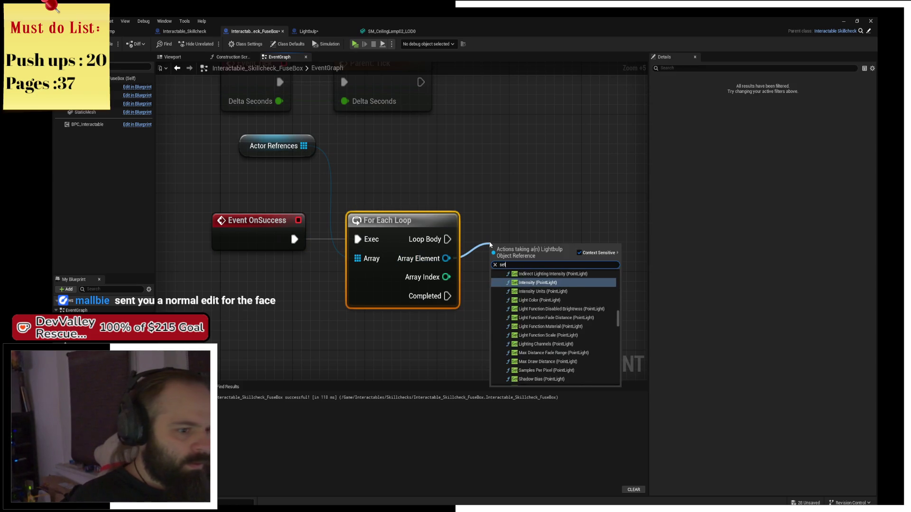
{"action": "type", "text": " intensity"}
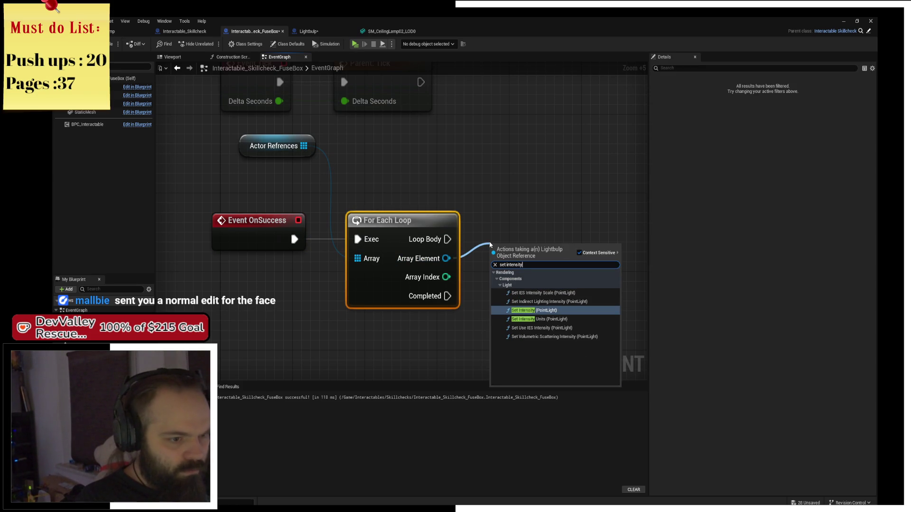
{"action": "key", "text": "BackSpace"}
{"action": "key", "text": "BackSpace"}
{"action": "key", "text": "BackSpace"}
{"action": "type", "text": "light"}
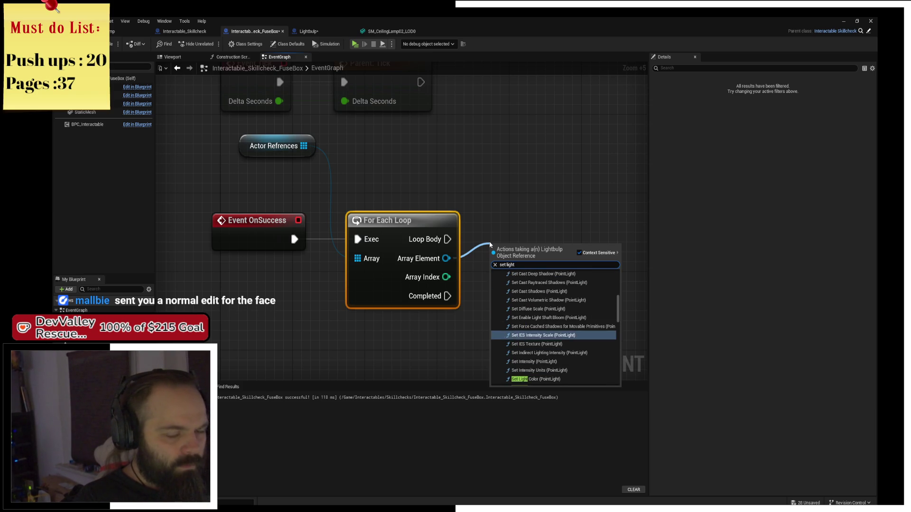
{"action": "key", "text": "Return"}
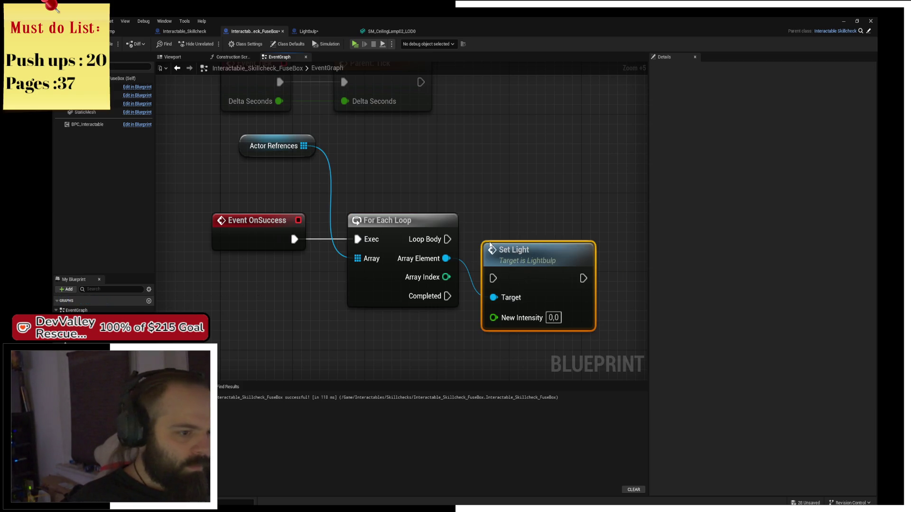
{"action": "left_click_drag", "start_coordinate": [517, 247], "coordinate": [526, 216]}
{"action": "left_click_drag", "start_coordinate": [449, 240], "coordinate": [602, 222]}
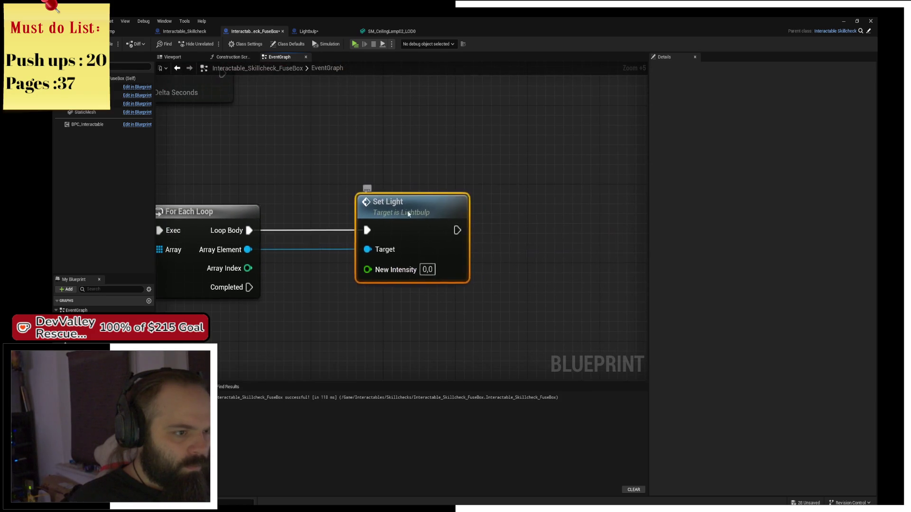
{"action": "left_click_drag", "start_coordinate": [361, 276], "coordinate": [461, 276]}
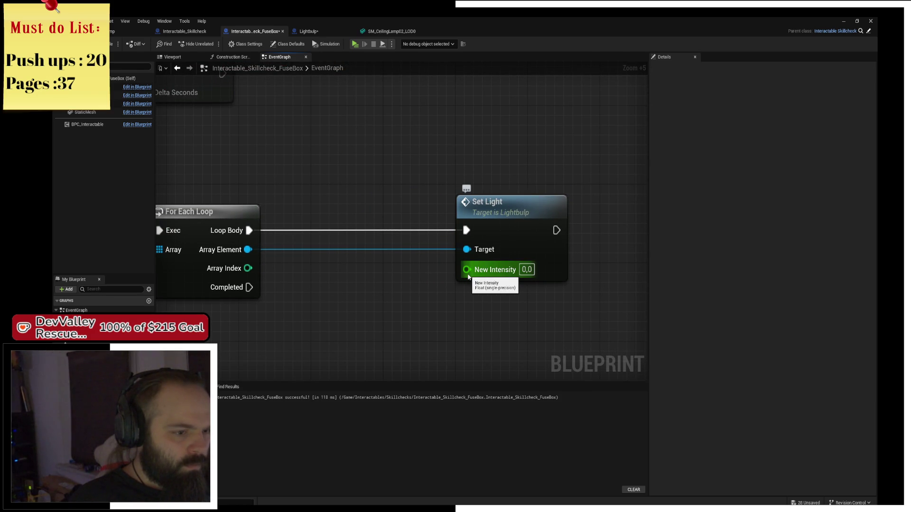
- Feed New Intensity from a Random Float in Range with Min 2000 and Max 2500
{"action": "left_click_drag", "start_coordinate": [467, 270], "coordinate": [380, 316]}
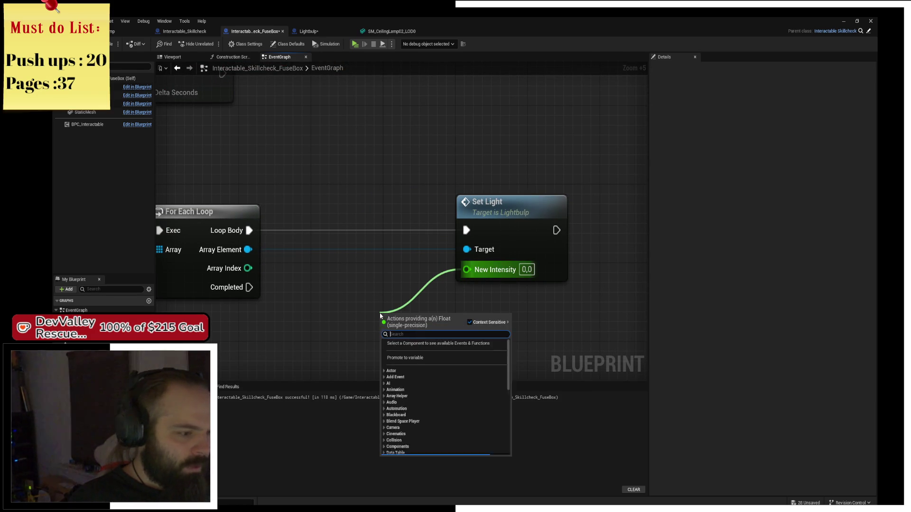
{"action": "type", "text": "random fl"}
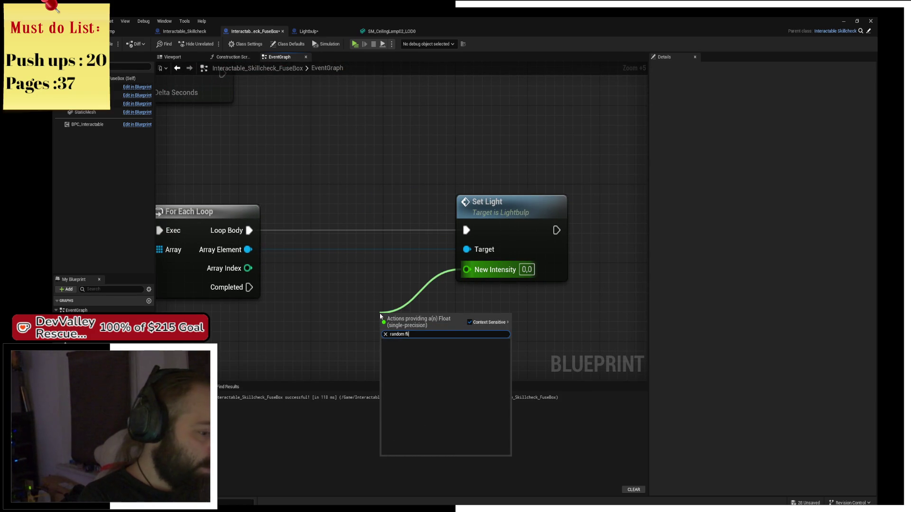
{"action": "key", "text": "Down"}
{"action": "key", "text": "Return"}
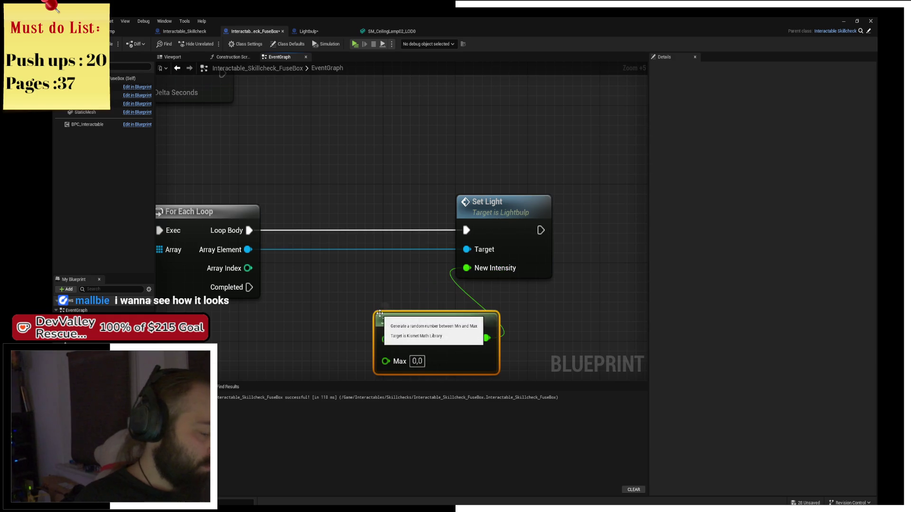
{"action": "mouse_move", "coordinate": [381, 315]}
{"action": "left_mouse_down"}
{"action": "mouse_move", "coordinate": [311, 317]}
{"action": "mouse_move", "coordinate": [371, 255]}
{"action": "left_mouse_up"}
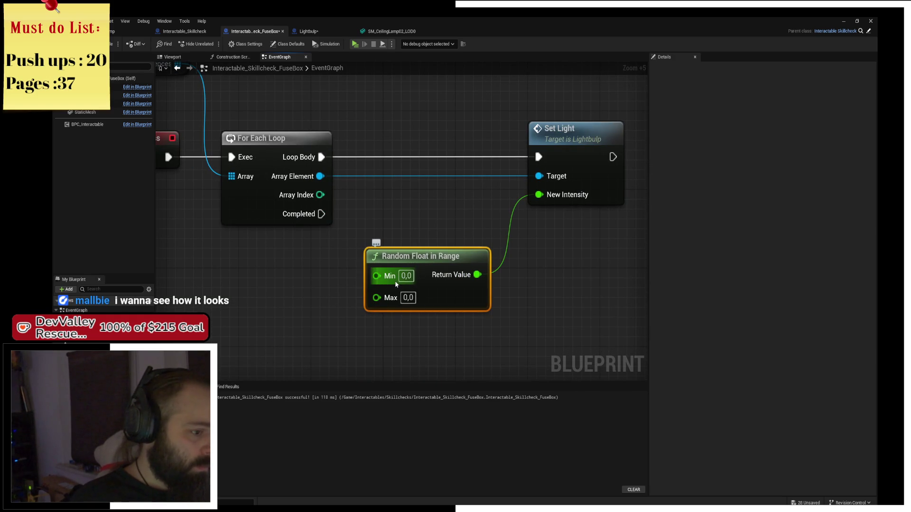
{"action": "type", "text": "2"}
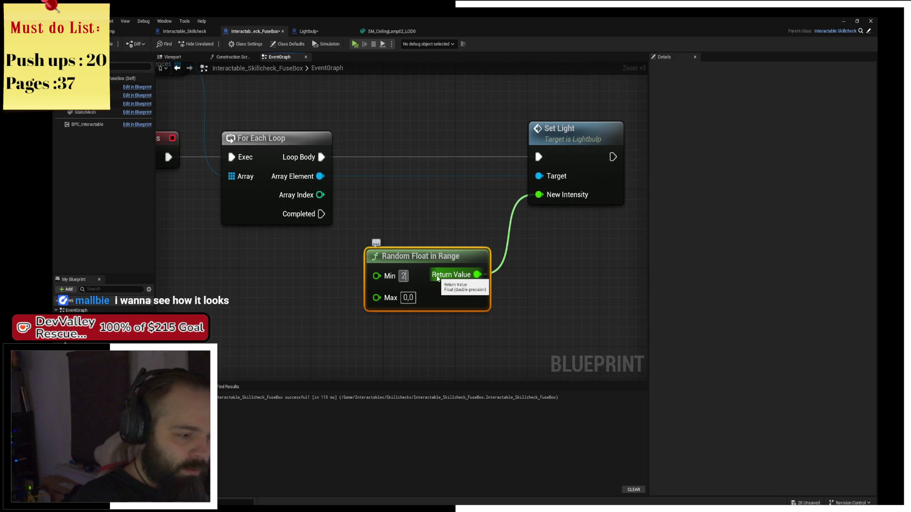
{"action": "key", "text": "Tab"}
{"action": "type", "text": "2500"}
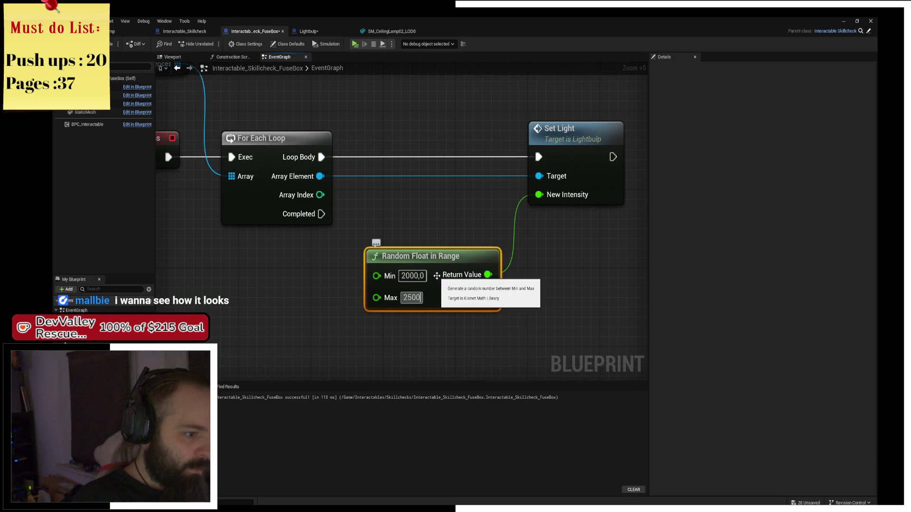
{"action": "key", "text": "ctrl+s"}
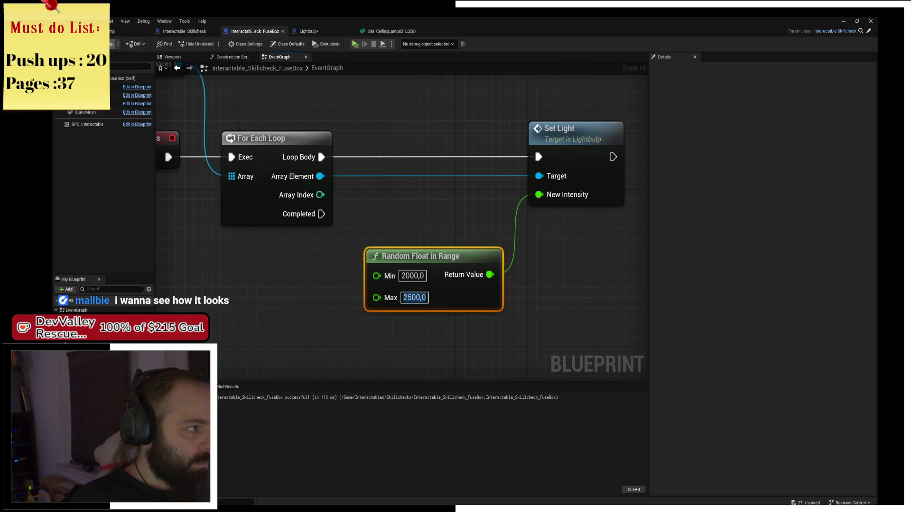
- Tidy the Actor References node position, save the FuseBox blueprint, and return to the level
{"action": "left_click_drag", "start_coordinate": [299, 118], "coordinate": [359, 170]}
{"action": "left_click_drag", "start_coordinate": [216, 115], "coordinate": [217, 155]}
{"action": "key", "text": "ctrl+s"}
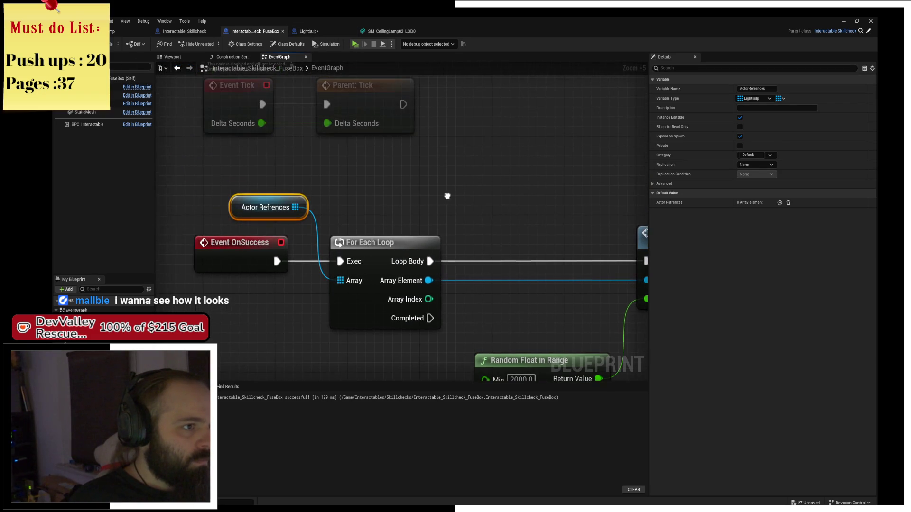
{"action": "left_click", "coordinate": [113, 30]}
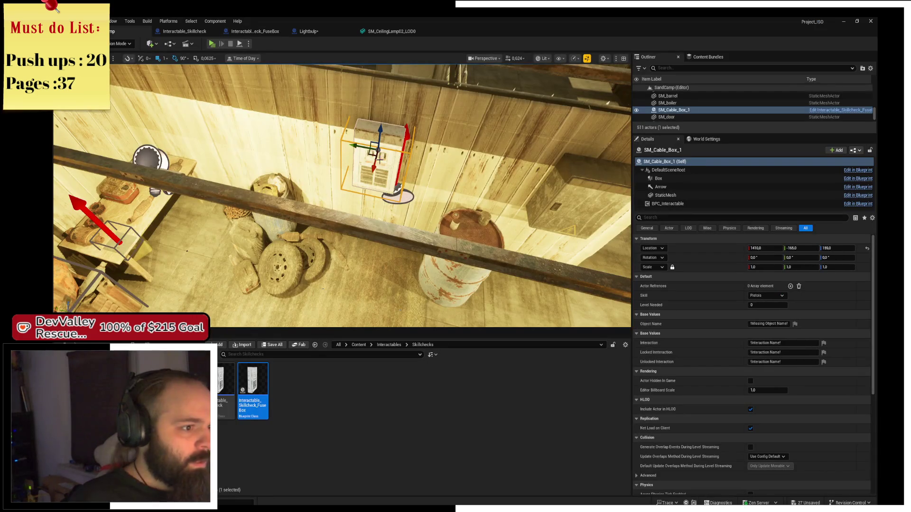
- Add six elements to the fuse box's Actor References array
{"action": "left_click", "coordinate": [790, 286]}
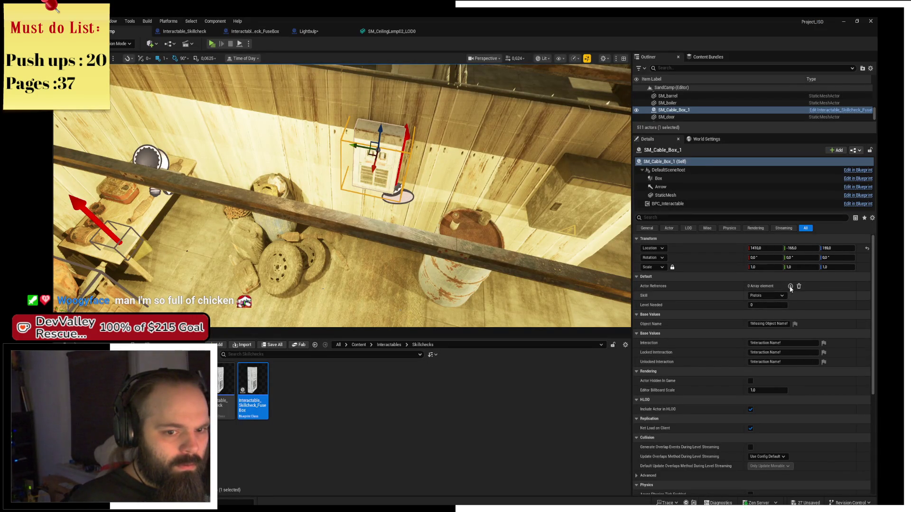
{"action": "left_click", "coordinate": [790, 286]}
{"action": "left_click", "coordinate": [791, 286]}
{"action": "left_click", "coordinate": [790, 287]}
{"action": "left_click", "coordinate": [790, 286]}
{"action": "left_click", "coordinate": [791, 286]}
- Assign Lightbulp, Lightbulp2, Lightbulp3, Lightbulp4, Lightbulp5 and Lightbulp6 to the six references
{"action": "left_click", "coordinate": [780, 296]}
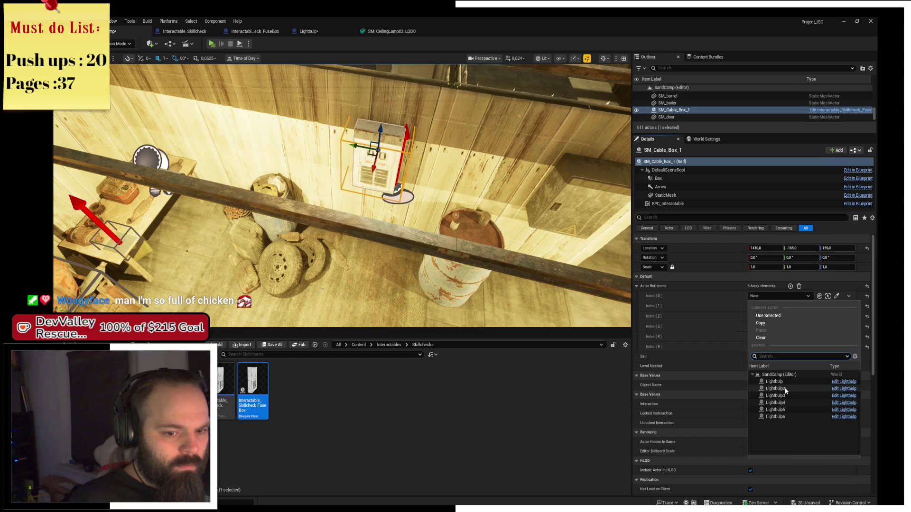
{"action": "left_click", "coordinate": [788, 382]}
{"action": "left_click", "coordinate": [765, 305]}
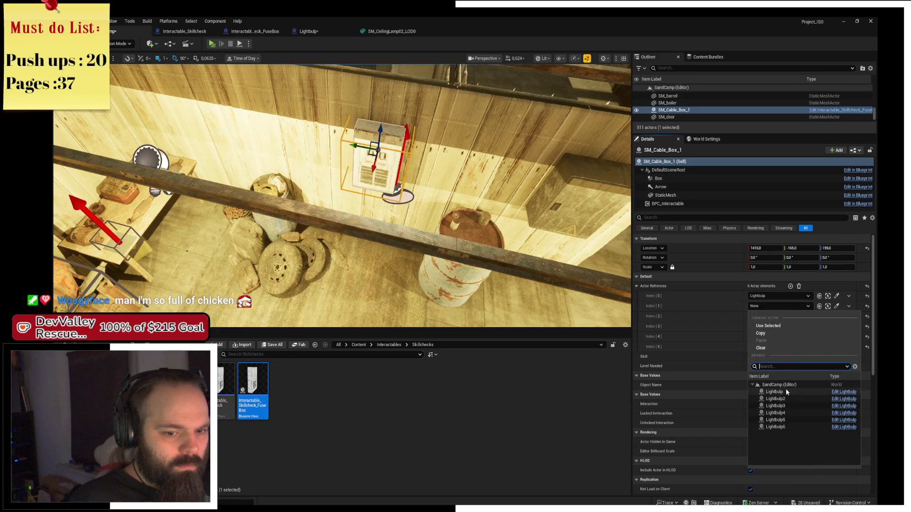
{"action": "left_click", "coordinate": [778, 399]}
{"action": "left_click", "coordinate": [765, 316]}
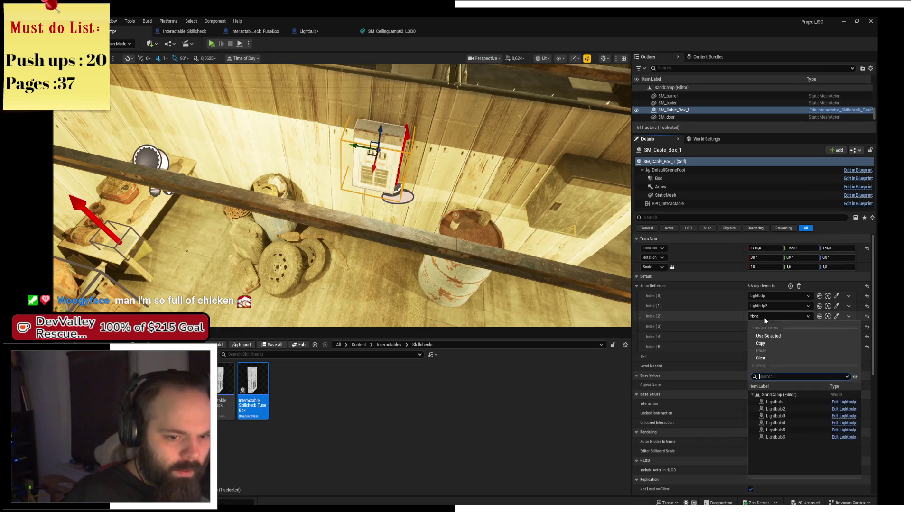
{"action": "left_click", "coordinate": [789, 415]}
{"action": "left_click", "coordinate": [787, 328]}
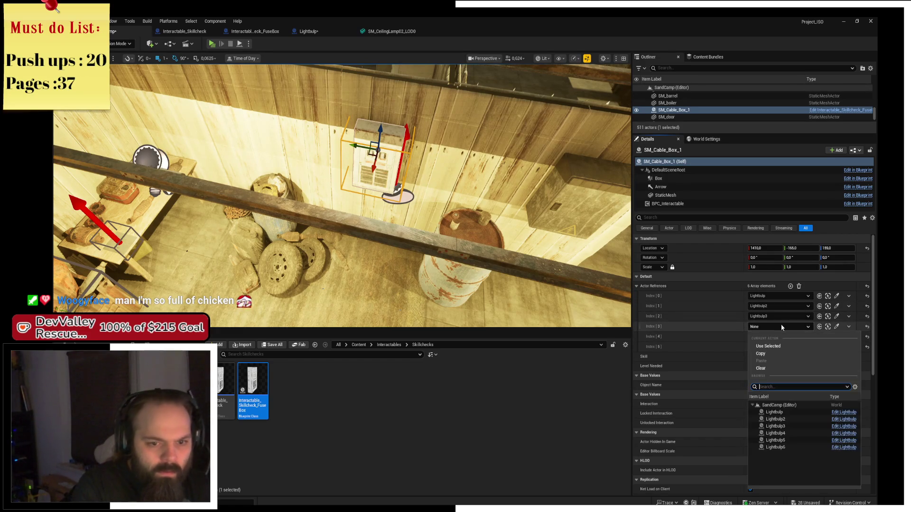
{"action": "left_click", "coordinate": [795, 434]}
{"action": "left_click", "coordinate": [770, 337]}
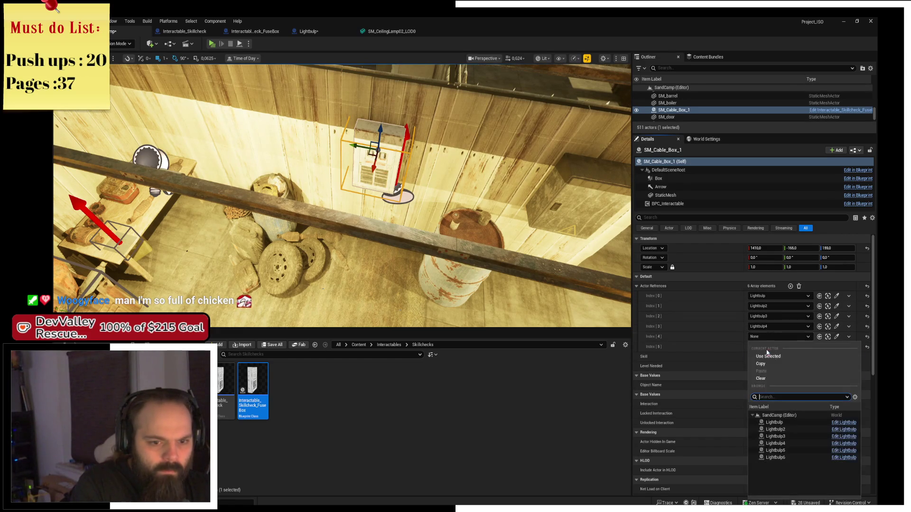
{"action": "left_click", "coordinate": [777, 451]}
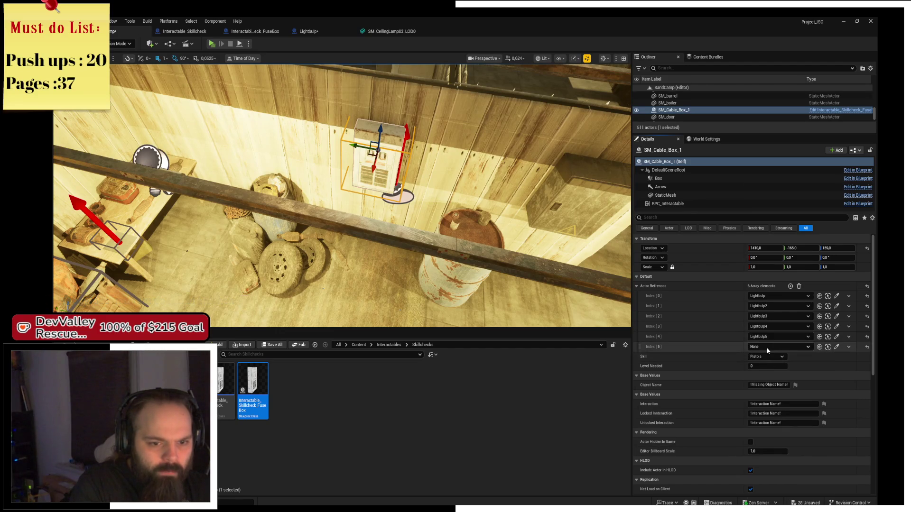
{"action": "left_click", "coordinate": [767, 347]}
{"action": "left_click", "coordinate": [775, 301]}
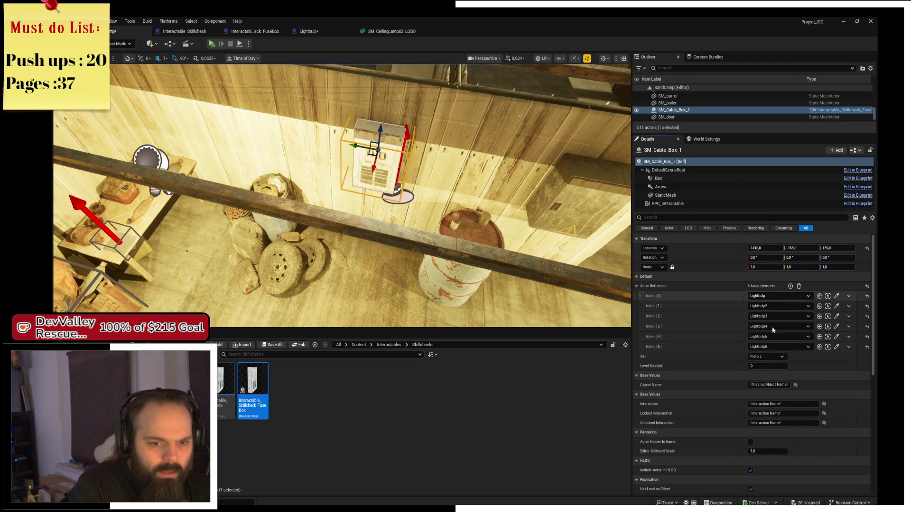
- Set the required Skill to Electronics with Level Needed 5
{"action": "left_click", "coordinate": [762, 359]}
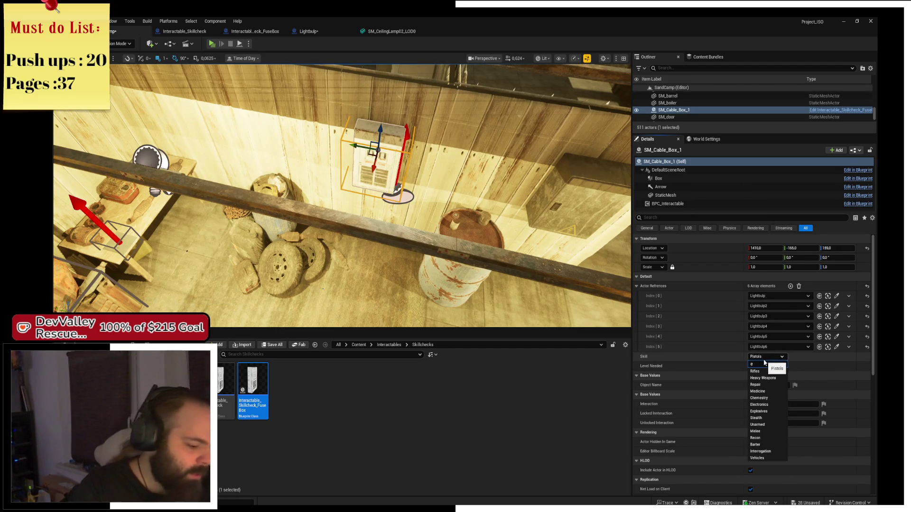
{"action": "type", "text": "lectronics"}
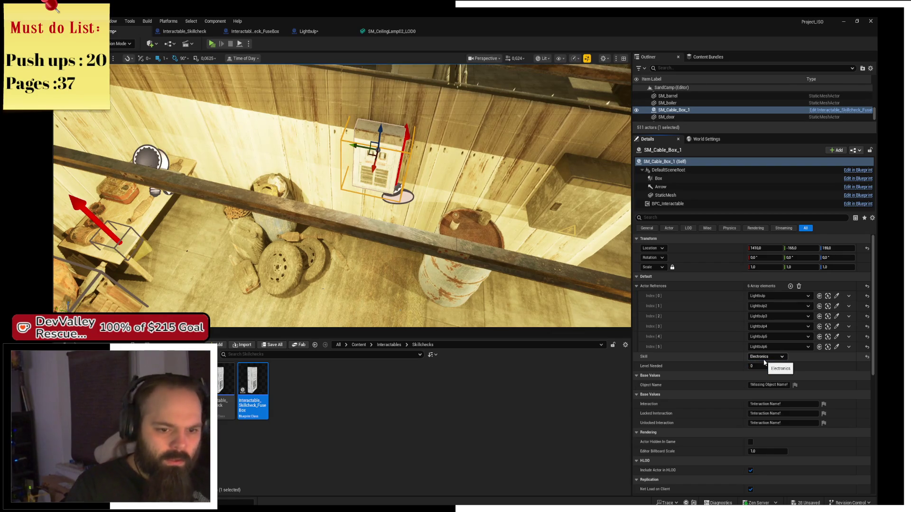
{"action": "left_click", "coordinate": [761, 366]}
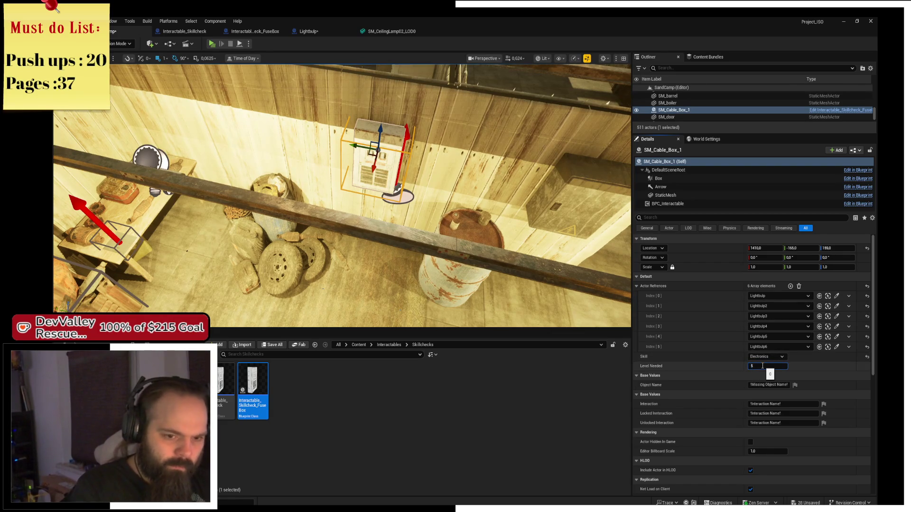
{"action": "type", "text": "5"}
{"action": "key", "text": "Return"}
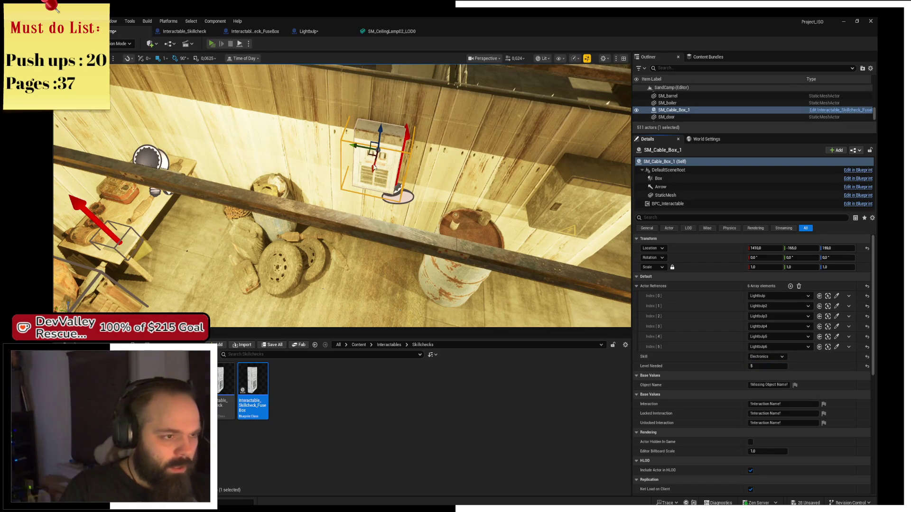
- Play-test the level by moving the character toward the fuse box, then stop the test
{"action": "key", "text": "alt+p"}
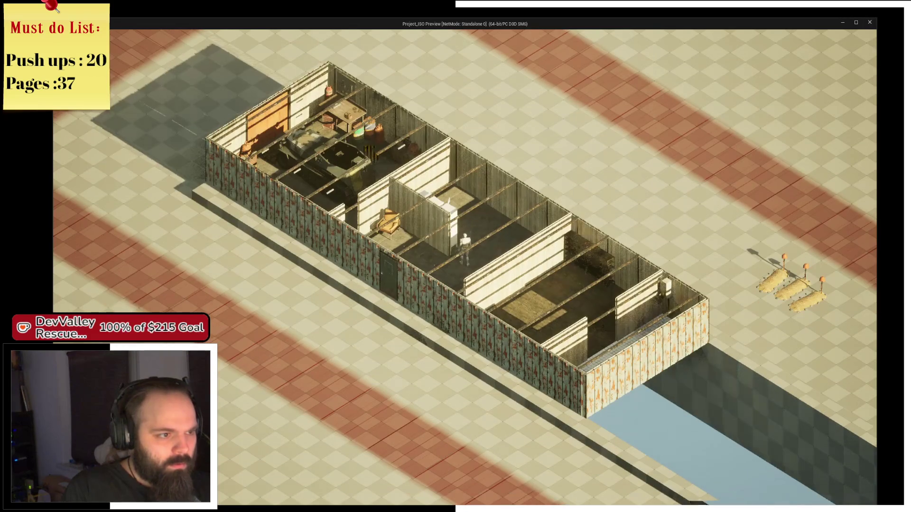
{"action": "scroll", "coordinate": [465, 265], "scroll_direction": "up", "scroll_amount": 5}
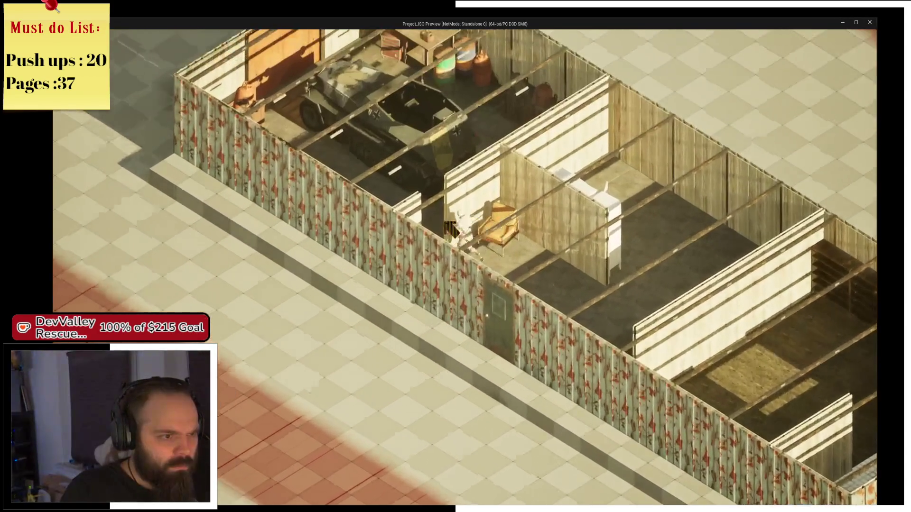
{"action": "scroll", "coordinate": [465, 266], "scroll_direction": "up", "scroll_amount": 5}
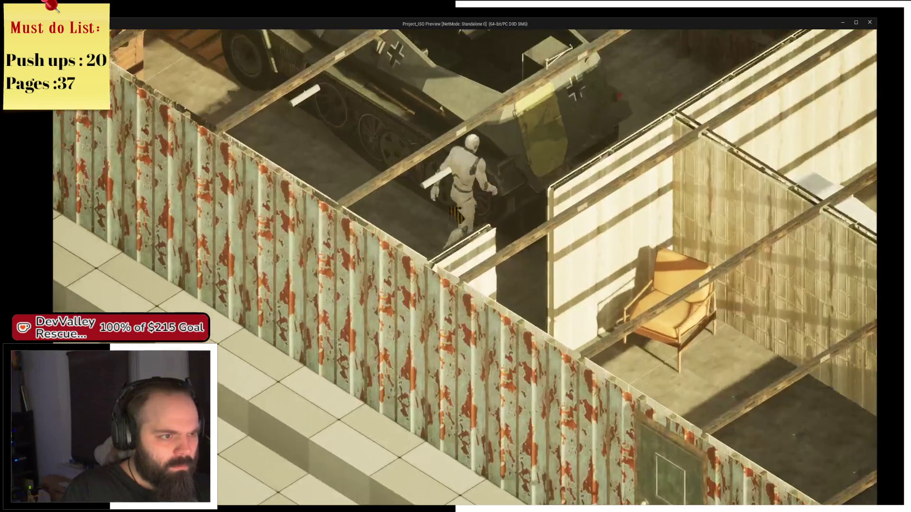
{"action": "key", "text": "e"}
{"action": "key", "text": "e"}
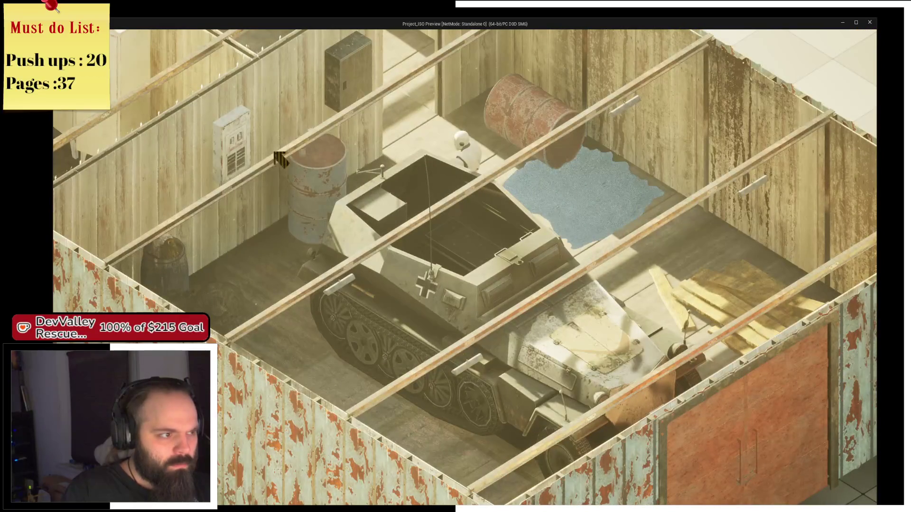
{"action": "scroll", "coordinate": [275, 158], "scroll_direction": "up", "scroll_amount": 3}
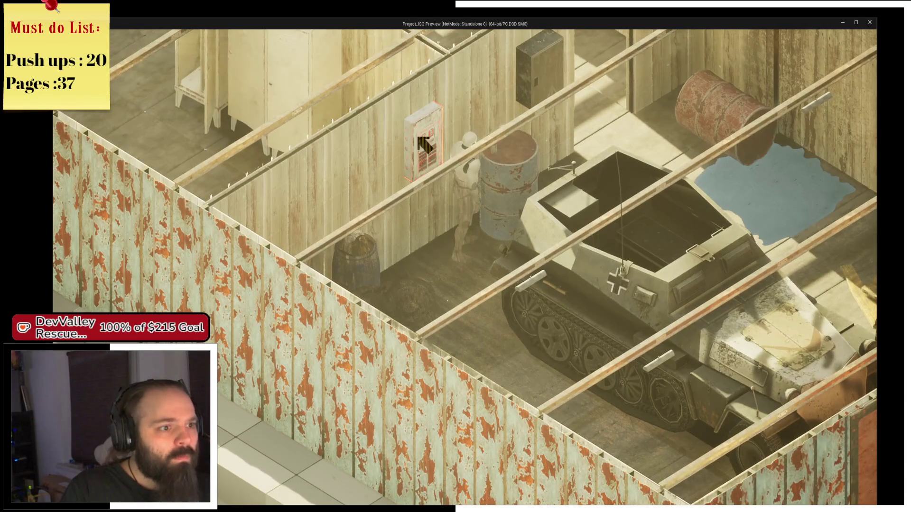
{"action": "key", "text": "alt+Tab"}
{"action": "left_click", "coordinate": [231, 44]}
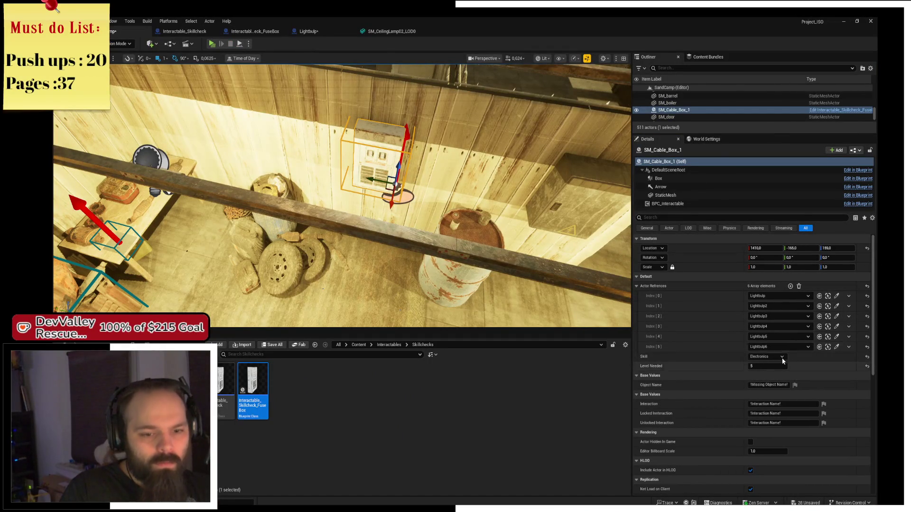
- Add a Repair entry to BPC_Interactable's Interactions array and save the level
{"action": "left_click", "coordinate": [701, 204]}
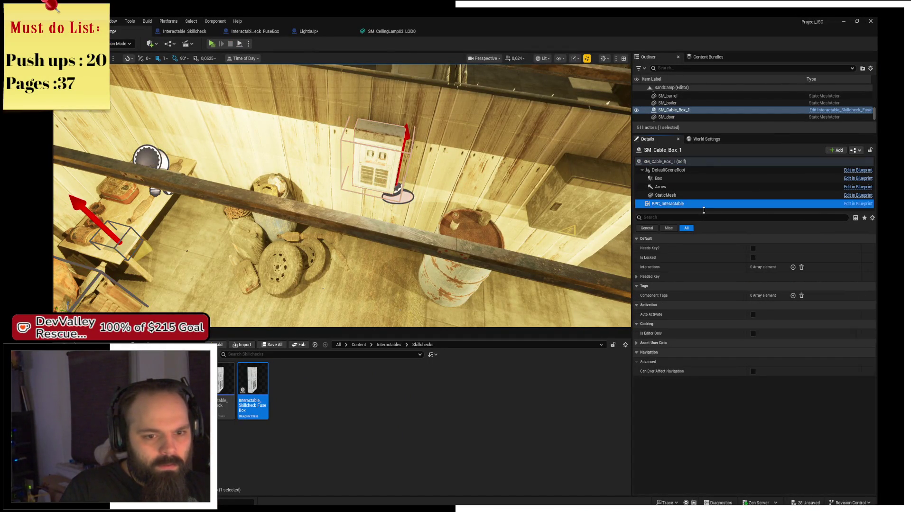
{"action": "left_click", "coordinate": [793, 267]}
{"action": "left_click", "coordinate": [764, 277]}
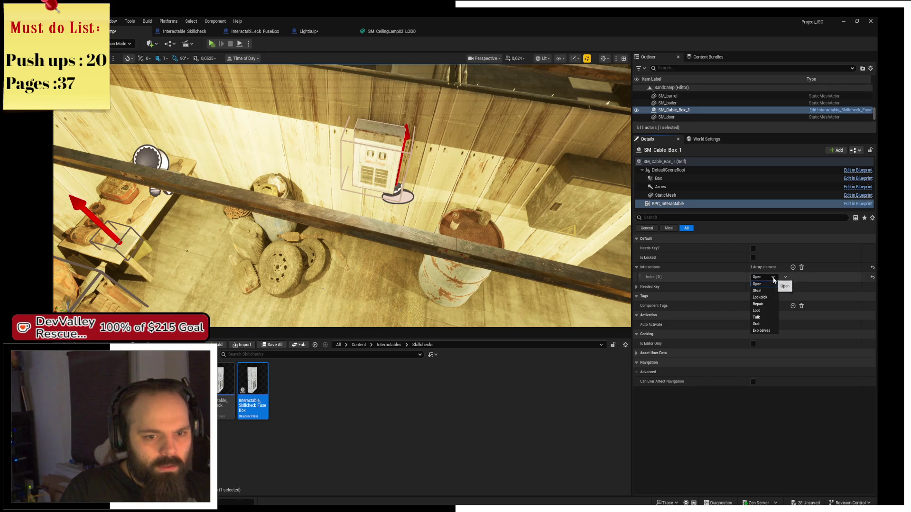
{"action": "left_click", "coordinate": [771, 306]}
{"action": "key", "text": "ctrl+s"}
- Play in a new window, walk to the fuse box and click it to see Repair
{"action": "left_click", "coordinate": [209, 44]}
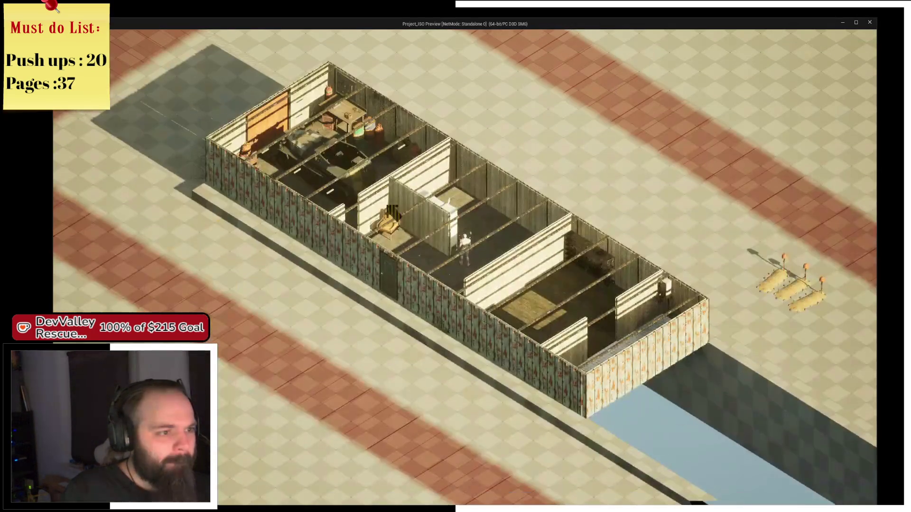
{"action": "scroll", "coordinate": [440, 264], "scroll_direction": "up", "scroll_amount": 3}
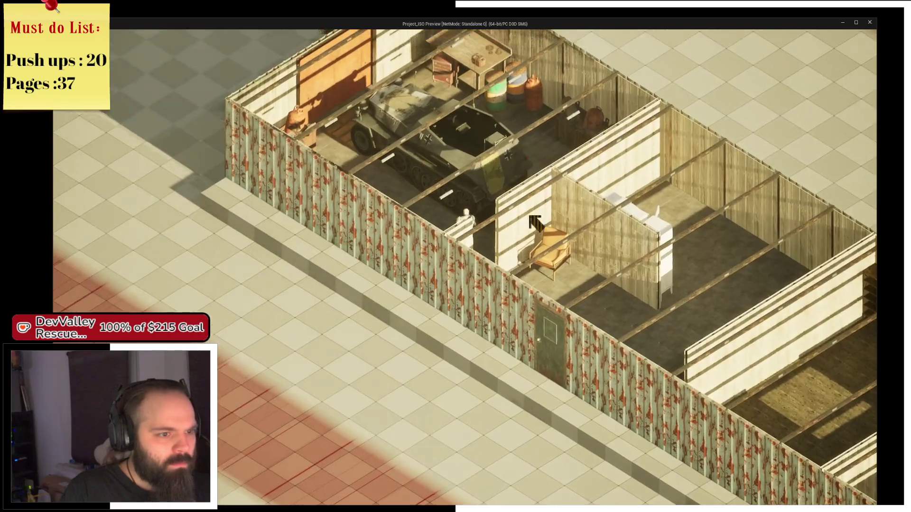
{"action": "key", "text": "q"}
{"action": "key", "text": "a"}
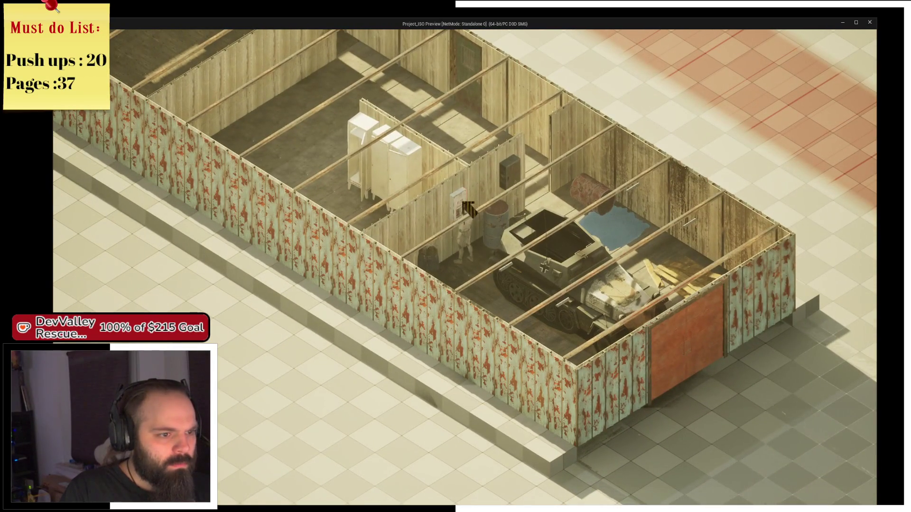
{"action": "left_click", "coordinate": [467, 207]}
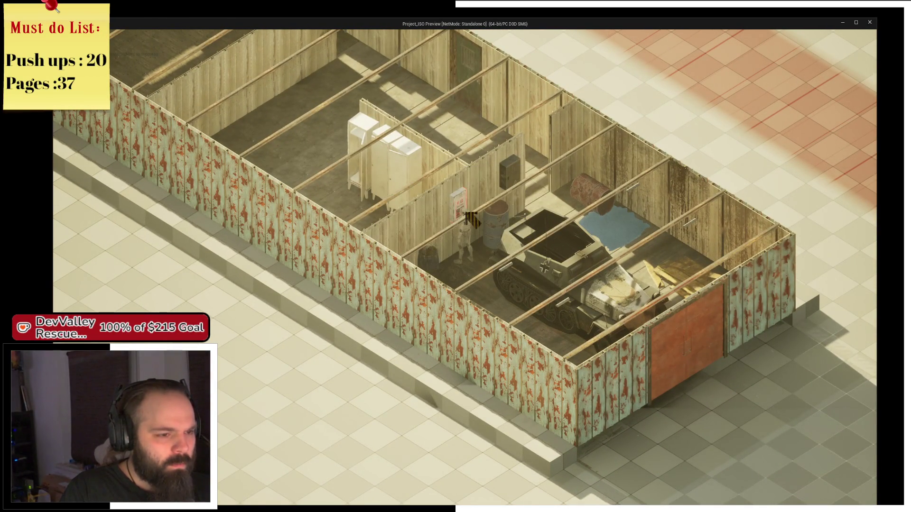
{"action": "key", "text": "alt+Tab"}
{"action": "left_click", "coordinate": [190, 31]}
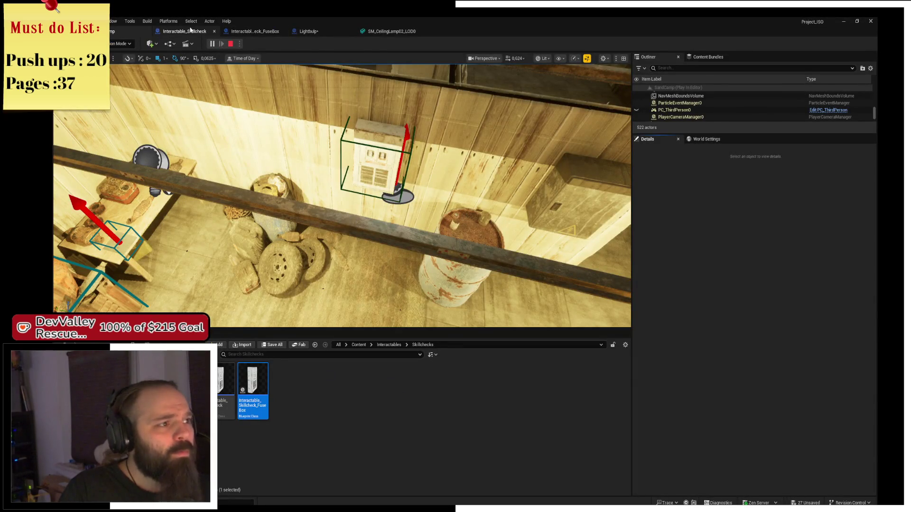
- In CheckSkill, replace the > comparison with a >= node wired to Return Value
{"action": "scroll", "coordinate": [456, 176], "scroll_direction": "up", "scroll_amount": 3}
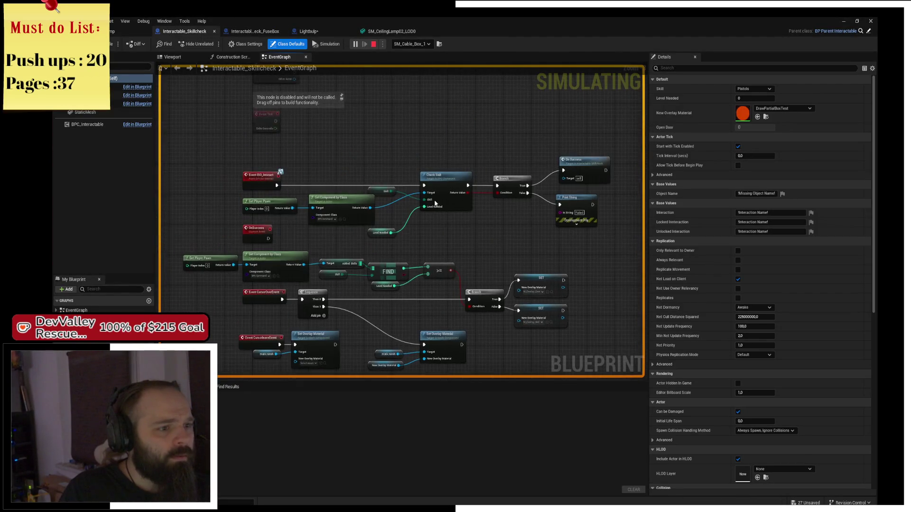
{"action": "left_click", "coordinate": [445, 171]}
{"action": "double_click", "coordinate": [466, 210]}
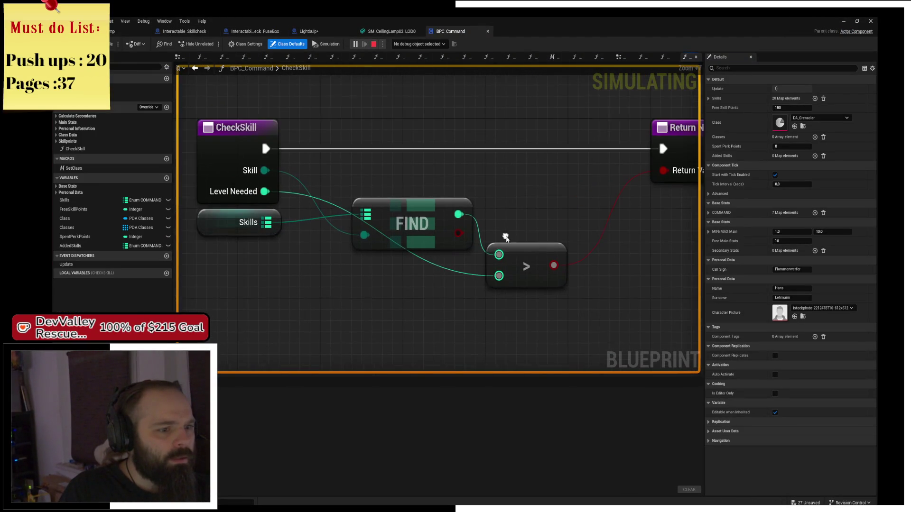
{"action": "key", "text": "Delete"}
{"action": "mouse_move", "coordinate": [460, 215]}
{"action": "left_mouse_down"}
{"action": "mouse_move", "coordinate": [499, 262]}
{"action": "mouse_move", "coordinate": [265, 192]}
{"action": "left_mouse_up"}
{"action": "type", "text": ">"}
{"action": "left_click", "coordinate": [535, 308]}
{"action": "left_click_drag", "start_coordinate": [578, 275], "coordinate": [665, 171]}
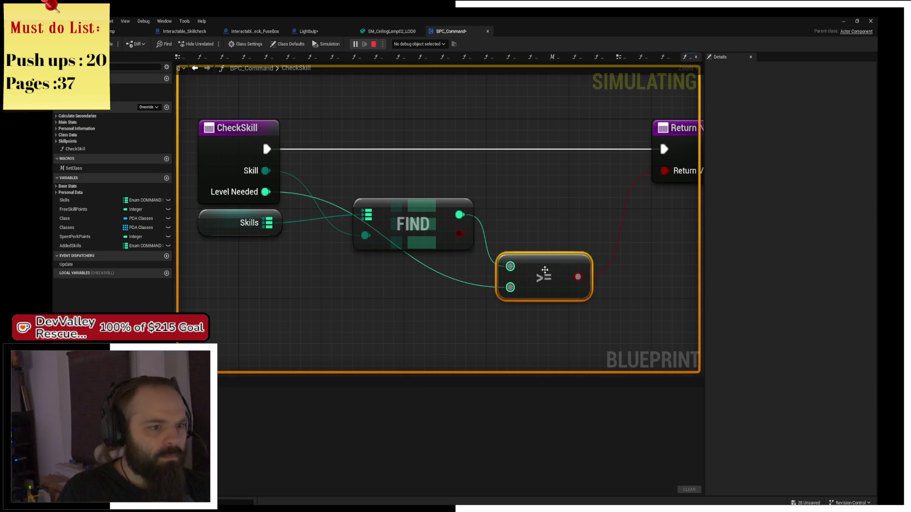
{"action": "left_click_drag", "start_coordinate": [538, 248], "coordinate": [537, 225]}
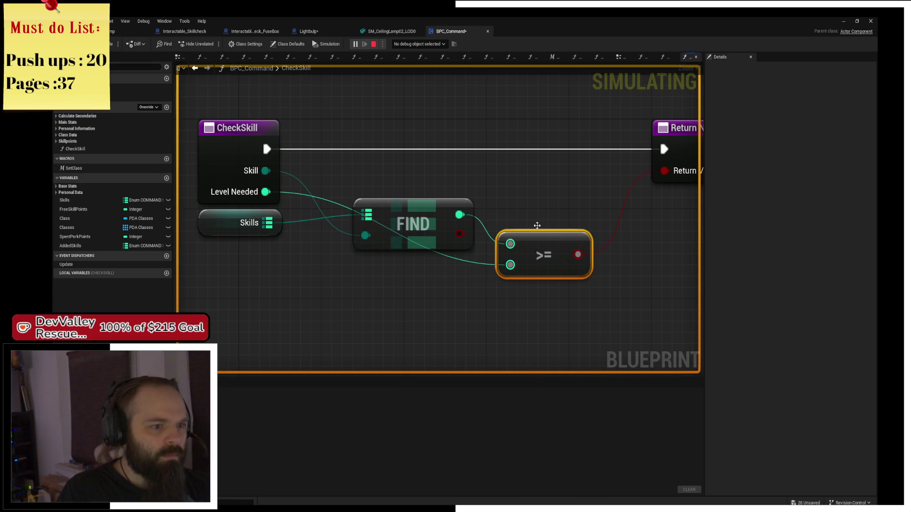
{"action": "left_click", "coordinate": [374, 43]}
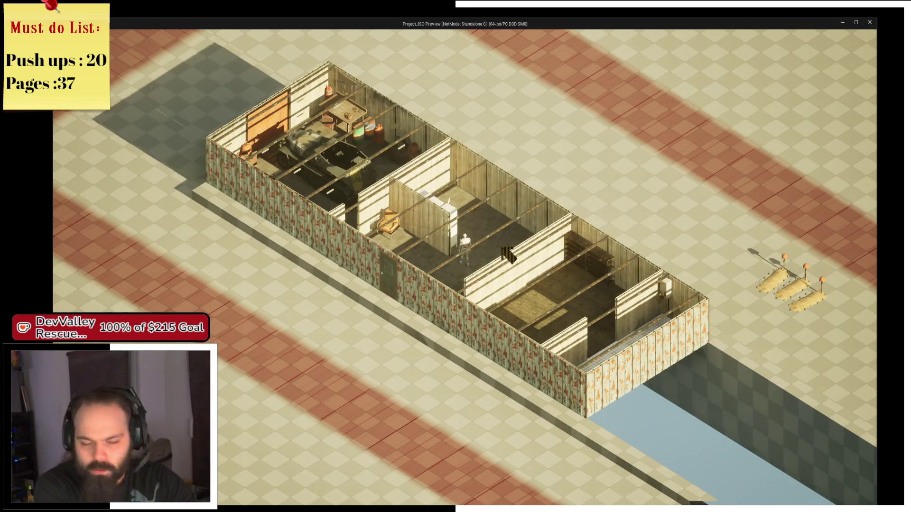
- Orbit the game camera and click the fuse box again to test its Repair interaction
{"action": "scroll", "coordinate": [459, 263], "scroll_direction": "up", "scroll_amount": 2}
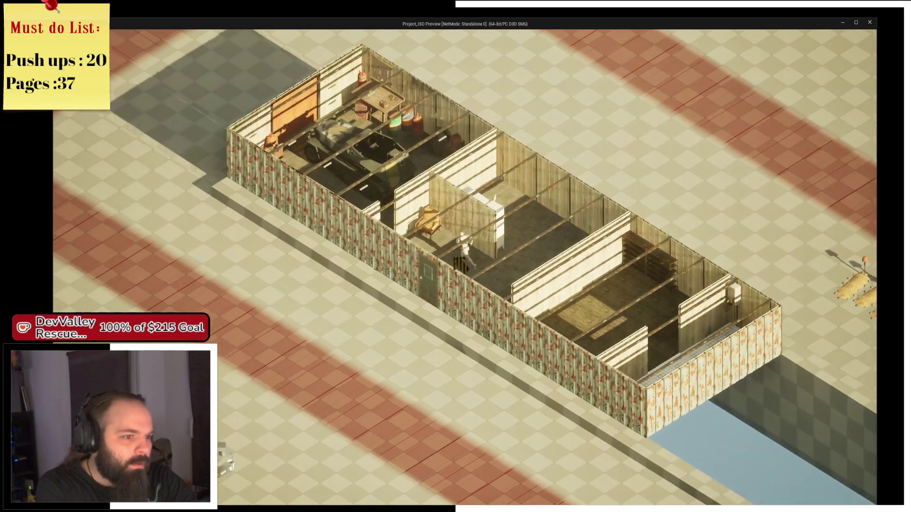
{"action": "scroll", "coordinate": [459, 264], "scroll_direction": "up", "scroll_amount": 3}
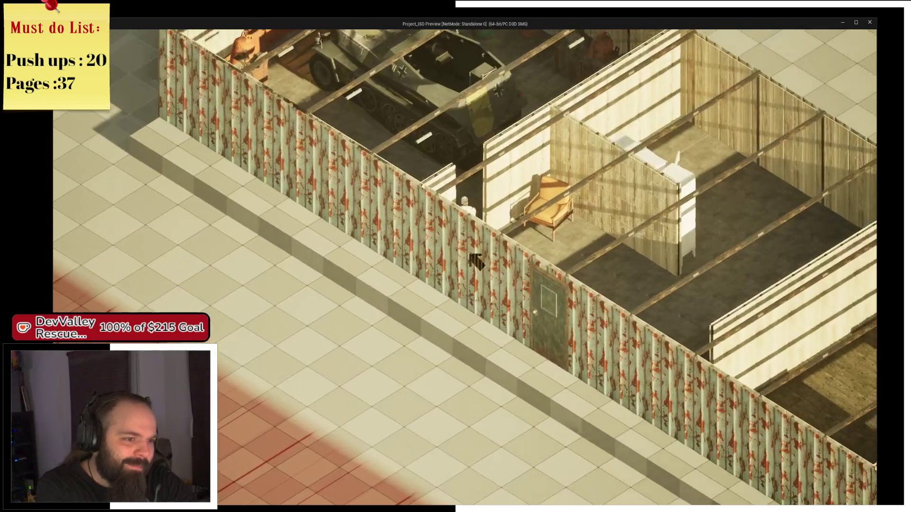
{"action": "scroll", "coordinate": [475, 261], "scroll_direction": "down", "scroll_amount": 3}
{"action": "key", "text": "e"}
{"action": "key", "text": "e"}
{"action": "scroll", "coordinate": [392, 255], "scroll_direction": "up", "scroll_amount": 2}
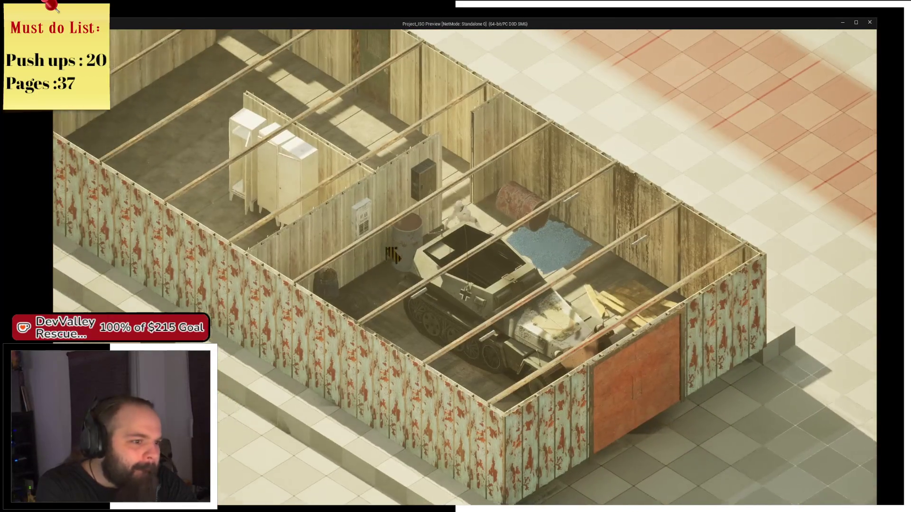
{"action": "scroll", "coordinate": [391, 254], "scroll_direction": "down", "scroll_amount": 3}
{"action": "left_click", "coordinate": [457, 233]}
{"action": "scroll", "coordinate": [456, 232], "scroll_direction": "up", "scroll_amount": 3}
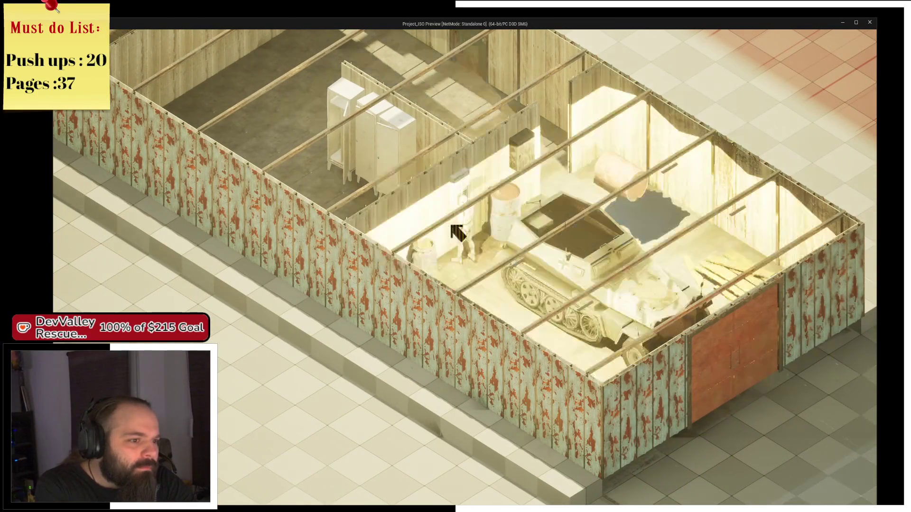
{"action": "scroll", "coordinate": [457, 232], "scroll_direction": "down", "scroll_amount": 3}
{"action": "scroll", "coordinate": [495, 238], "scroll_direction": "up", "scroll_amount": 3}
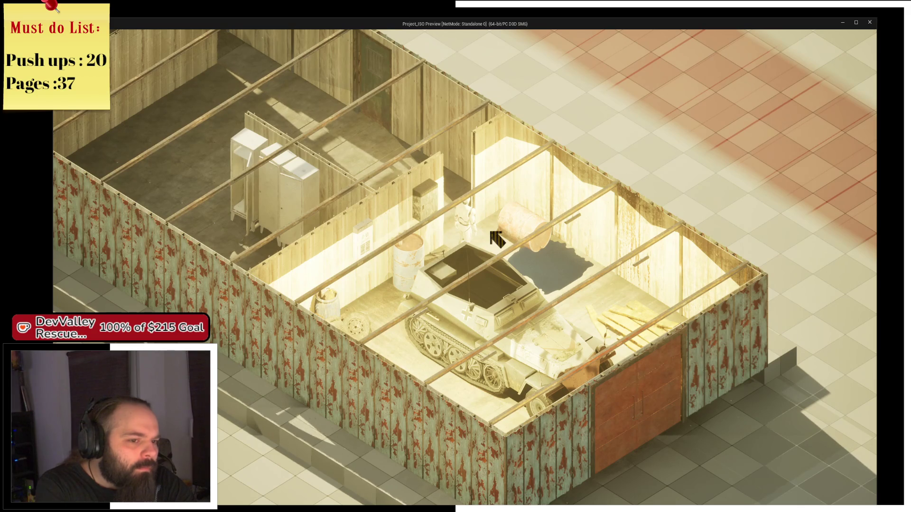
{"action": "key", "text": "alt+Tab"}
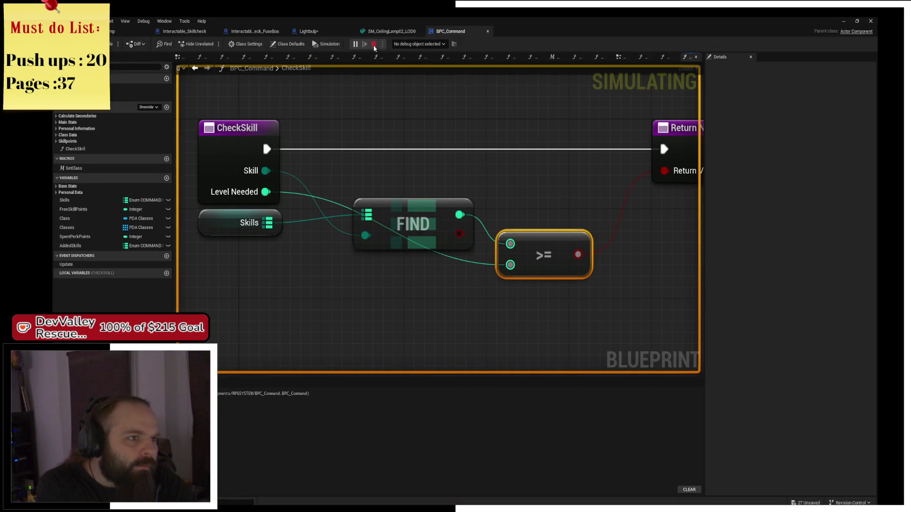
- Stop the play test, close the editor, and save all modified assets
{"action": "left_click", "coordinate": [374, 45]}
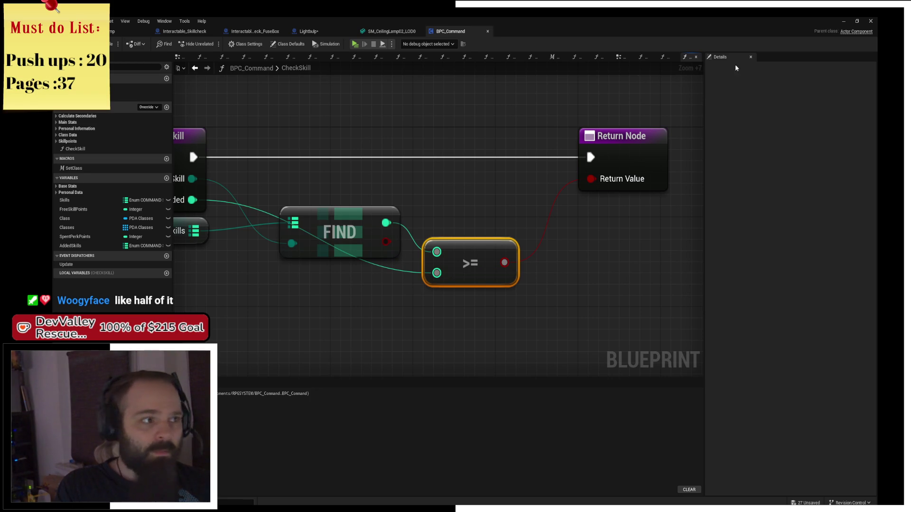
{"action": "left_click", "coordinate": [871, 21]}
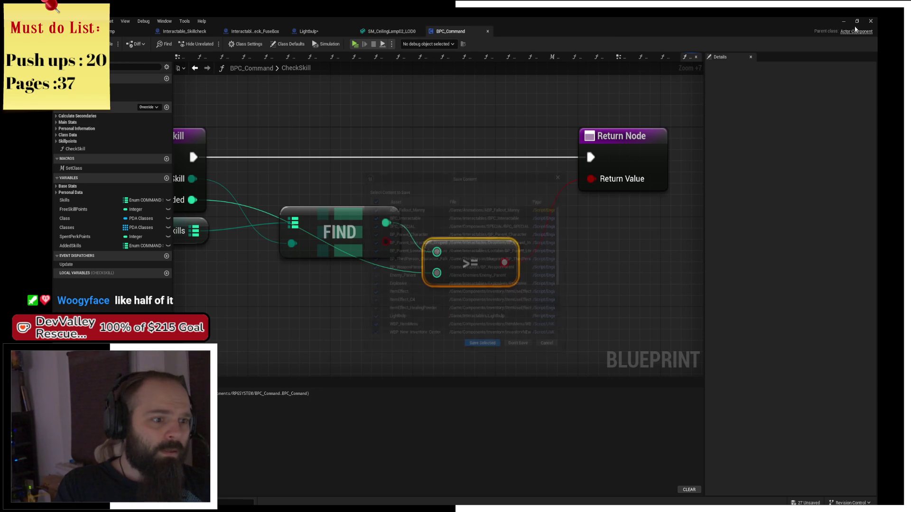
{"action": "left_click", "coordinate": [482, 346]}
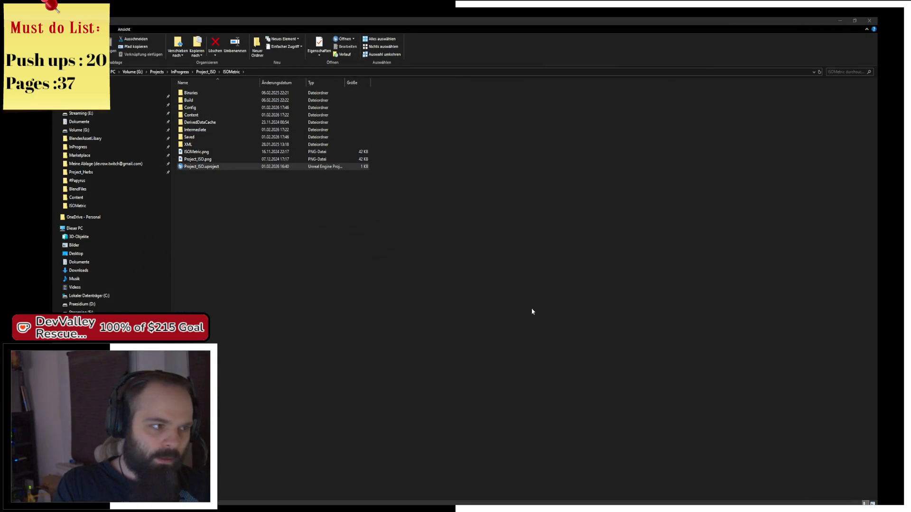
- Close the File Explorer window showing the ISOMetric project folder
{"action": "left_click", "coordinate": [871, 22]}
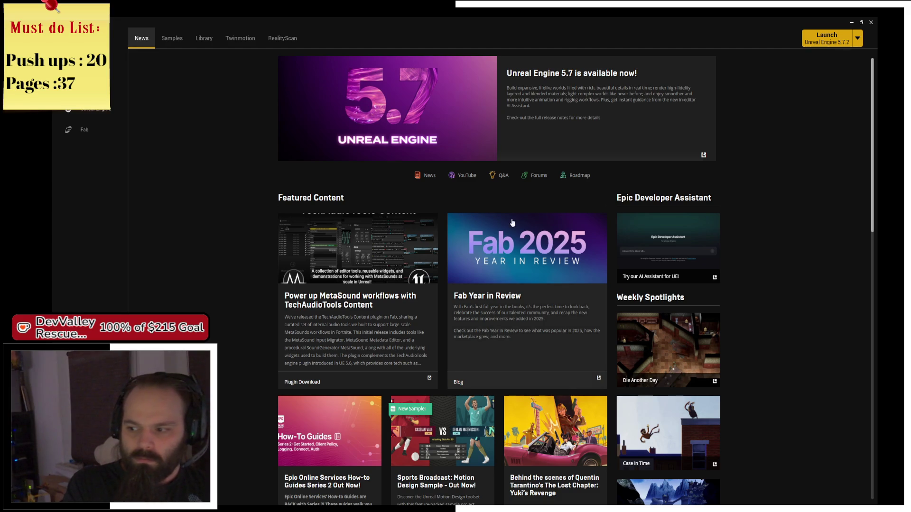
- Launch Project_Herbs from the Library's My Projects list in the Epic Games Launcher
{"action": "left_click", "coordinate": [203, 38]}
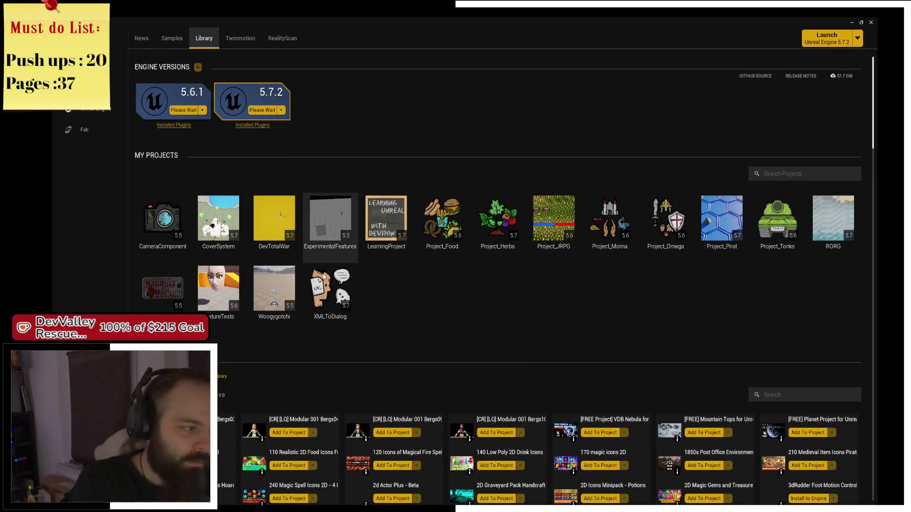
{"action": "mouse_move", "coordinate": [325, 277]}
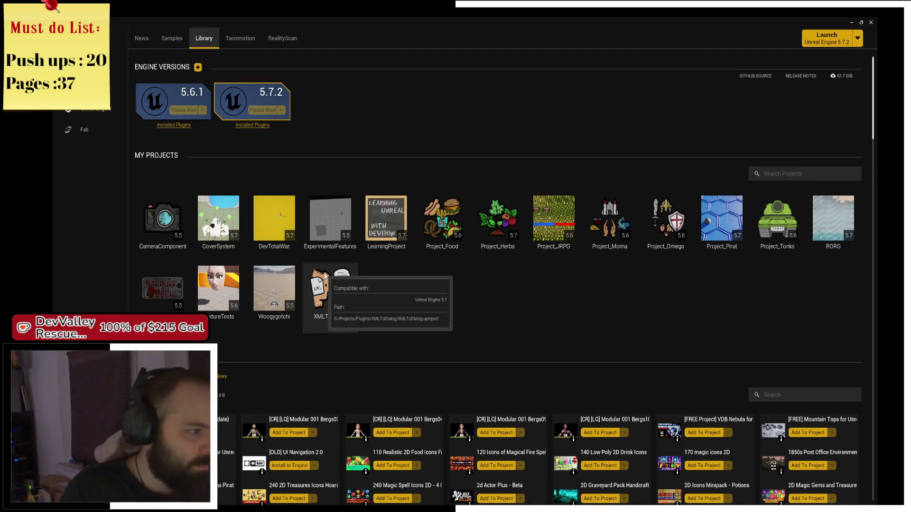
{"action": "double_click", "coordinate": [506, 241]}
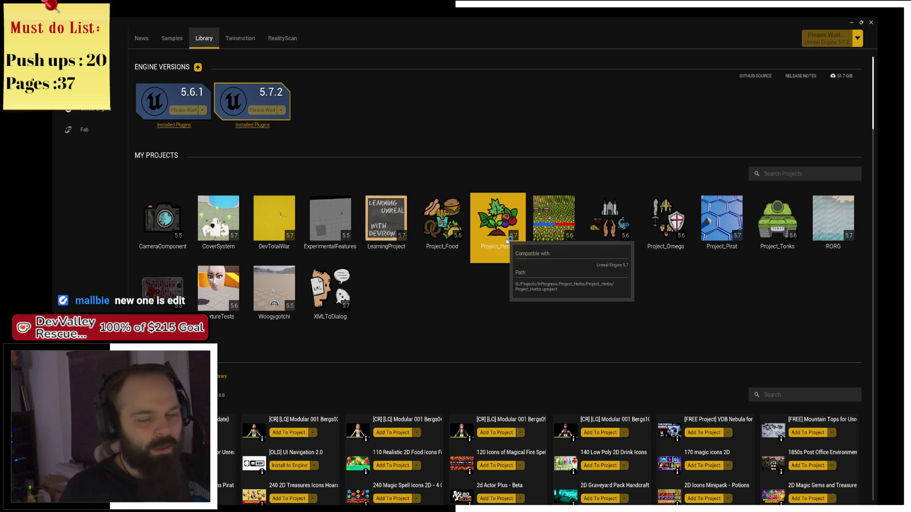
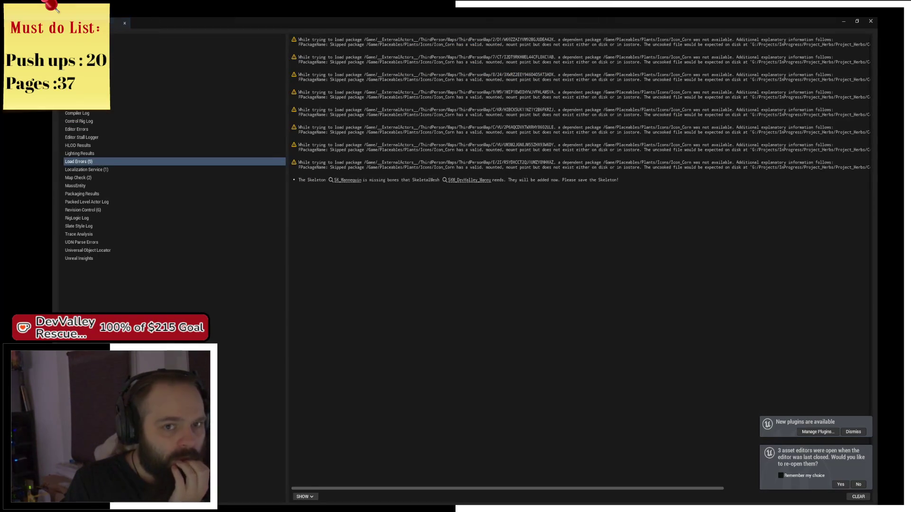
- Preview the body normal-map PNG on the Desktop and import it into Female_Scrapper_01
{"action": "left_click", "coordinate": [871, 22]}
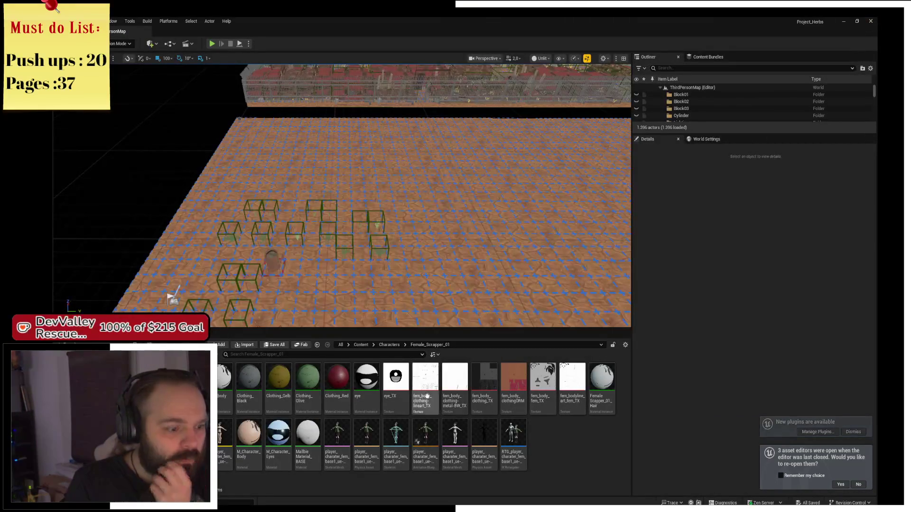
{"action": "key", "text": "alt+Tab"}
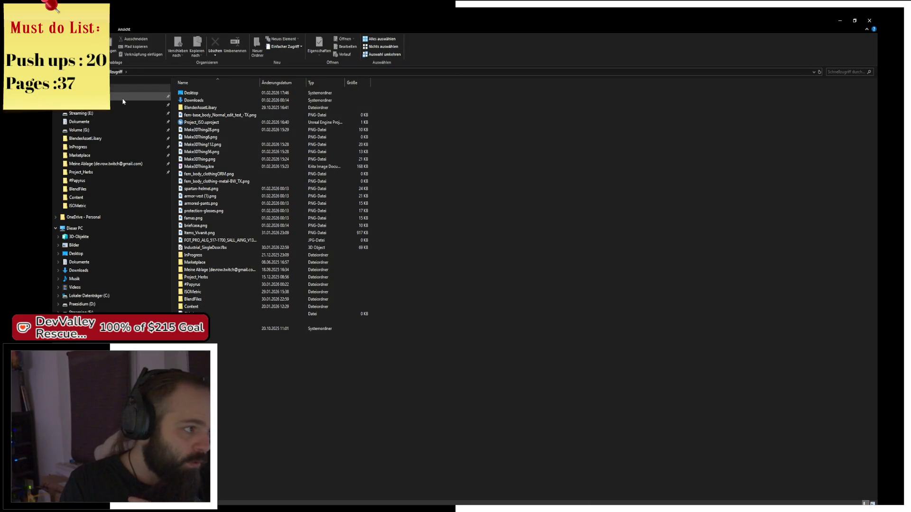
{"action": "left_click", "coordinate": [138, 97]}
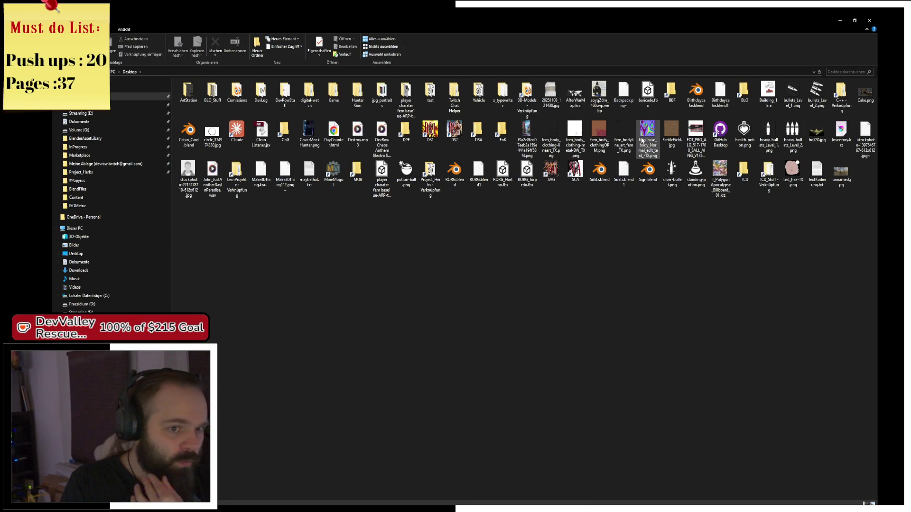
{"action": "double_click", "coordinate": [654, 154]}
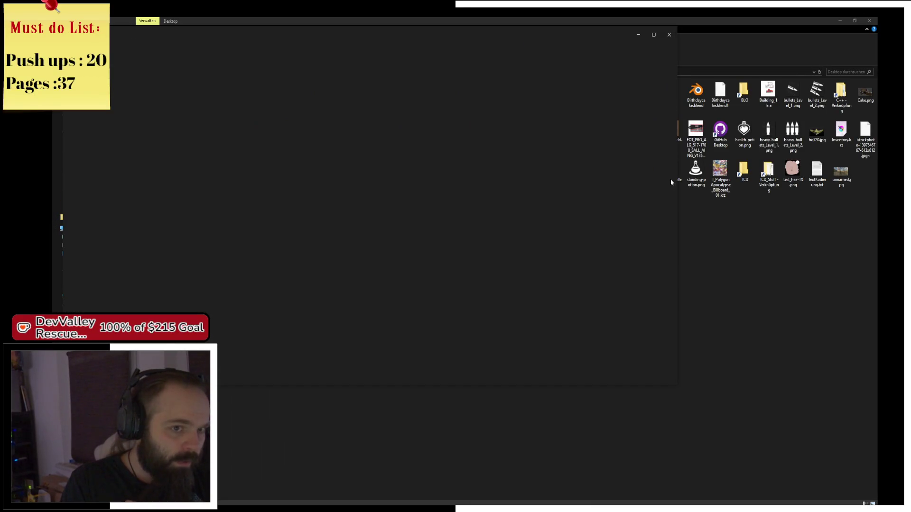
{"action": "left_click", "coordinate": [665, 39]}
{"action": "mouse_move", "coordinate": [649, 135]}
{"action": "left_mouse_down"}
{"action": "mouse_move", "coordinate": [367, 427]}
{"action": "mouse_move", "coordinate": [346, 496]}
{"action": "left_mouse_up"}
{"action": "left_click_drag", "start_coordinate": [557, 463], "coordinate": [571, 449]}
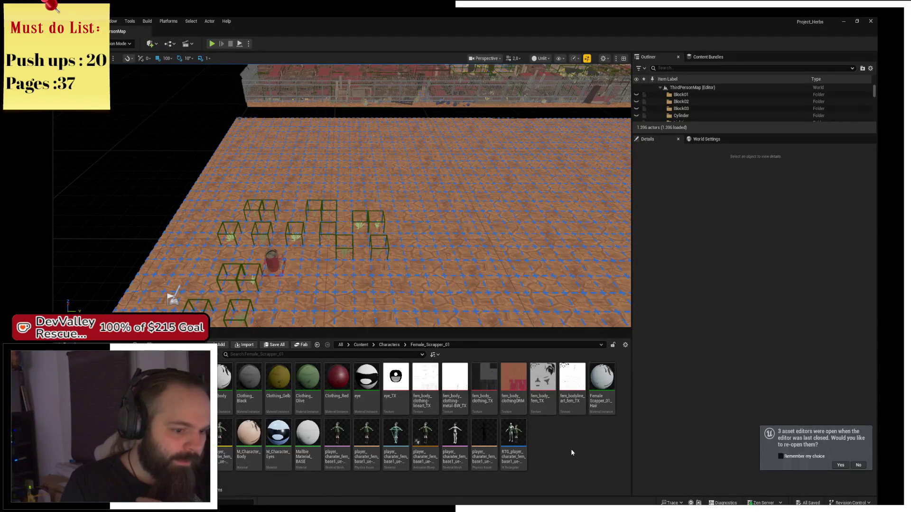
- Open the MallbieMaterial_BASE material in the material editor
{"action": "left_click", "coordinate": [570, 458]}
{"action": "mouse_move", "coordinate": [426, 385]}
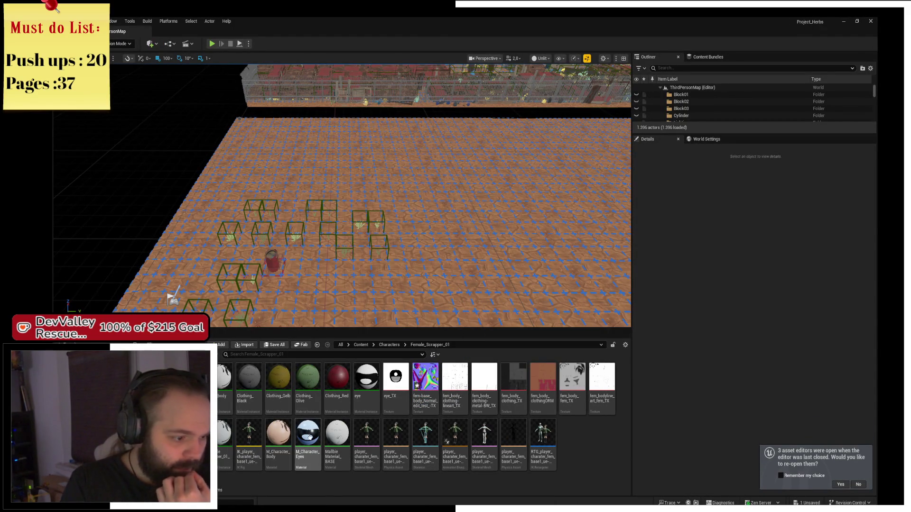
{"action": "mouse_move", "coordinate": [351, 461]}
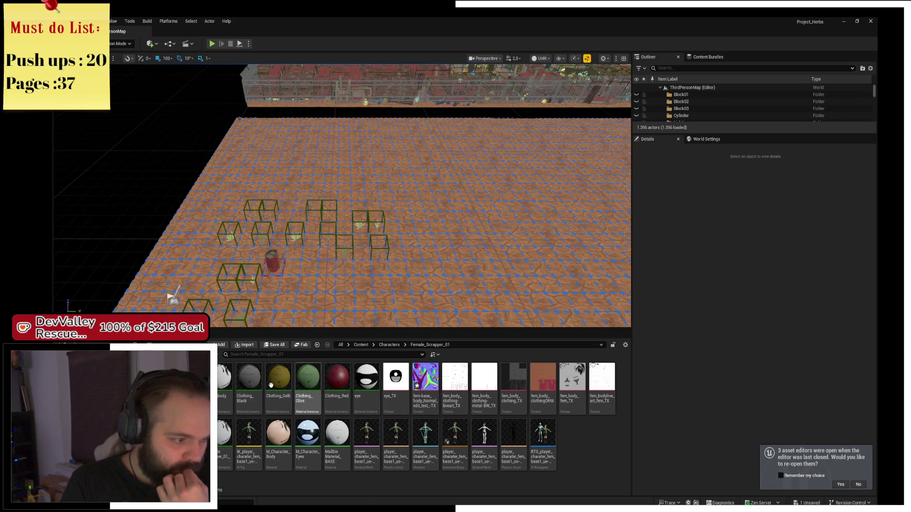
{"action": "double_click", "coordinate": [338, 439]}
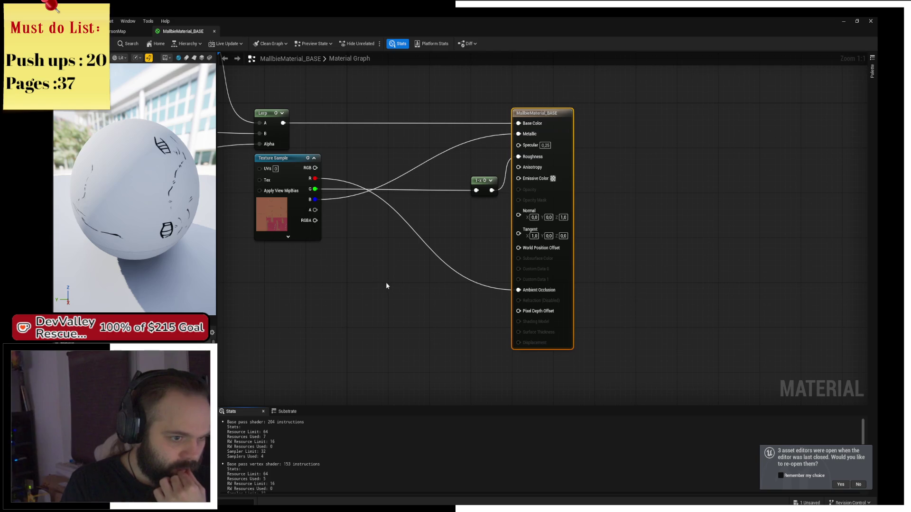
- Add a new Texture Sample node and wire its RGB output into Normal
{"action": "mouse_move", "coordinate": [518, 215]}
{"action": "left_mouse_down"}
{"action": "mouse_move", "coordinate": [445, 266]}
{"action": "mouse_move", "coordinate": [274, 317]}
{"action": "mouse_move", "coordinate": [275, 306]}
{"action": "left_mouse_up"}
{"action": "type", "text": "text"}
{"action": "key", "text": "Return"}
{"action": "left_click_drag", "start_coordinate": [276, 295], "coordinate": [256, 297]}
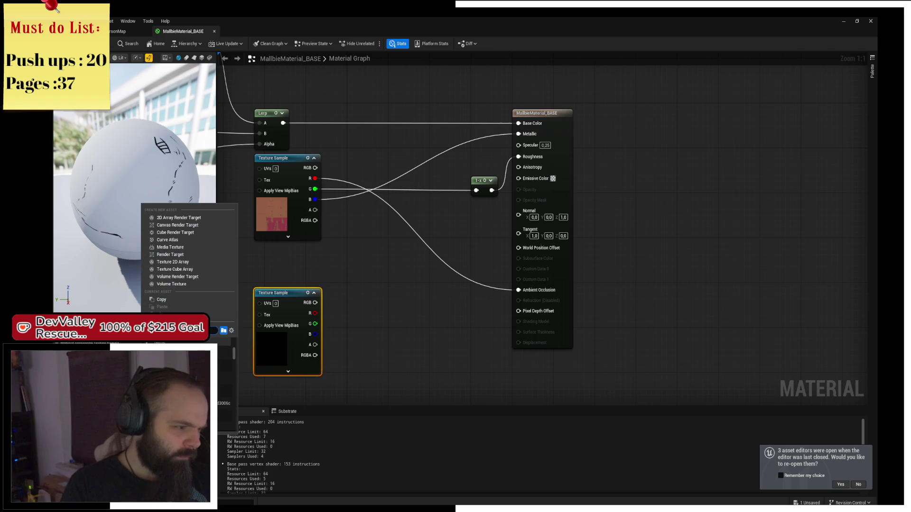
{"action": "key", "text": "Return"}
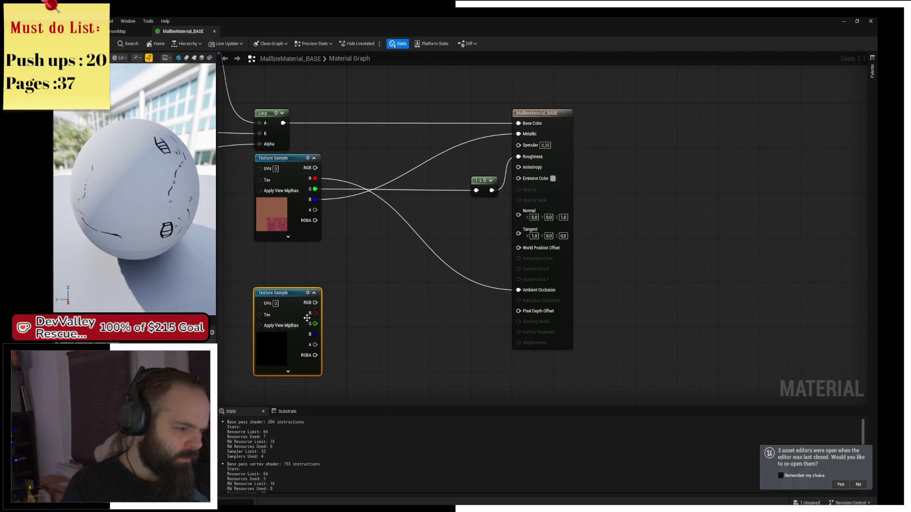
{"action": "left_click_drag", "start_coordinate": [315, 303], "coordinate": [519, 210]}
- Assign the imported blue normal texture to the new Texture Sample node
{"action": "left_click", "coordinate": [189, 331]}
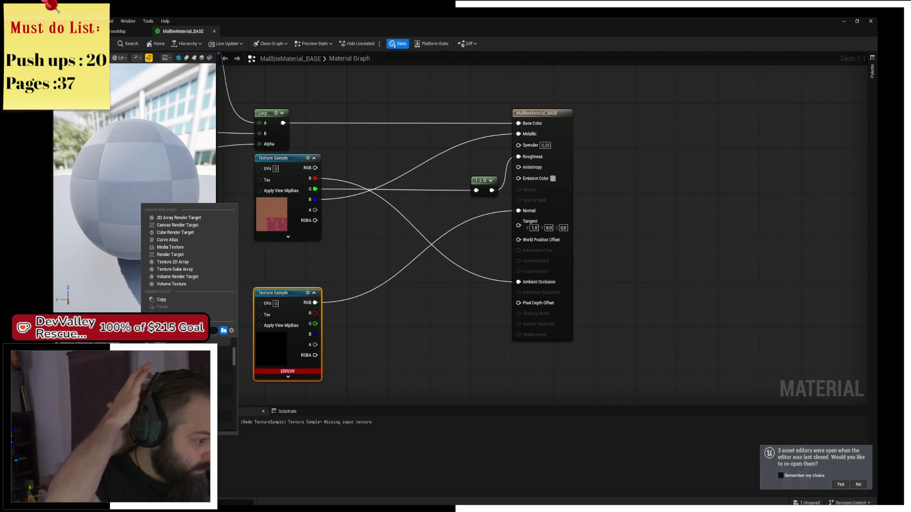
{"action": "left_click", "coordinate": [223, 368]}
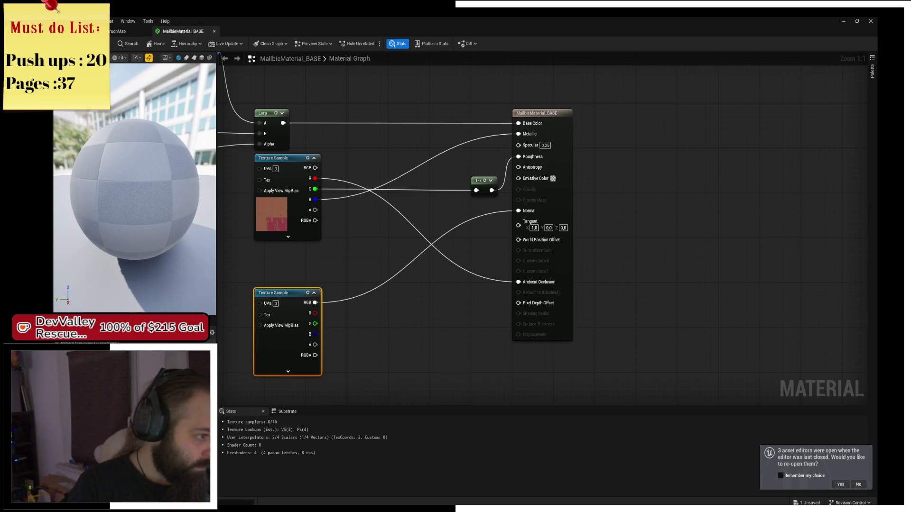
{"action": "mouse_move", "coordinate": [286, 355]}
{"action": "left_mouse_down"}
{"action": "mouse_move", "coordinate": [291, 344]}
{"action": "mouse_move", "coordinate": [409, 309]}
{"action": "left_mouse_up"}
{"action": "right_click", "coordinate": [409, 305]}
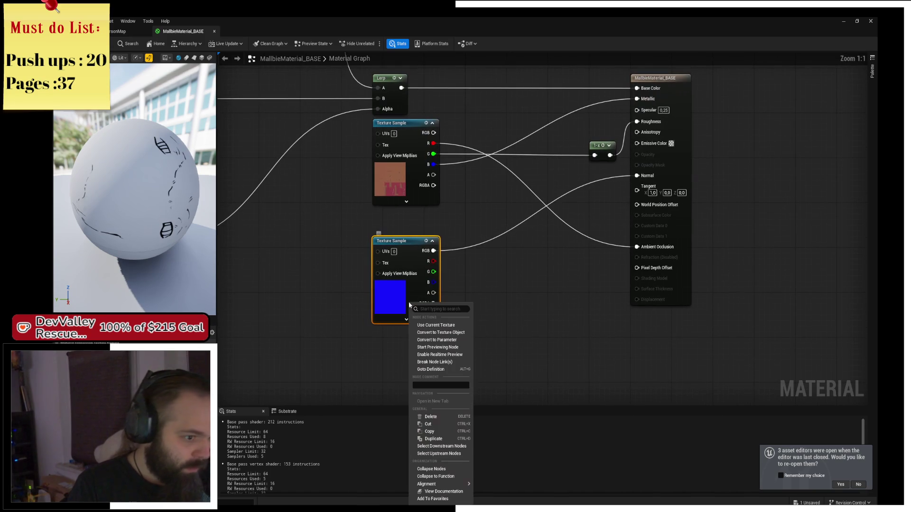
- Convert the normal Texture Sample into a texture parameter named NormalMap
{"action": "left_click", "coordinate": [441, 333]}
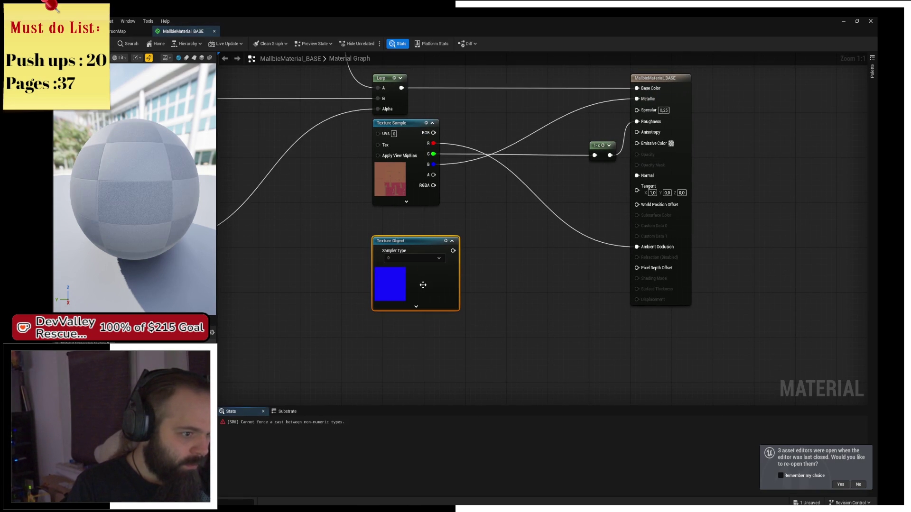
{"action": "left_click", "coordinate": [504, 289]}
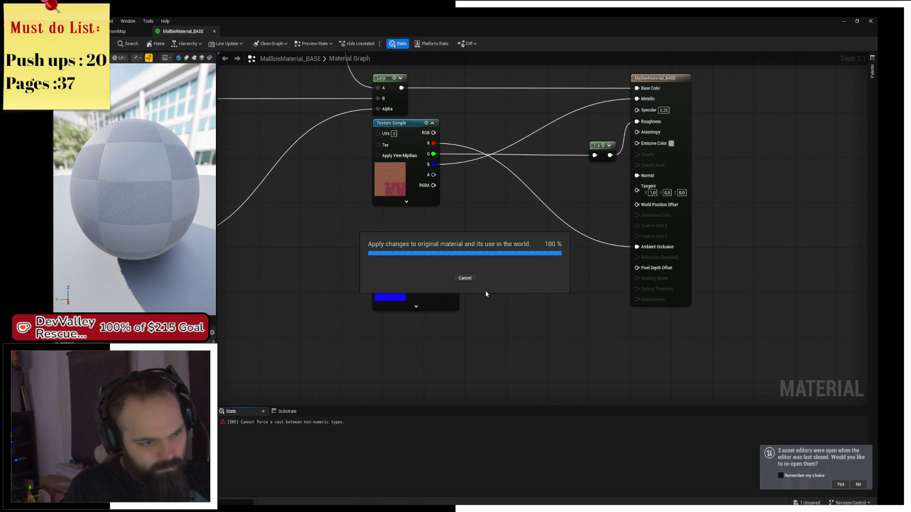
{"action": "key", "text": "ctrl+z"}
{"action": "right_click", "coordinate": [408, 264]}
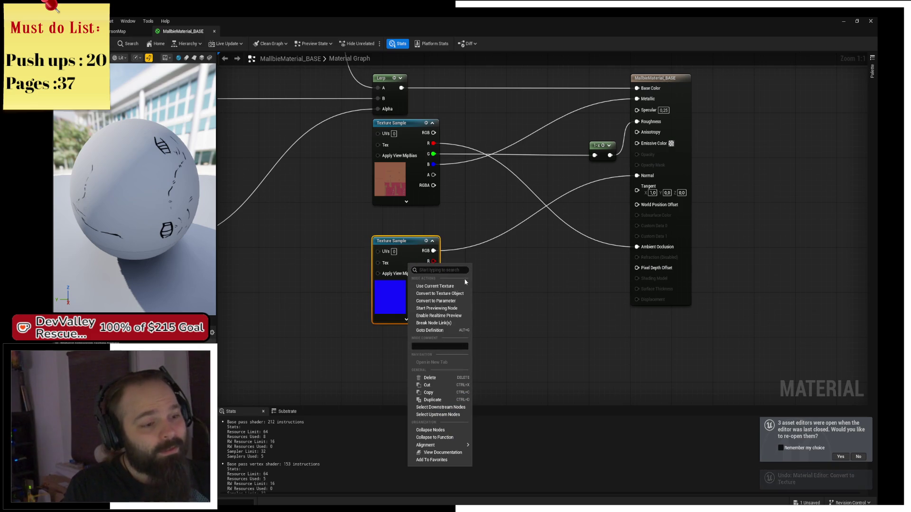
{"action": "left_click", "coordinate": [453, 300]}
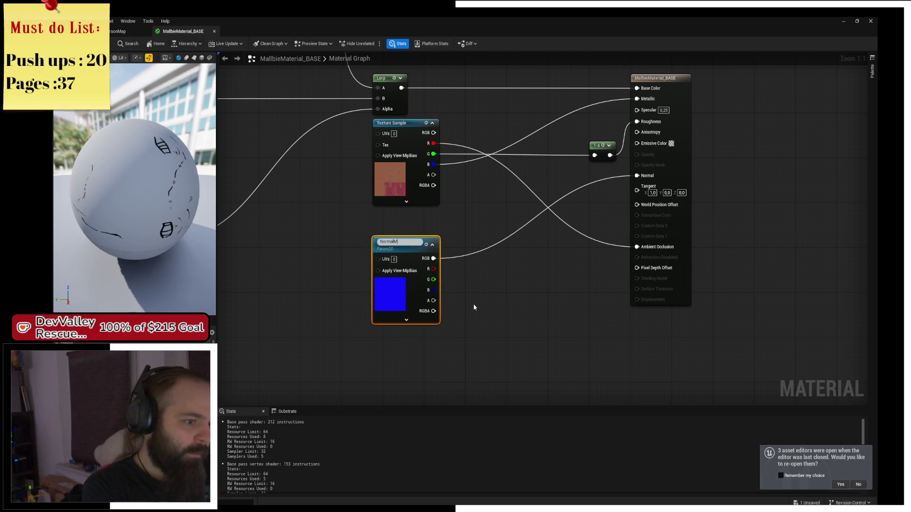
{"action": "type", "text": "ap"}
{"action": "key", "text": "Return"}
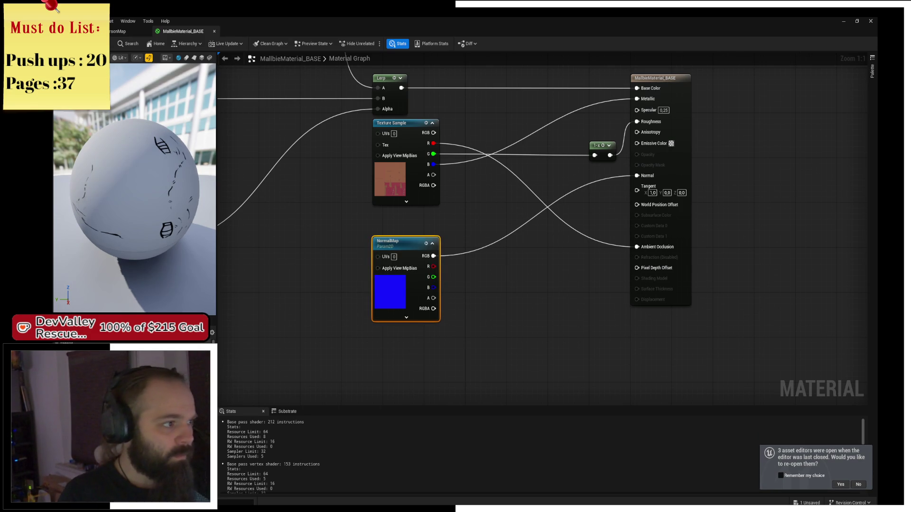
{"action": "left_click", "coordinate": [111, 34]}
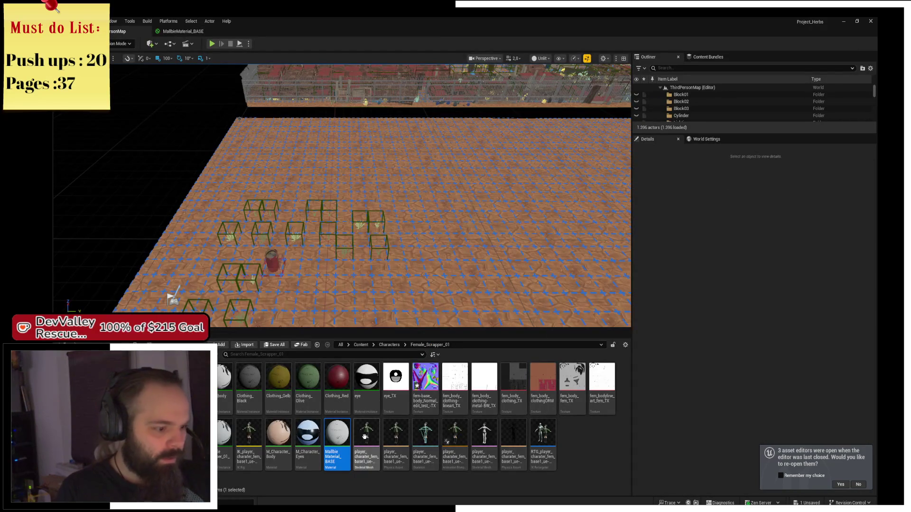
- Inspect the M_Character_Body material, then close it
{"action": "double_click", "coordinate": [278, 434]}
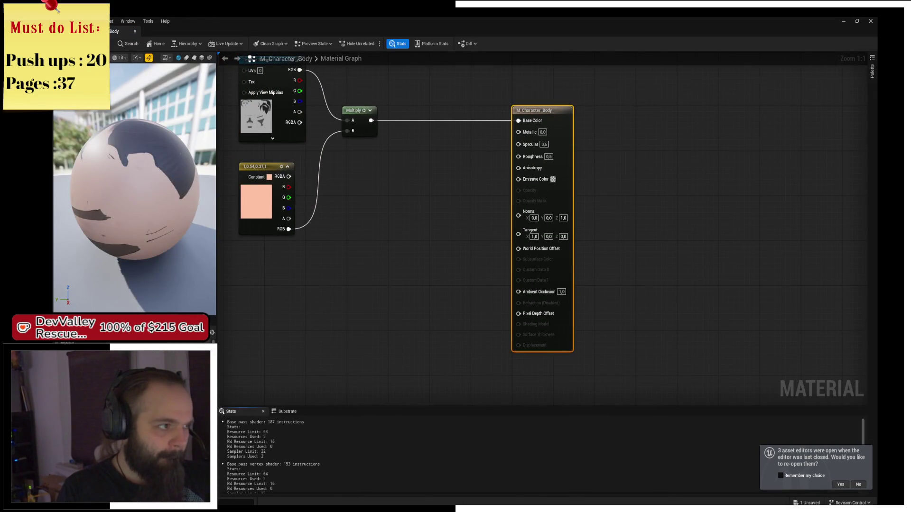
{"action": "key", "text": "alt+Tab"}
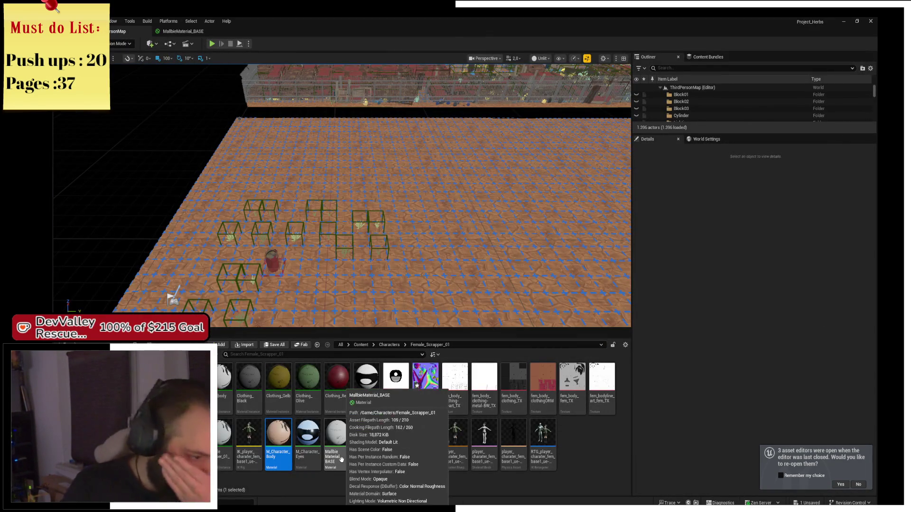
{"action": "left_click", "coordinate": [571, 416]}
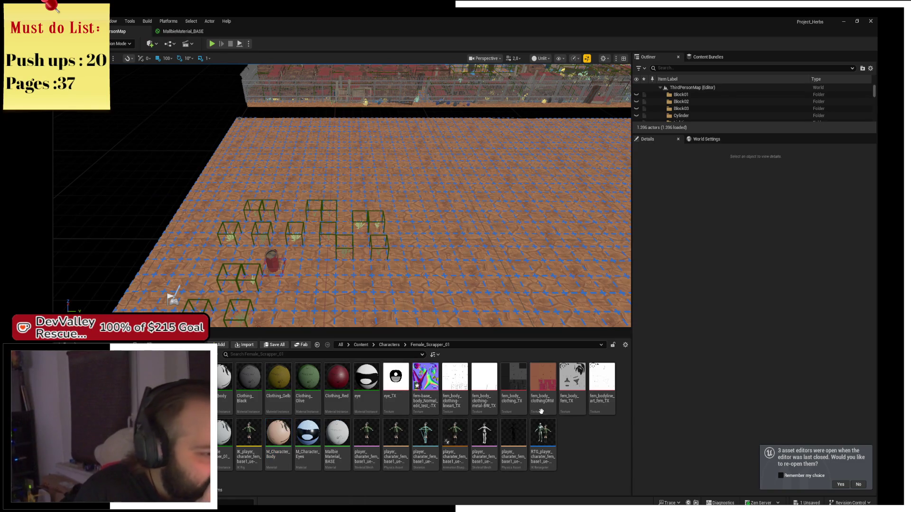
- Enable the AmbientColorMap, AmbientOcclusionMap and EmissiveColorMap overrides in the skin material instance
{"action": "double_click", "coordinate": [223, 414]}
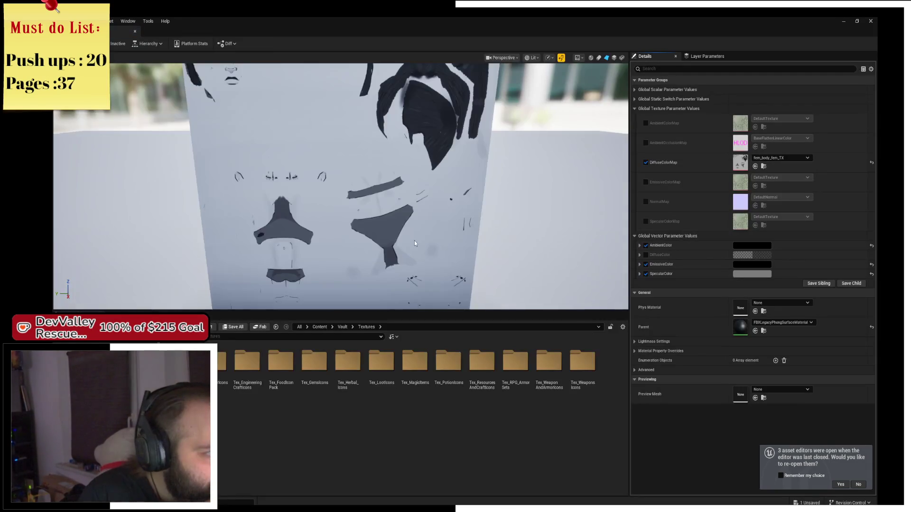
{"action": "left_click_drag", "start_coordinate": [406, 233], "coordinate": [411, 231]}
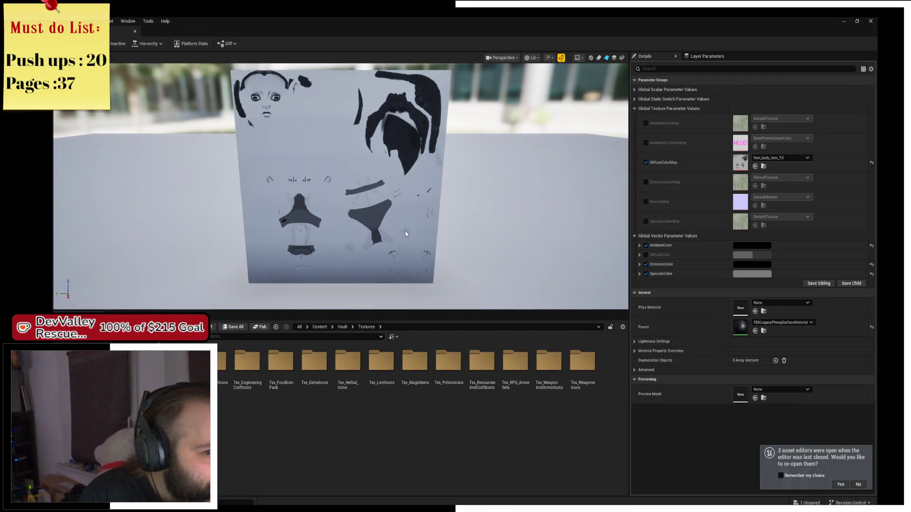
{"action": "left_click", "coordinate": [646, 124]}
{"action": "left_click", "coordinate": [646, 143]}
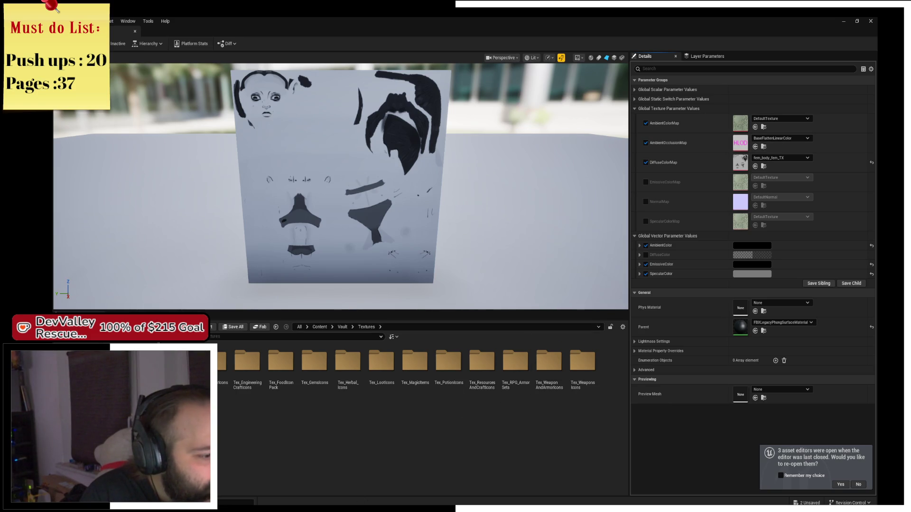
{"action": "mouse_move", "coordinate": [344, 510]}
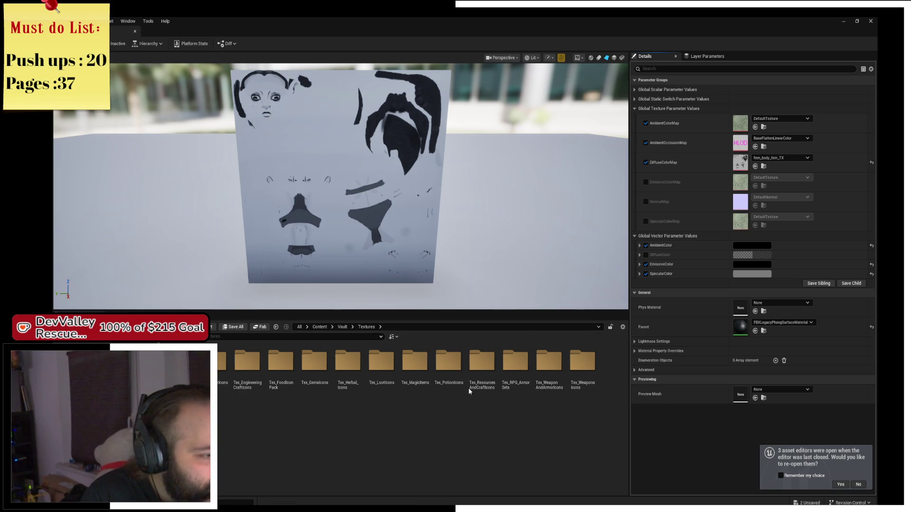
{"action": "left_click", "coordinate": [482, 363]}
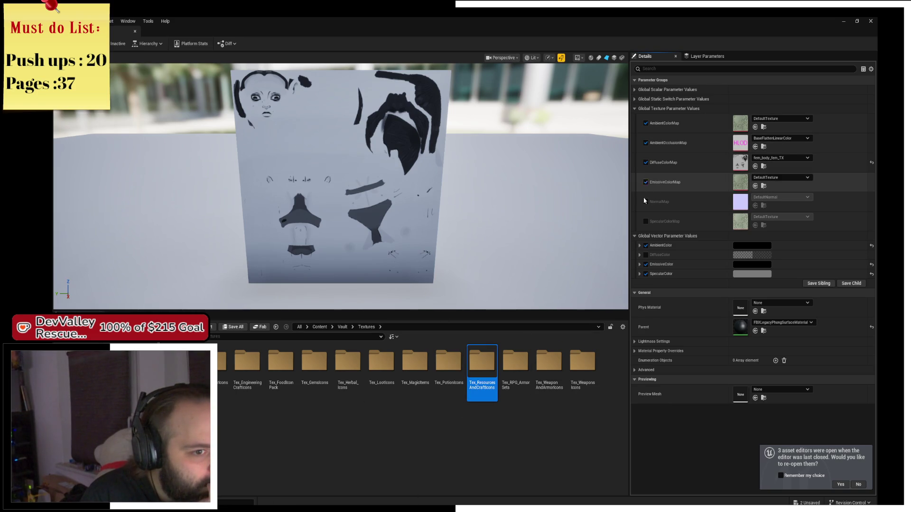
{"action": "key", "text": "alt+Tab"}
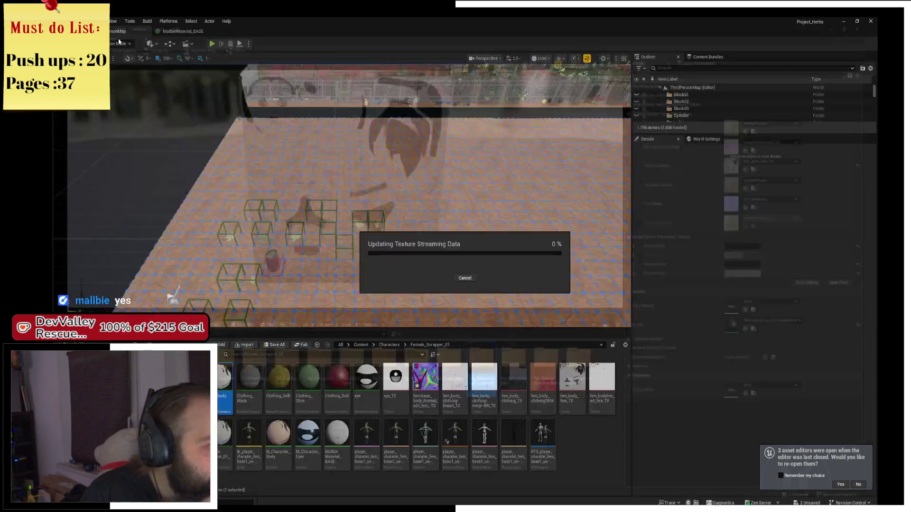
- Force-delete the base_body material instance and open the character's skeletal mesh and body material
{"action": "key", "text": "Delete"}
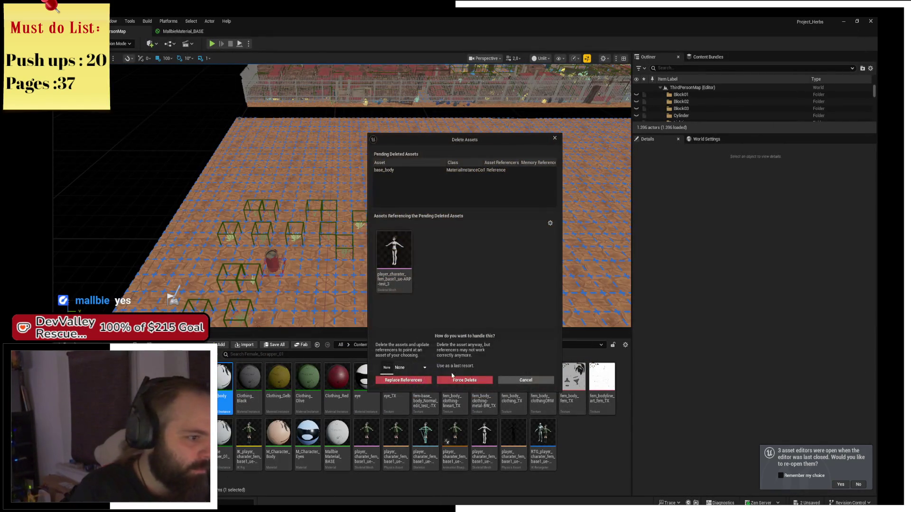
{"action": "left_click", "coordinate": [488, 380]}
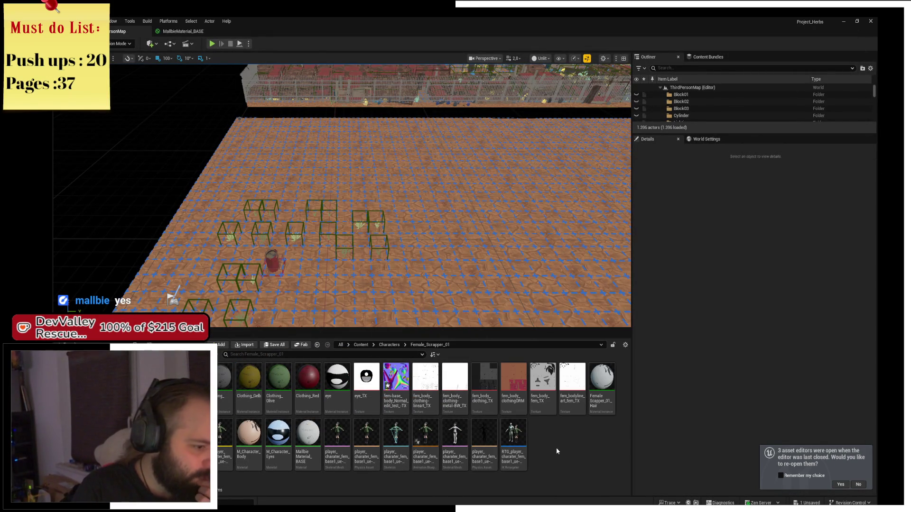
{"action": "left_click", "coordinate": [327, 454]}
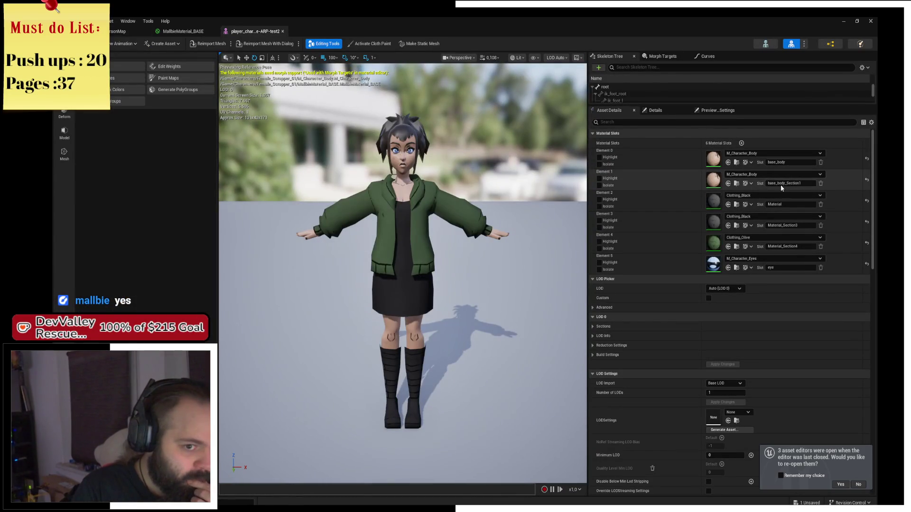
{"action": "left_click", "coordinate": [738, 185]}
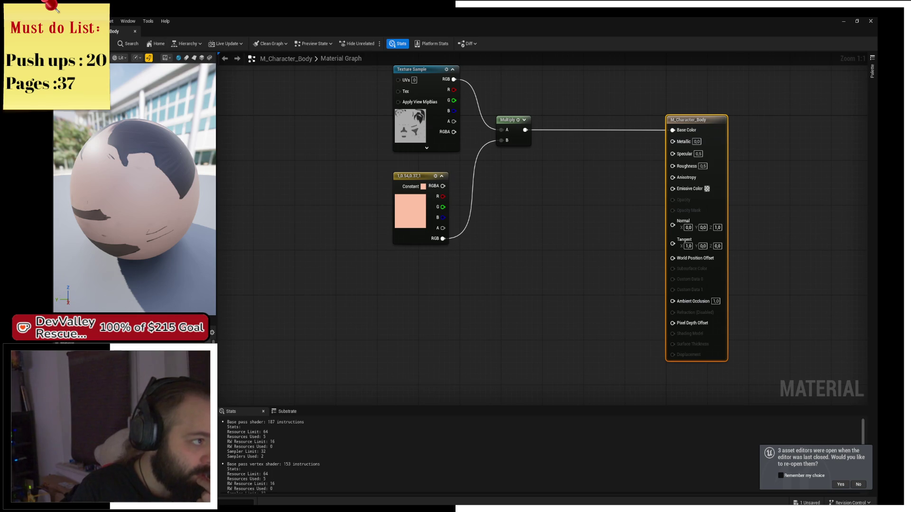
{"action": "key", "text": "alt+Tab"}
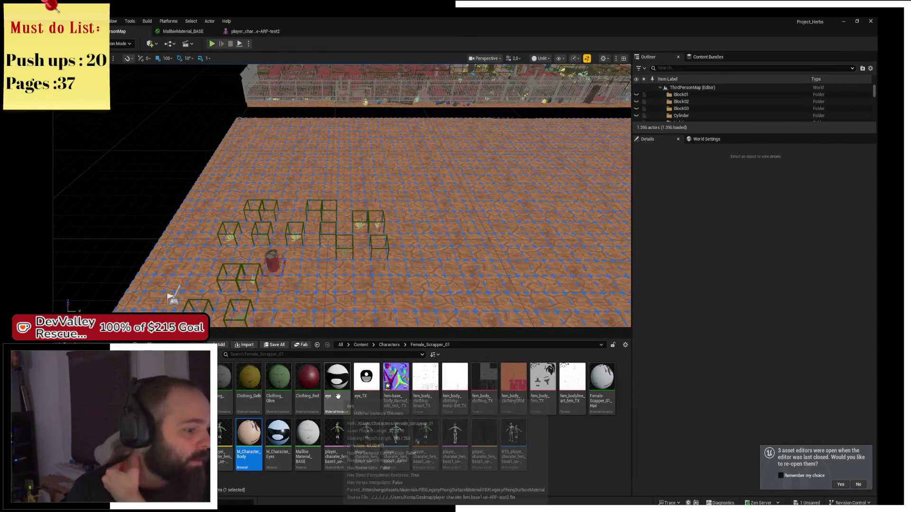
- Create a MallbieMaterial_Skin instance from MallbieMaterial_BASE and open it
{"action": "right_click", "coordinate": [309, 453]}
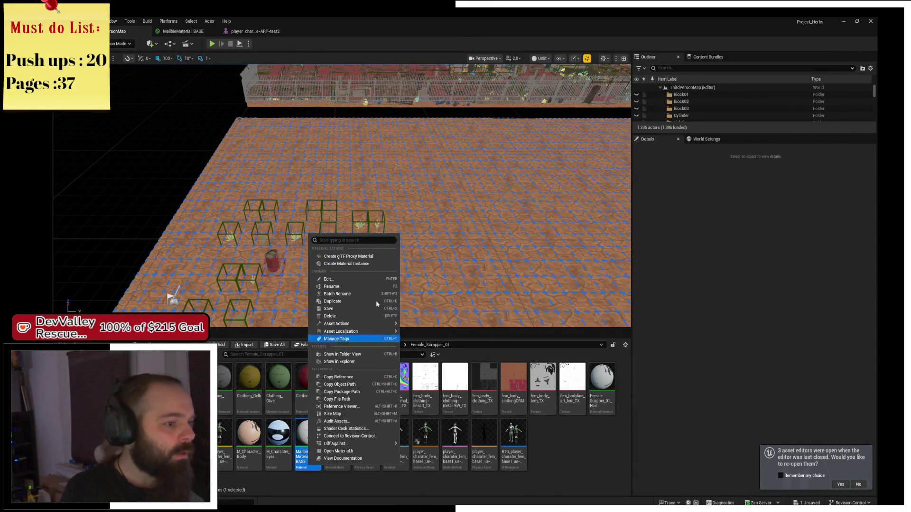
{"action": "left_click", "coordinate": [378, 265]}
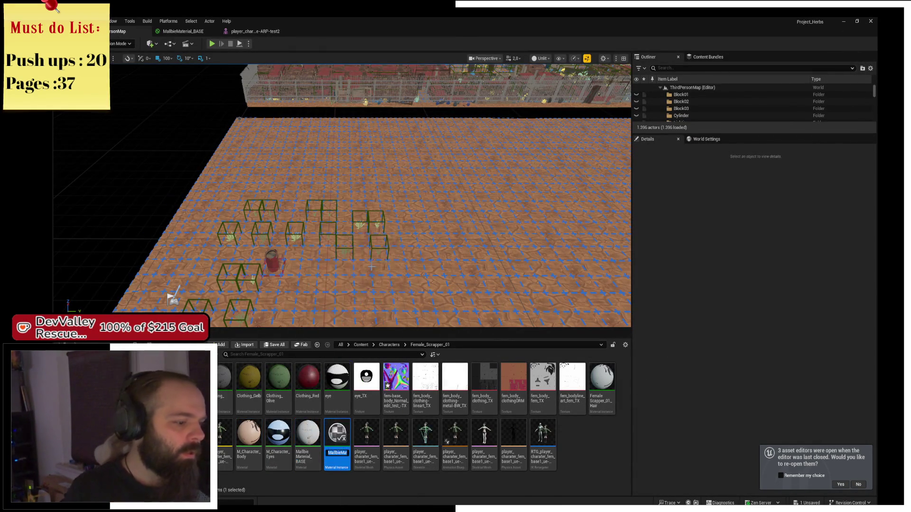
{"action": "key", "text": "End"}
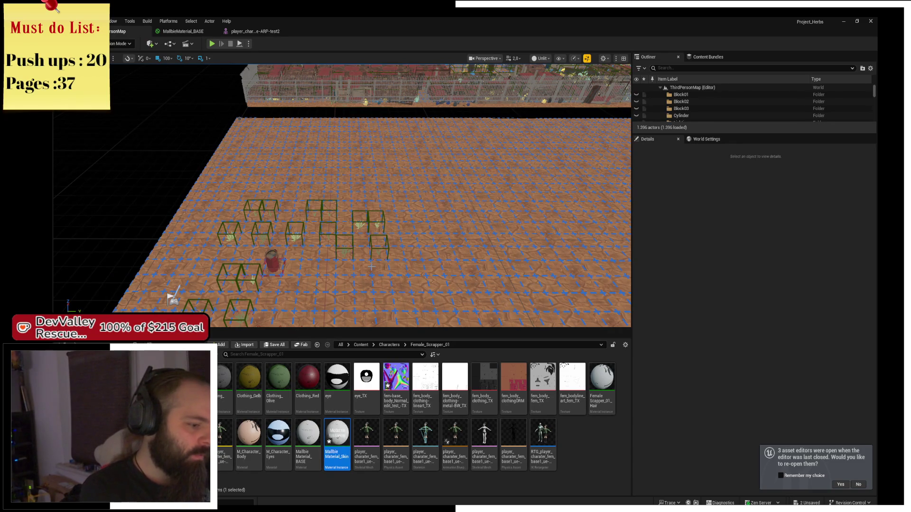
{"action": "double_click", "coordinate": [335, 430]}
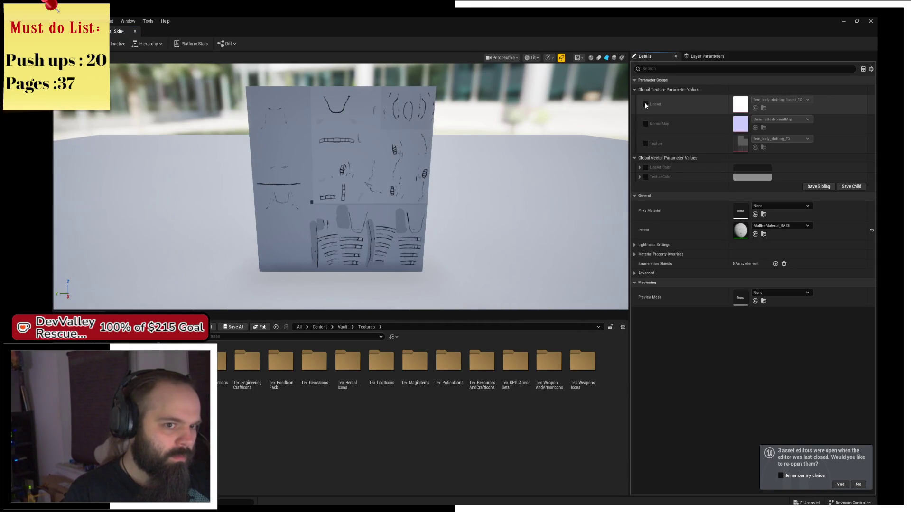
- Enable the LineArt, NormalMap and Texture overrides and browse to Female_Scrapper_01
{"action": "left_click", "coordinate": [645, 104]}
{"action": "left_click", "coordinate": [646, 124]}
{"action": "left_click", "coordinate": [645, 143]}
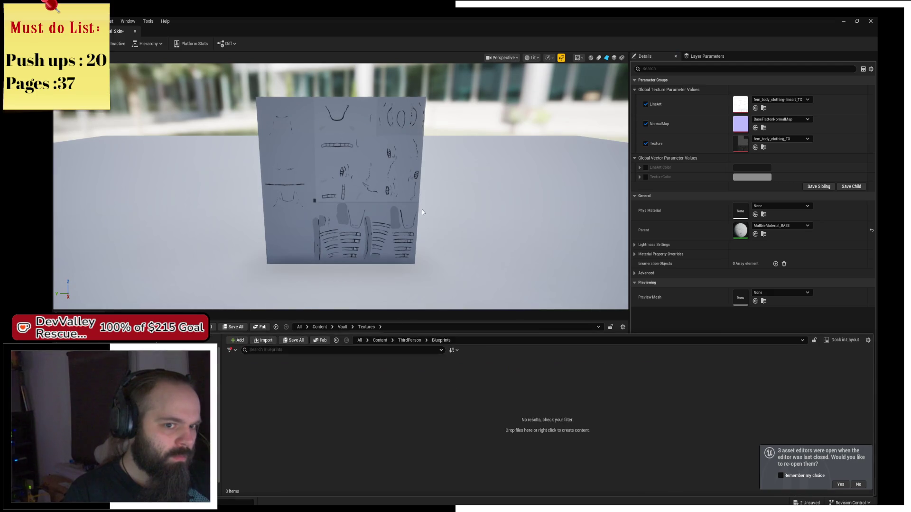
{"action": "left_click", "coordinate": [409, 340]}
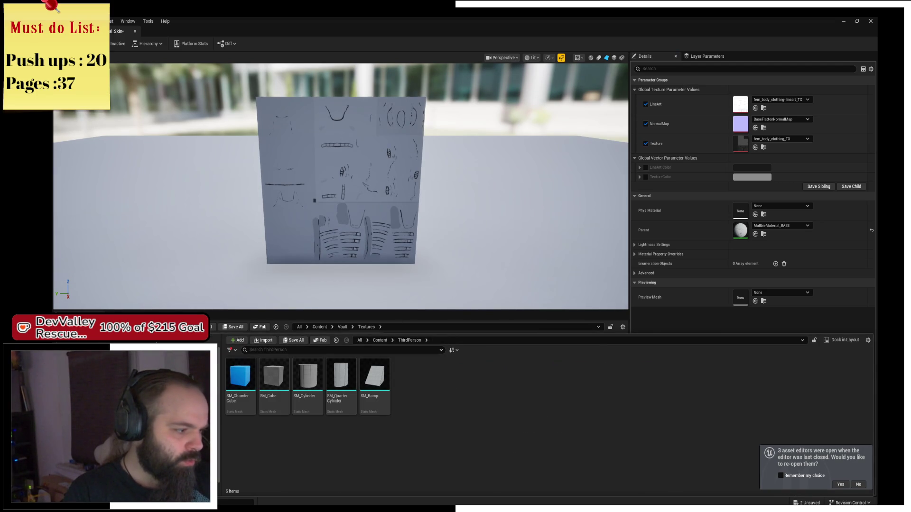
{"action": "key", "text": "alt+Left"}
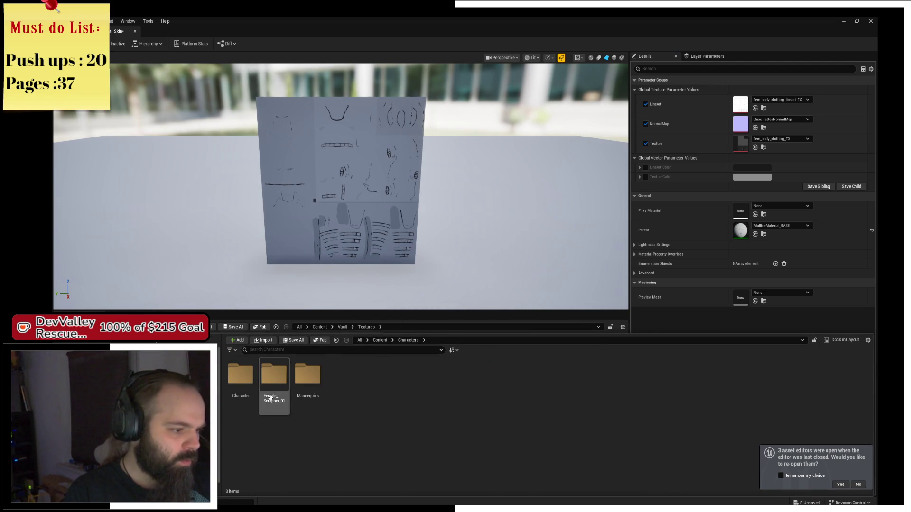
{"action": "double_click", "coordinate": [278, 404]}
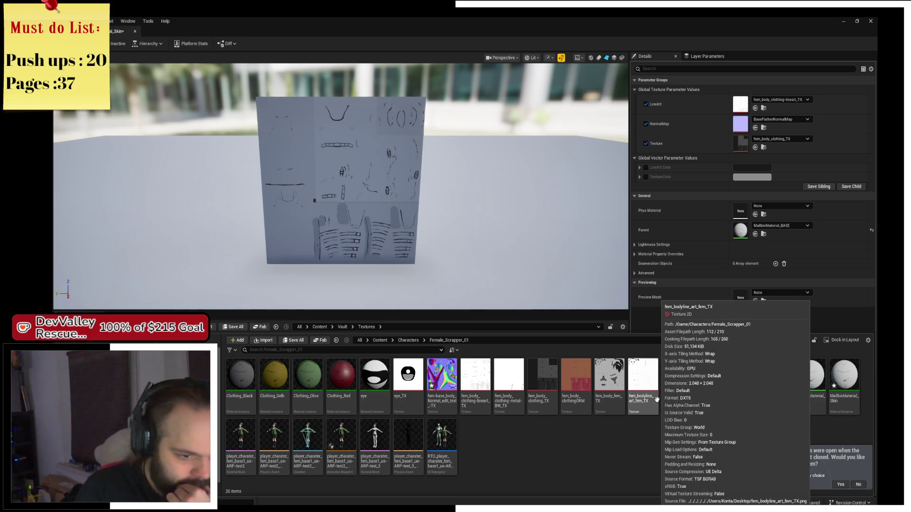
- Assign fem_bodyline_art_fem_TX to LineArt, fem_body_fem_TX to Texture, and the body normal texture to NormalMap
{"action": "mouse_move", "coordinate": [644, 387]}
{"action": "left_mouse_down"}
{"action": "mouse_move", "coordinate": [649, 398]}
{"action": "mouse_move", "coordinate": [741, 104]}
{"action": "left_mouse_up"}
{"action": "key", "text": "ctrl+space"}
{"action": "left_click", "coordinate": [583, 429]}
{"action": "mouse_move", "coordinate": [617, 411]}
{"action": "left_mouse_down"}
{"action": "mouse_move", "coordinate": [723, 138]}
{"action": "mouse_move", "coordinate": [730, 159]}
{"action": "mouse_move", "coordinate": [731, 151]}
{"action": "left_mouse_up"}
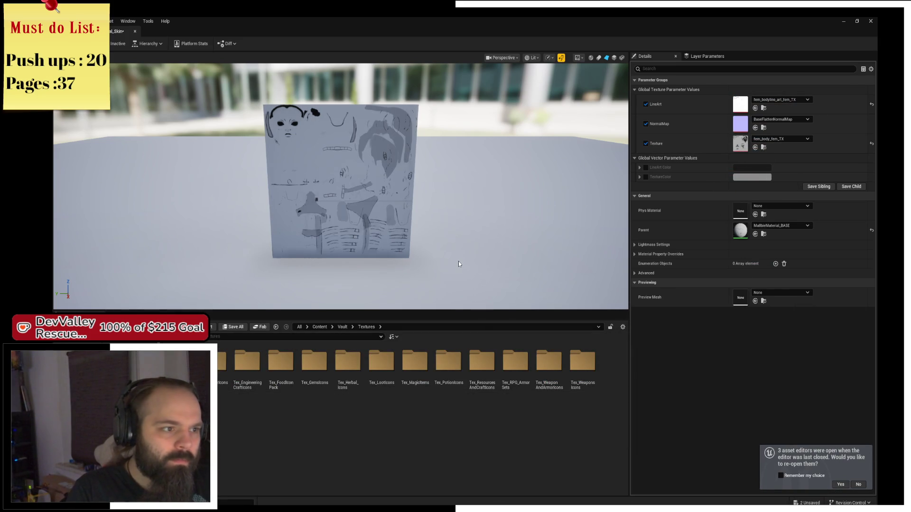
{"action": "key", "text": "ctrl+space"}
{"action": "mouse_move", "coordinate": [441, 377]}
{"action": "left_mouse_down"}
{"action": "mouse_move", "coordinate": [676, 144]}
{"action": "mouse_move", "coordinate": [740, 123]}
{"action": "left_mouse_up"}
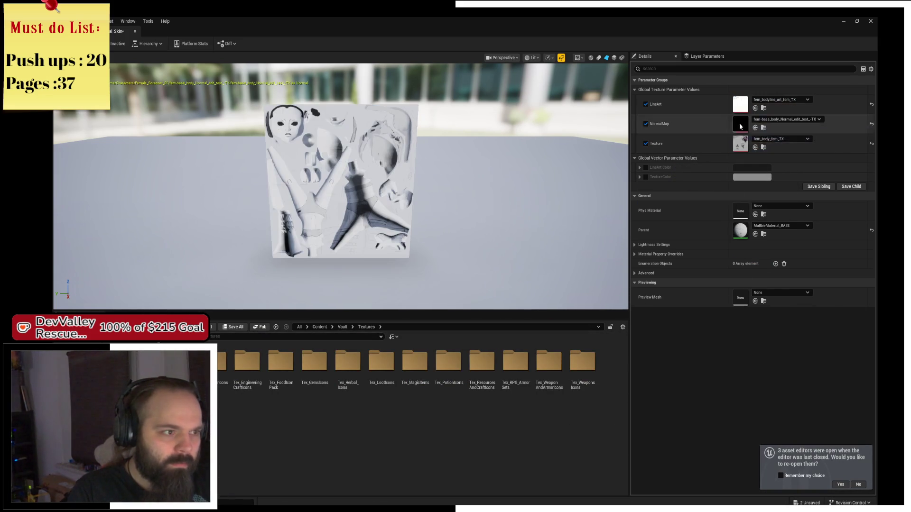
{"action": "scroll", "coordinate": [397, 196], "scroll_direction": "up", "scroll_amount": 5}
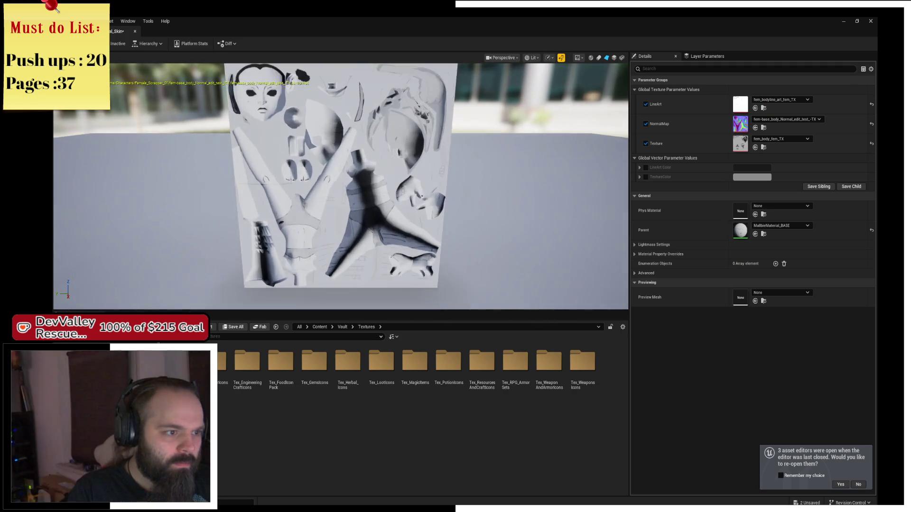
- Save and close the skin material instance, returning to the character mesh editor
{"action": "key", "text": "ctrl+s"}
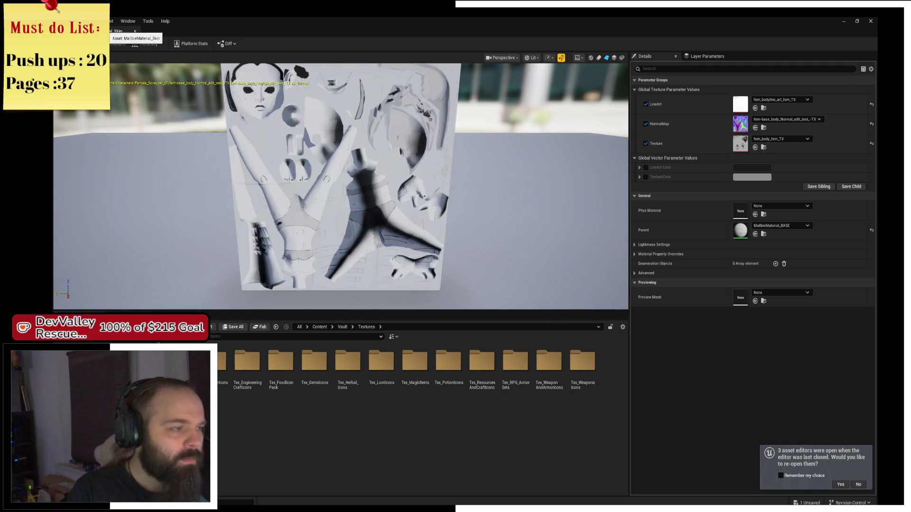
{"action": "left_click", "coordinate": [135, 31]}
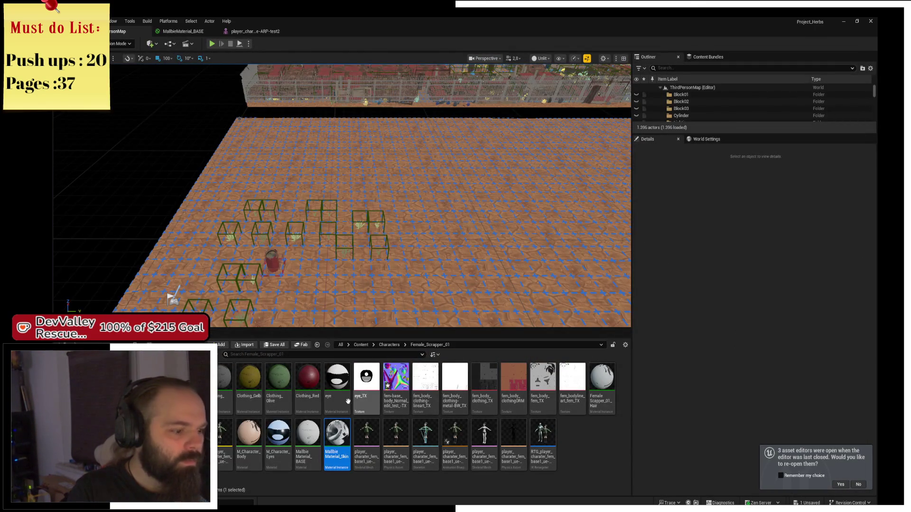
{"action": "double_click", "coordinate": [367, 431]}
- Give mesh material slots Element 0 and Element 1 the M_SkinBall material
{"action": "left_click", "coordinate": [764, 154]}
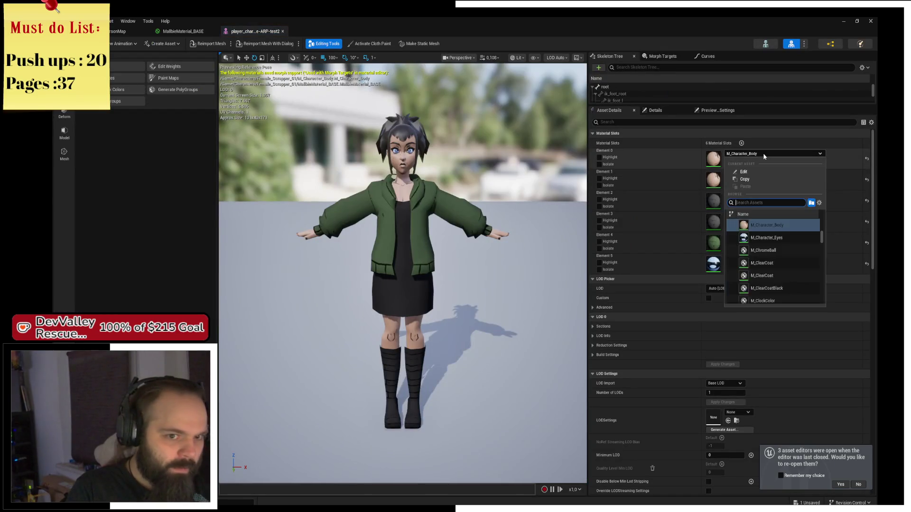
{"action": "type", "text": "Skin"}
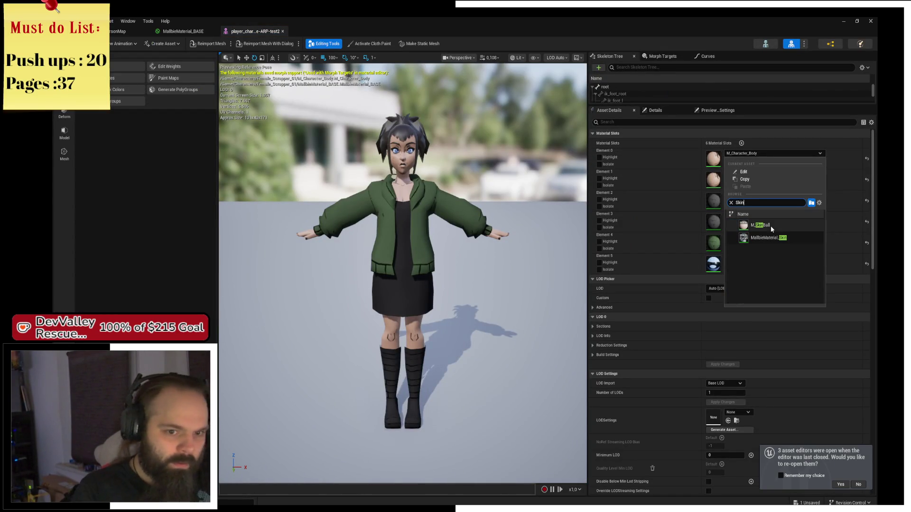
{"action": "key", "text": "Return"}
{"action": "left_click", "coordinate": [759, 174]}
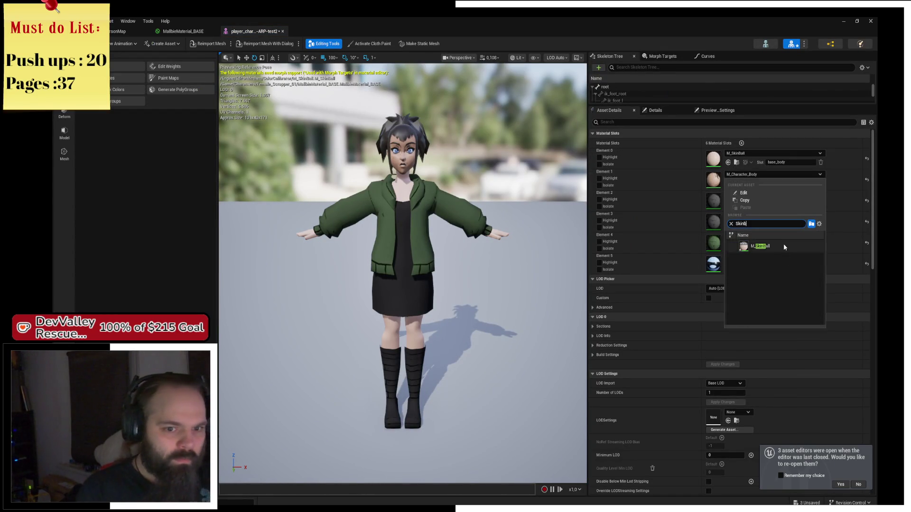
{"action": "left_click", "coordinate": [783, 244]}
{"action": "mouse_move", "coordinate": [421, 192]}
{"action": "left_mouse_down"}
{"action": "mouse_move", "coordinate": [465, 176]}
{"action": "mouse_move", "coordinate": [412, 200]}
{"action": "mouse_move", "coordinate": [360, 204]}
{"action": "left_mouse_up"}
- Switch Element 1 and Element 0 to MallbieMaterial_Skin and orbit to check the result
{"action": "left_click", "coordinate": [749, 176]}
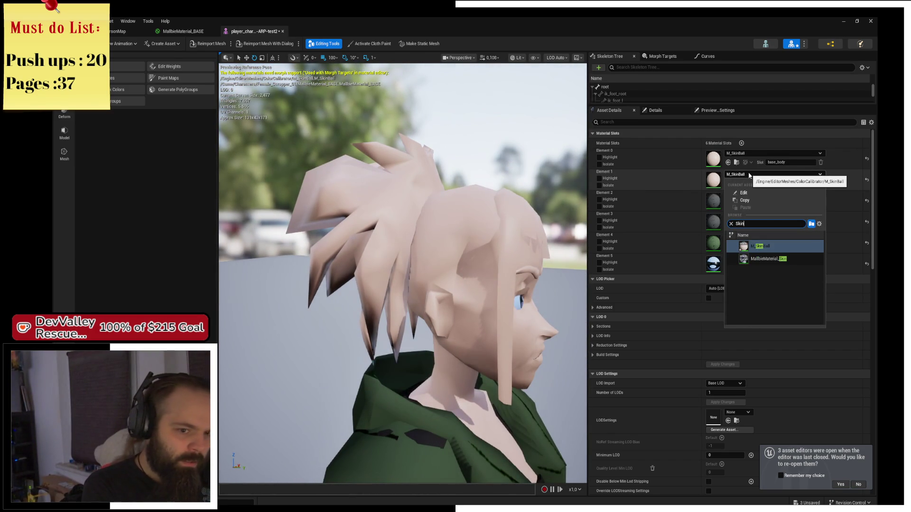
{"action": "left_click", "coordinate": [768, 258]}
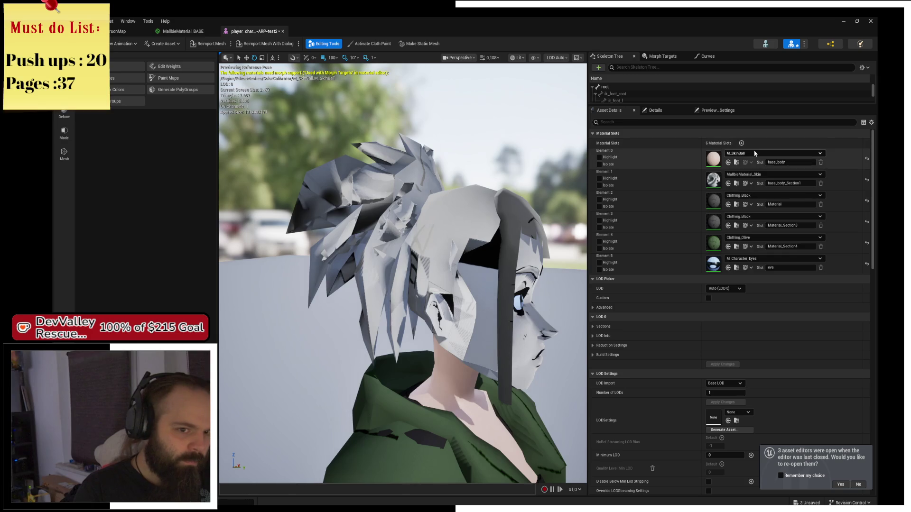
{"action": "left_click", "coordinate": [754, 153]}
{"action": "type", "text": "Skin"}
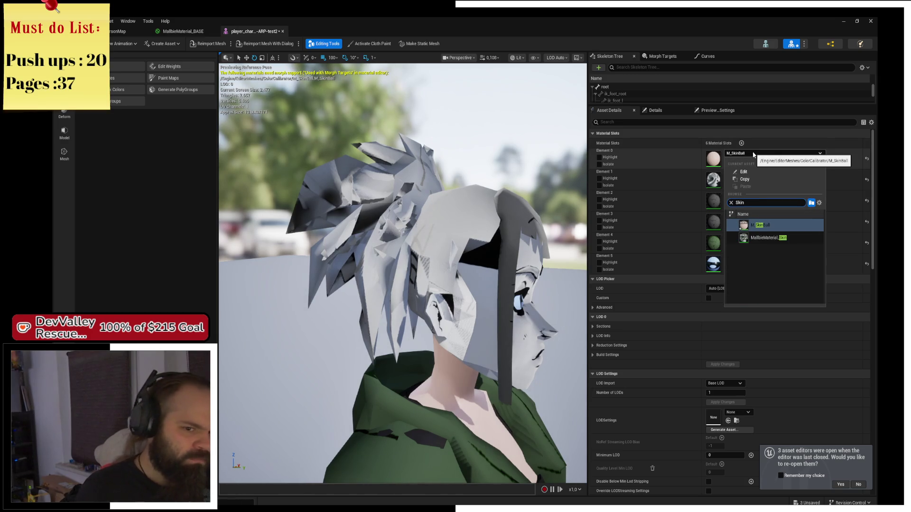
{"action": "left_click", "coordinate": [764, 237]}
{"action": "left_click_drag", "start_coordinate": [403, 275], "coordinate": [360, 275]}
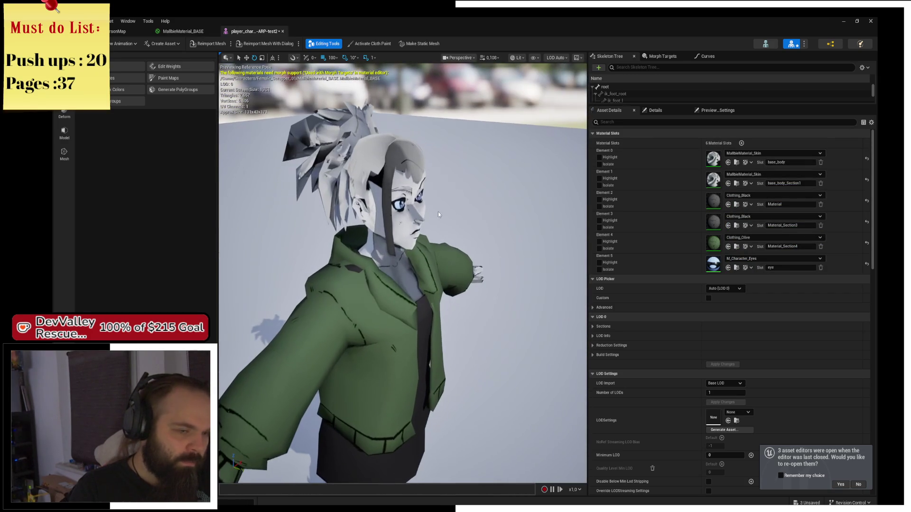
- Check the TextureColor node in MallbieMaterial_BASE, then reopen the skin material instance
{"action": "left_click", "coordinate": [184, 31]}
{"action": "mouse_move", "coordinate": [387, 241]}
{"action": "left_mouse_down"}
{"action": "mouse_move", "coordinate": [480, 268]}
{"action": "mouse_move", "coordinate": [517, 218]}
{"action": "left_mouse_up"}
{"action": "left_click", "coordinate": [350, 153]}
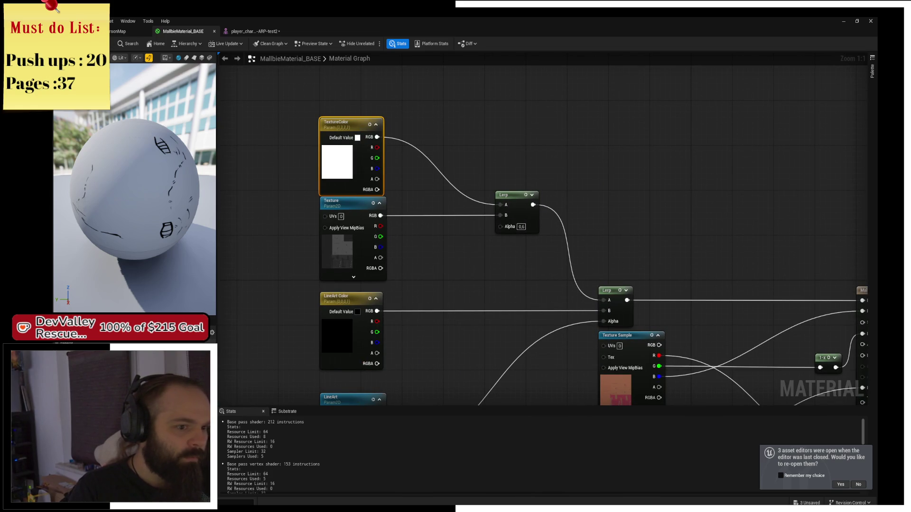
{"action": "left_click", "coordinate": [142, 30]}
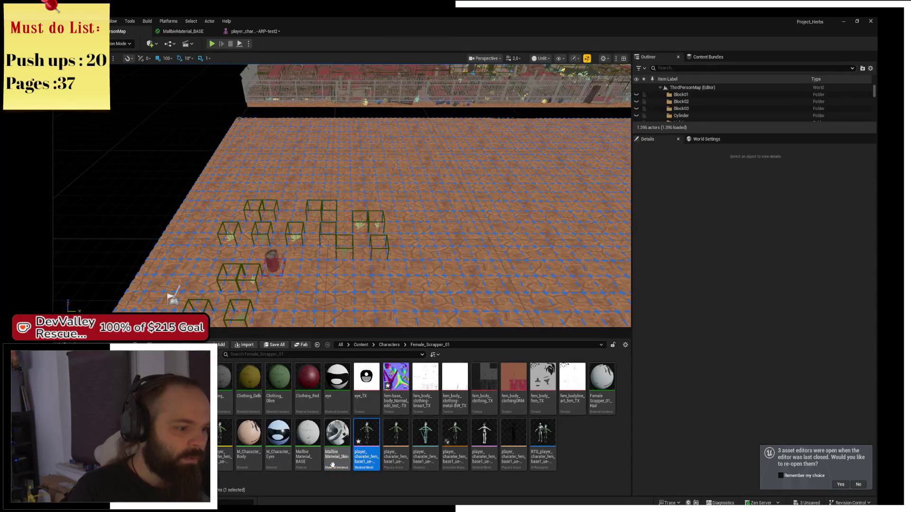
{"action": "double_click", "coordinate": [334, 446]}
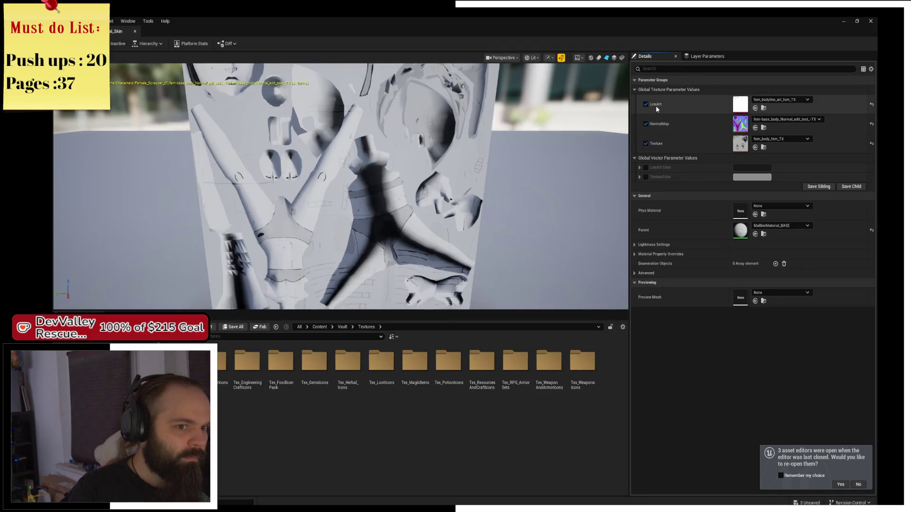
- Override TextureColor with a light pink skin tone in the Color Picker
{"action": "left_click", "coordinate": [646, 177]}
{"action": "left_click", "coordinate": [752, 177]}
{"action": "left_click_drag", "start_coordinate": [650, 250], "coordinate": [663, 245]}
{"action": "left_click", "coordinate": [697, 237]}
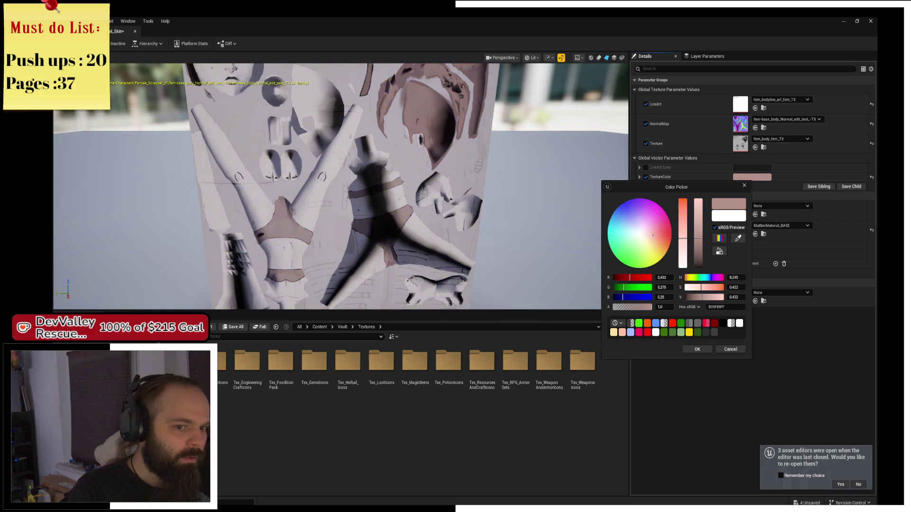
{"action": "left_click_drag", "start_coordinate": [661, 234], "coordinate": [655, 245]}
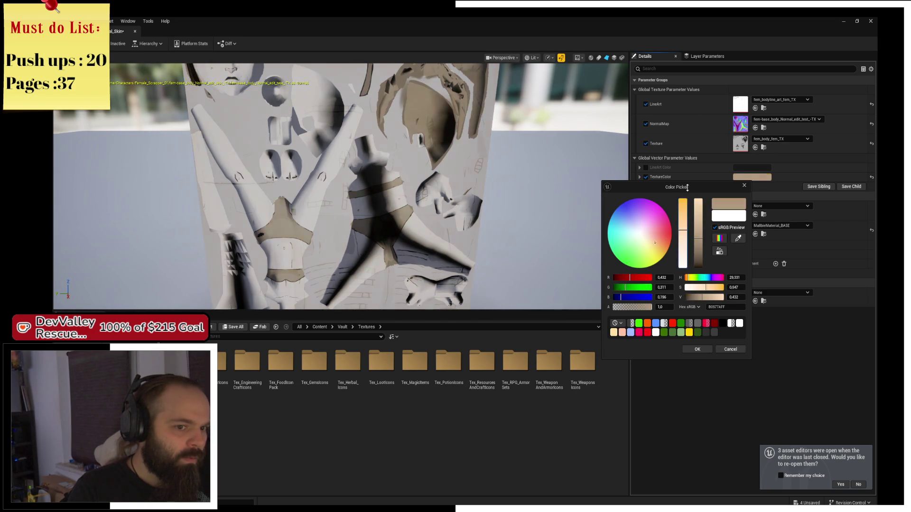
{"action": "left_click_drag", "start_coordinate": [686, 218], "coordinate": [683, 198]}
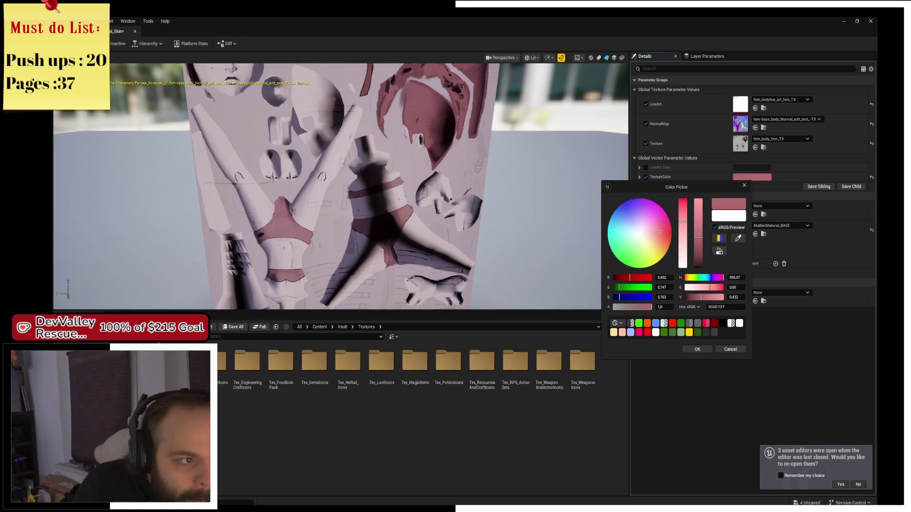
{"action": "left_click_drag", "start_coordinate": [697, 238], "coordinate": [702, 211]}
{"action": "left_click", "coordinate": [692, 350]}
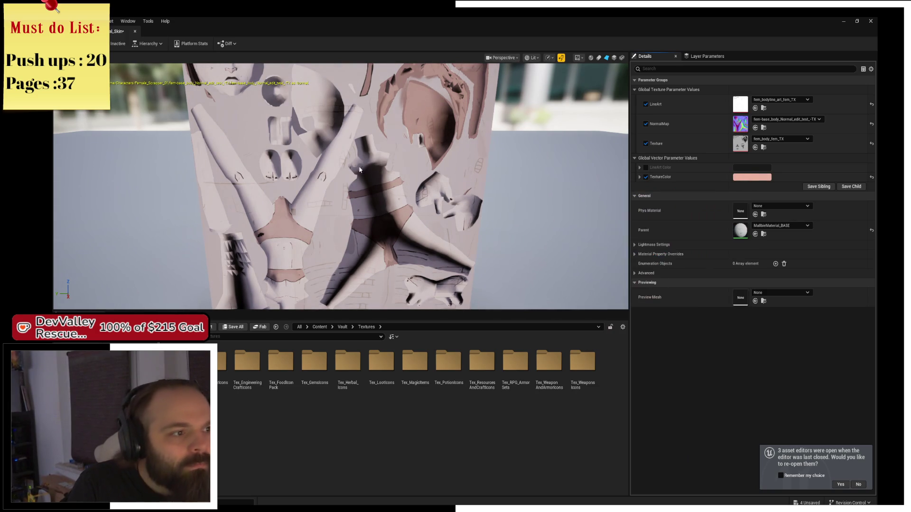
- Save MallbieMaterial_Skin and leave the instance editor
{"action": "scroll", "coordinate": [341, 187], "scroll_direction": "down", "scroll_amount": 3}
{"action": "key", "text": "ctrl+s"}
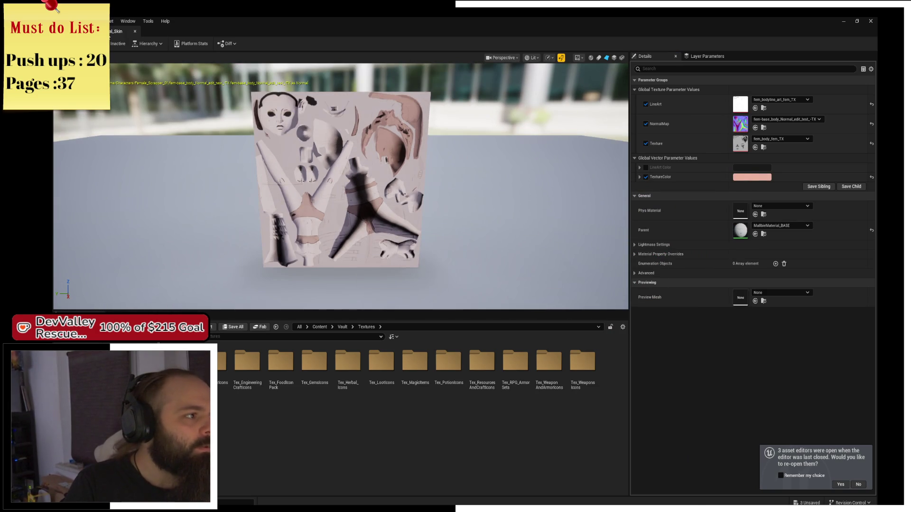
{"action": "key", "text": "alt+Tab"}
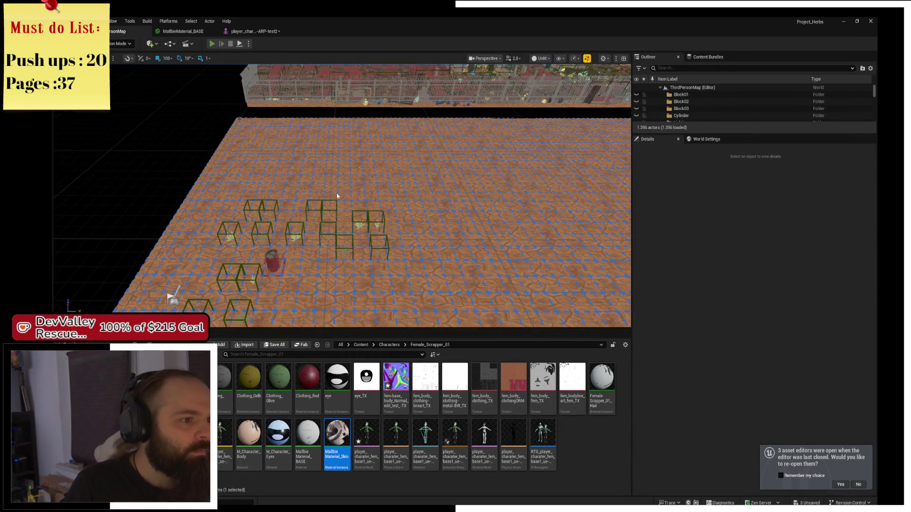
- Play the level to test the tinted character, then open the player_char skeletal mesh
{"action": "left_click", "coordinate": [219, 47]}
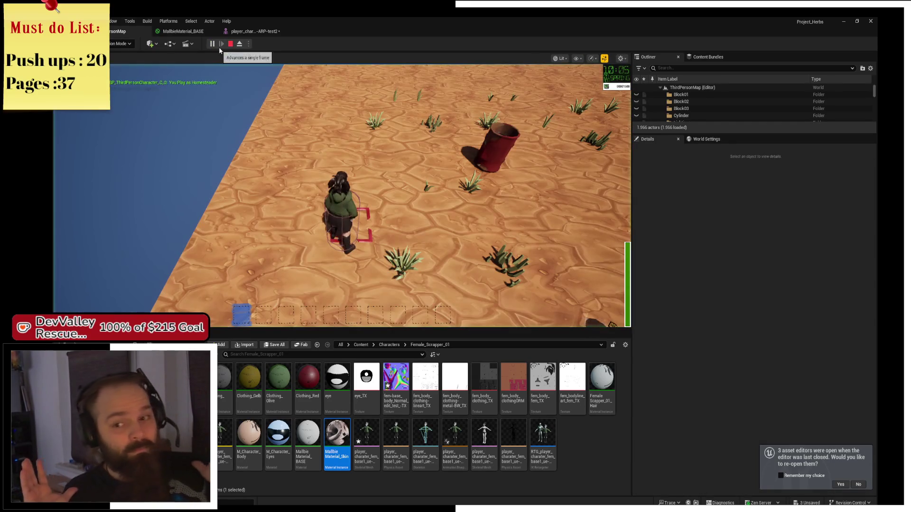
{"action": "key", "text": "s"}
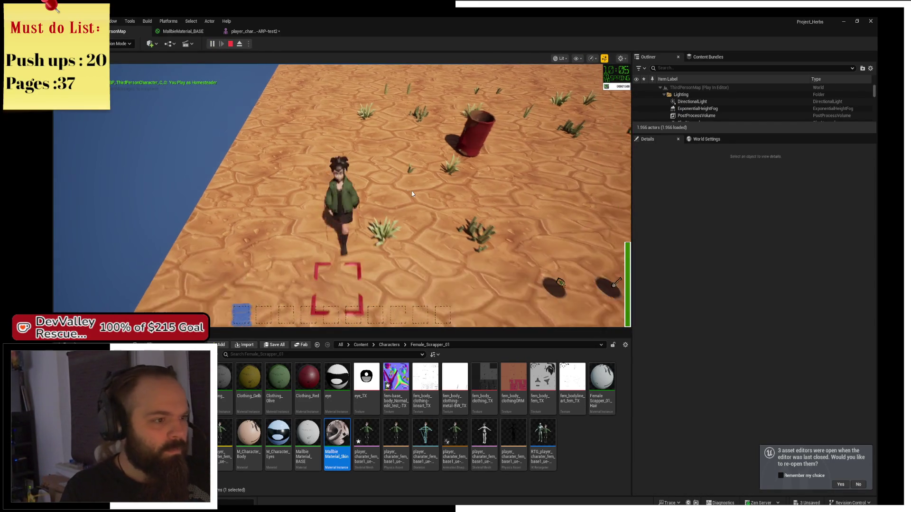
{"action": "left_click", "coordinate": [843, 21]}
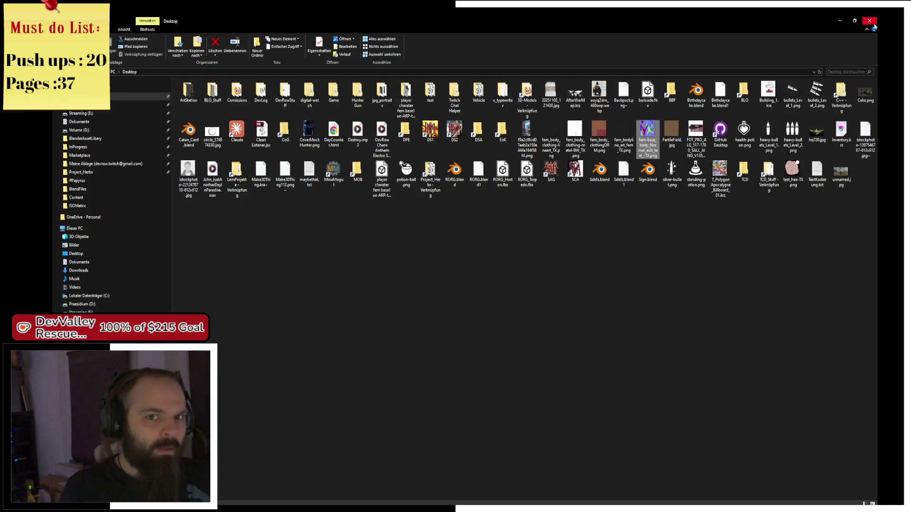
{"action": "left_click", "coordinate": [874, 24]}
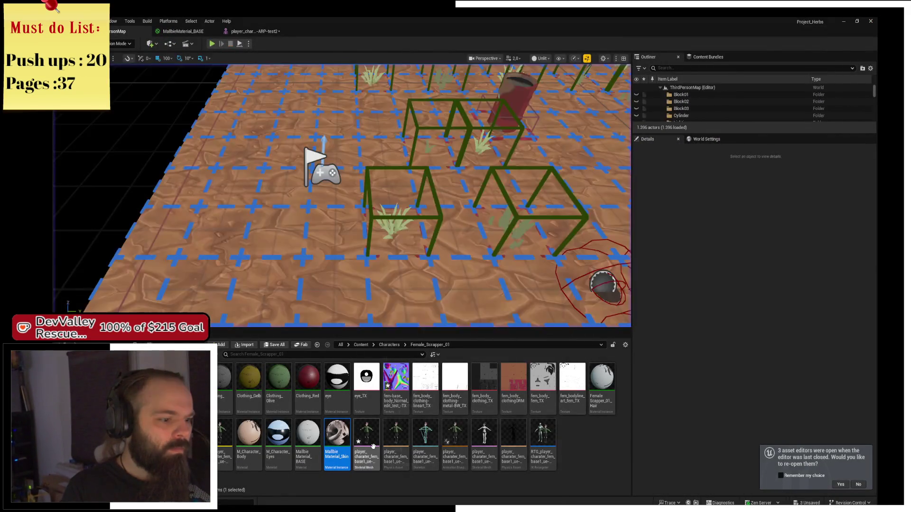
{"action": "double_click", "coordinate": [357, 436]}
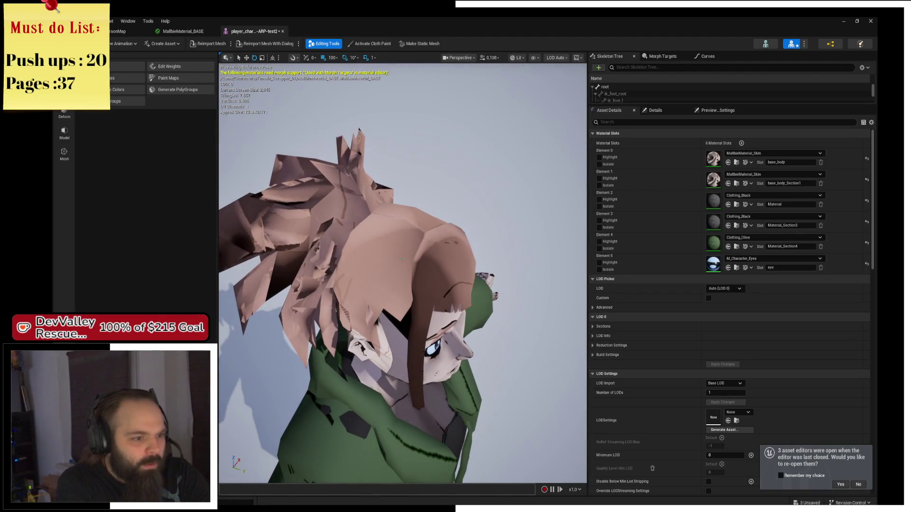
- Inspect MallbieMaterial_BASE's texture and normal map nodes, then return to the level and open M_Character_Body
{"action": "left_click", "coordinate": [189, 32]}
{"action": "mouse_move", "coordinate": [616, 279]}
{"action": "left_mouse_down"}
{"action": "mouse_move", "coordinate": [534, 193]}
{"action": "mouse_move", "coordinate": [463, 145]}
{"action": "left_mouse_up"}
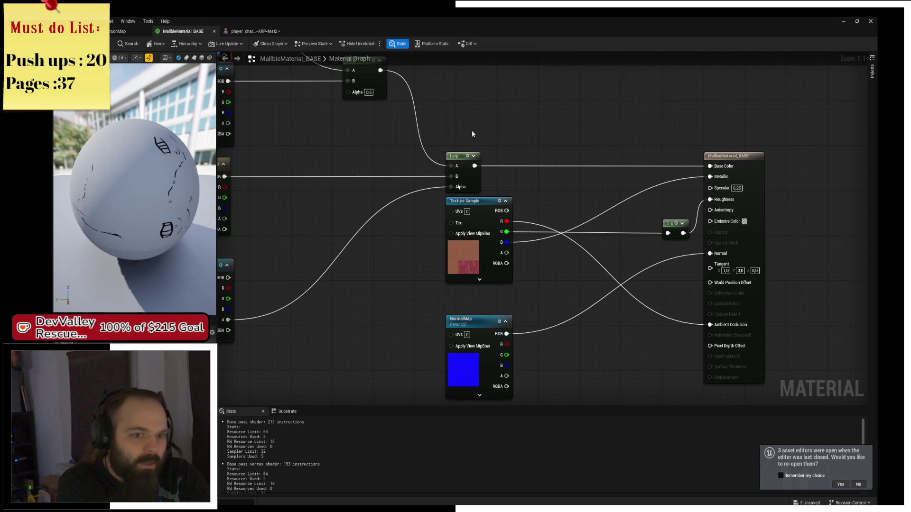
{"action": "left_click", "coordinate": [240, 33]}
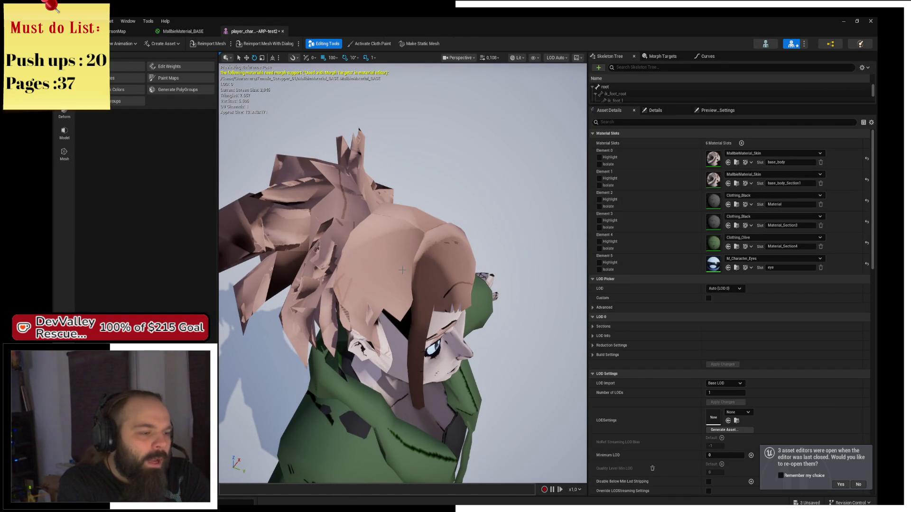
{"action": "left_click", "coordinate": [116, 32]}
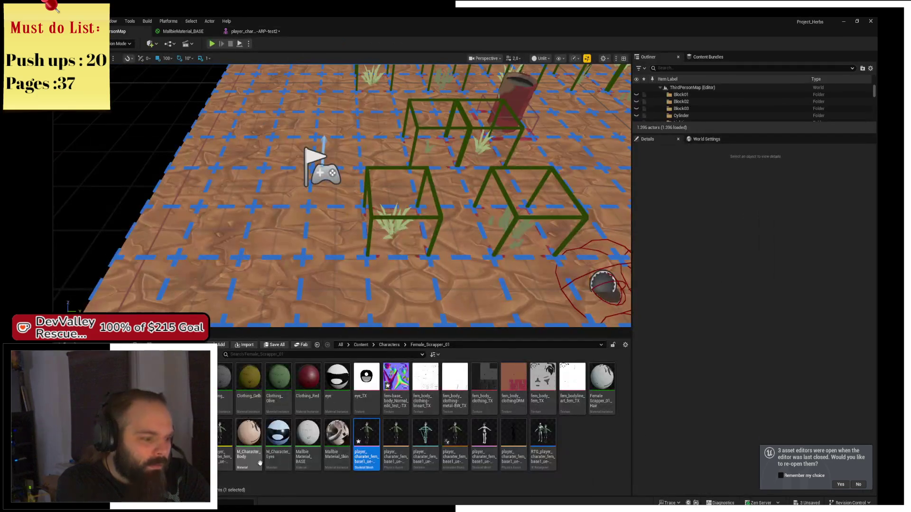
{"action": "double_click", "coordinate": [252, 458]}
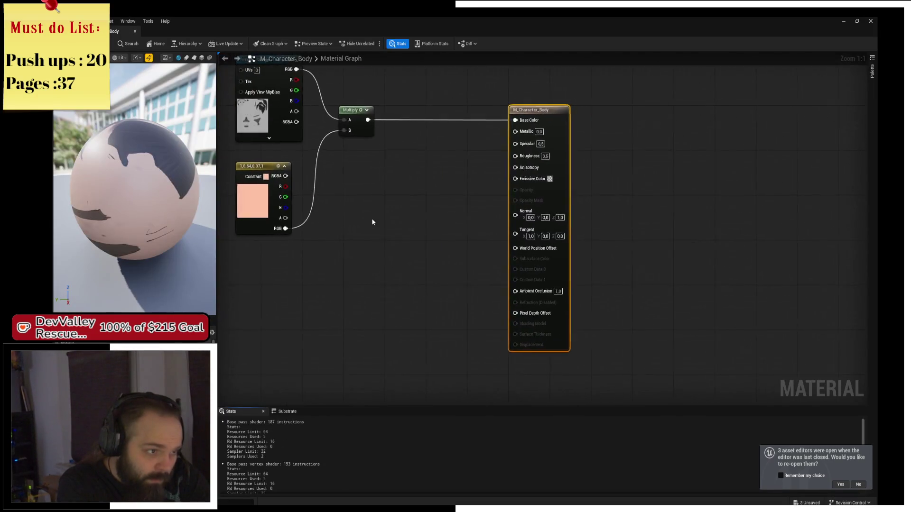
- Look over the M_Character_Body graph, close it, and start deleting the material
{"action": "mouse_move", "coordinate": [372, 218]}
{"action": "left_mouse_down"}
{"action": "mouse_move", "coordinate": [445, 258]}
{"action": "mouse_move", "coordinate": [512, 276]}
{"action": "left_mouse_up"}
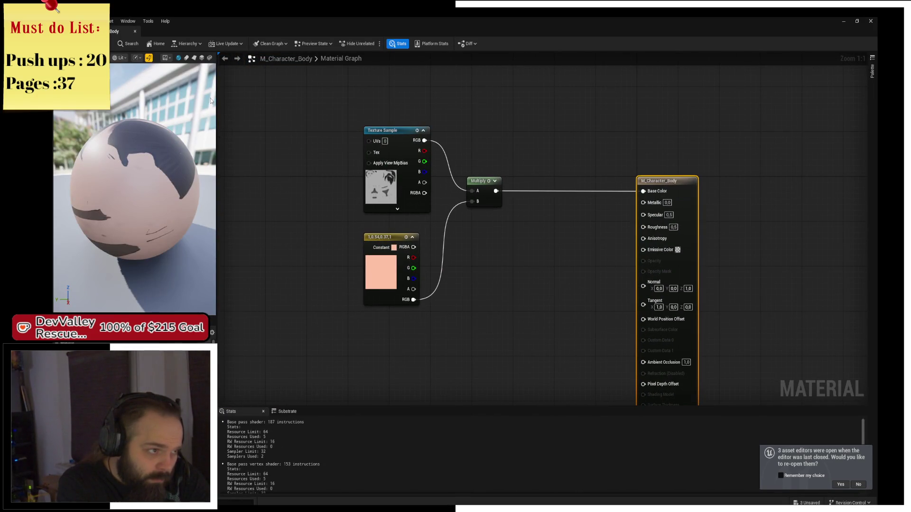
{"action": "key", "text": "ctrl+w"}
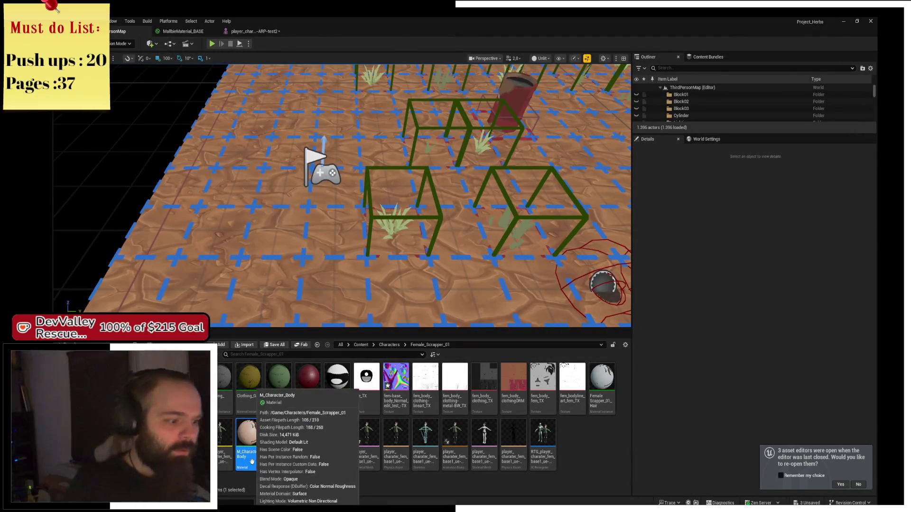
{"action": "key", "text": "Delete"}
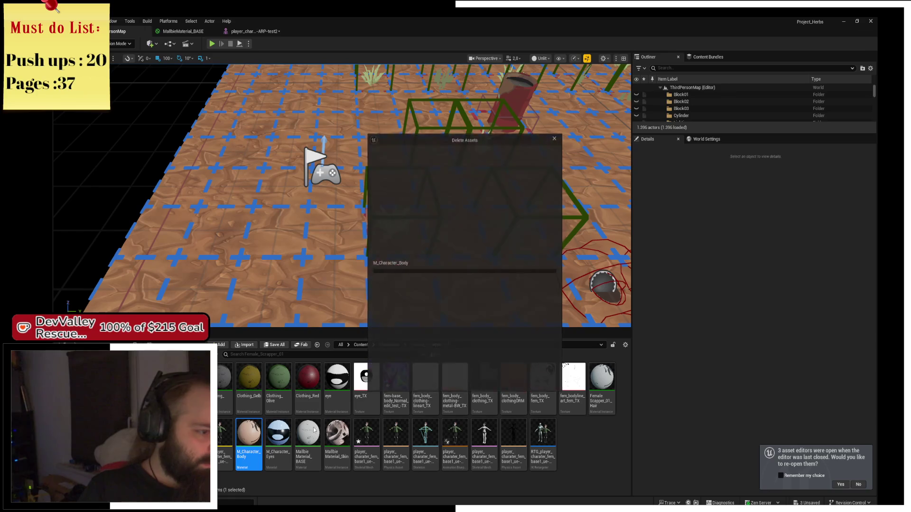
- Browse replacement assets, cancel the M_Character_Body deletion, and reopen the player_char mesh
{"action": "left_click", "coordinate": [414, 367]}
{"action": "type", "text": "Sk"}
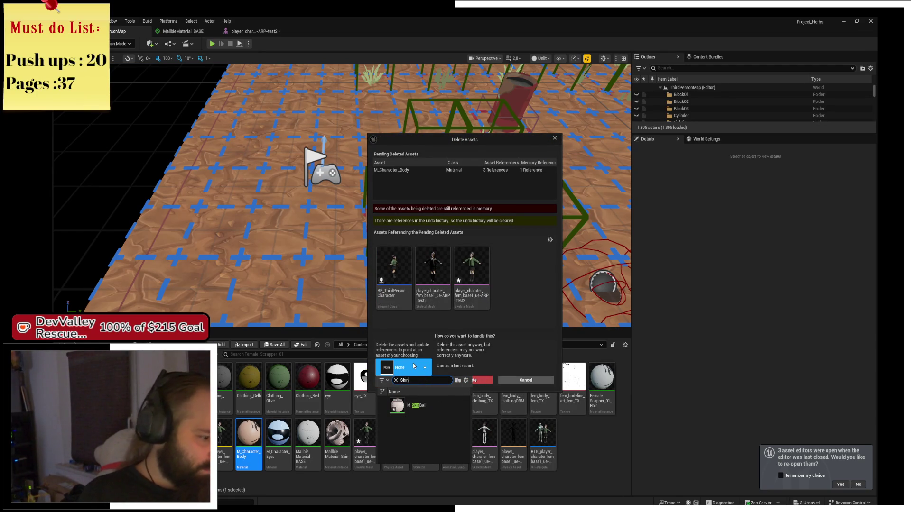
{"action": "type", "text": "in"}
{"action": "left_click", "coordinate": [508, 366]}
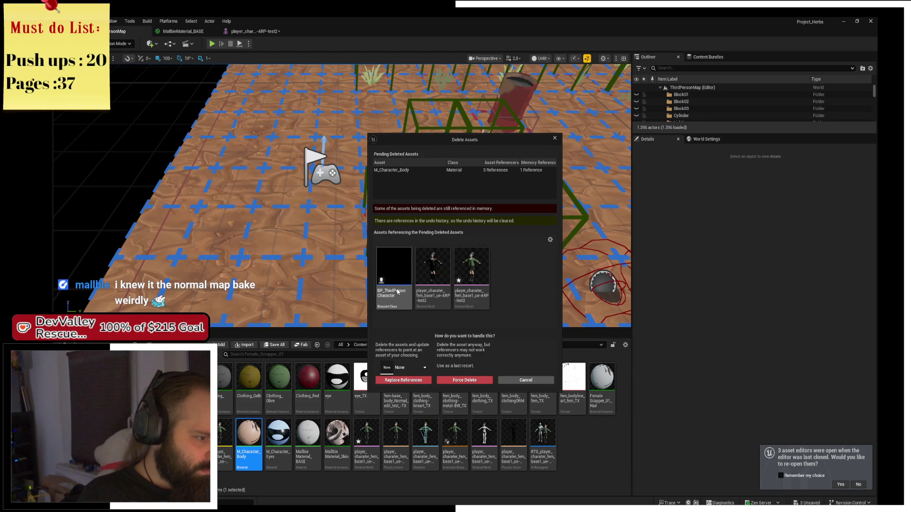
{"action": "mouse_move", "coordinate": [484, 295]}
{"action": "left_click", "coordinate": [526, 381]}
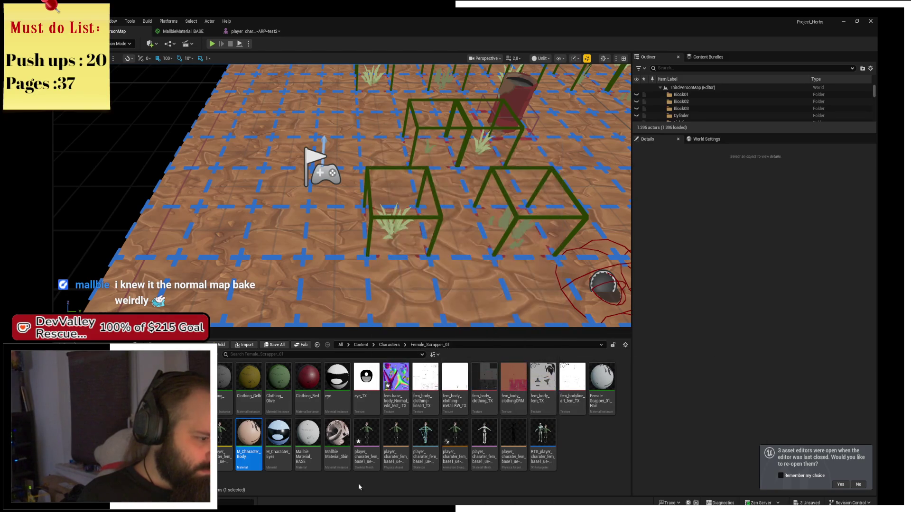
{"action": "double_click", "coordinate": [367, 443]}
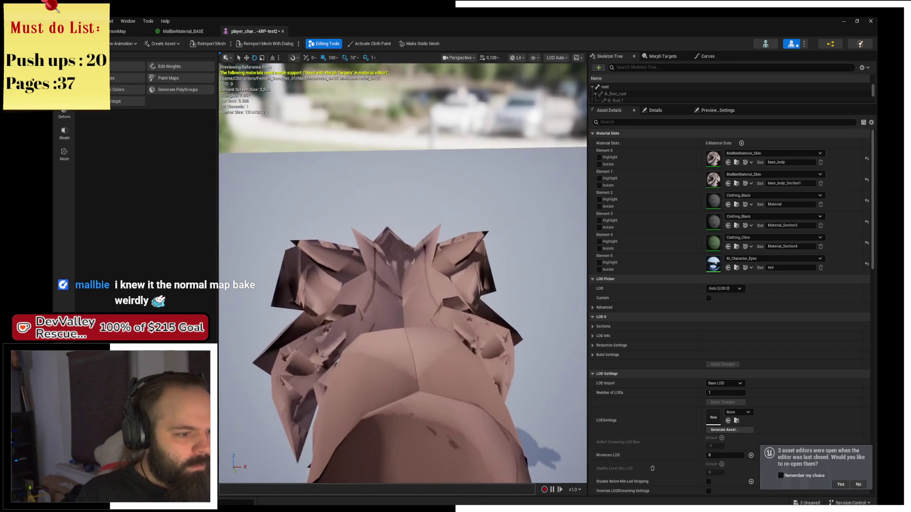
- Open the skin material instance and its body normal map texture, then close the texture
{"action": "left_click", "coordinate": [119, 31]}
{"action": "double_click", "coordinate": [340, 456]}
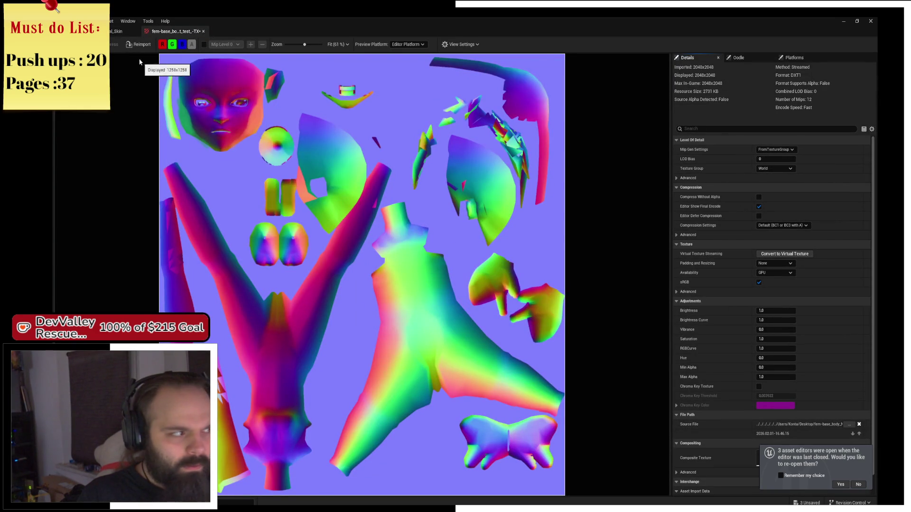
{"action": "left_click", "coordinate": [118, 31]}
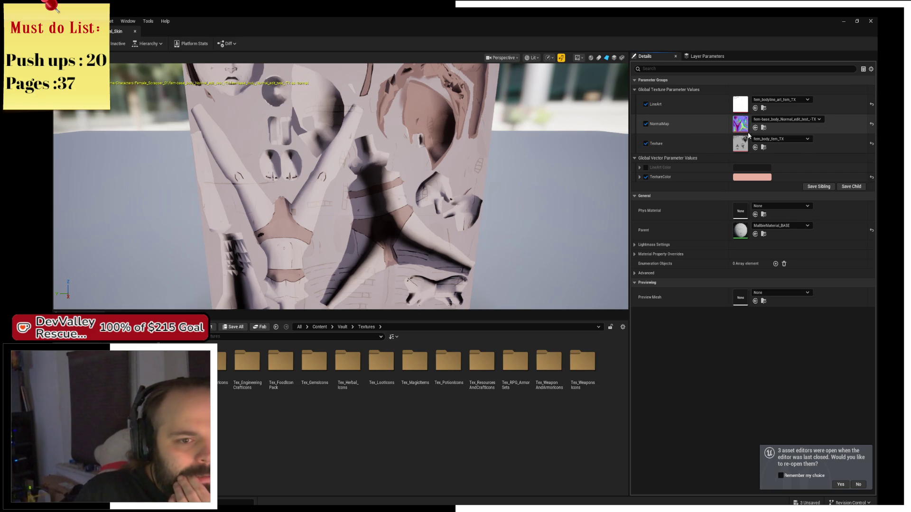
{"action": "double_click", "coordinate": [746, 130]}
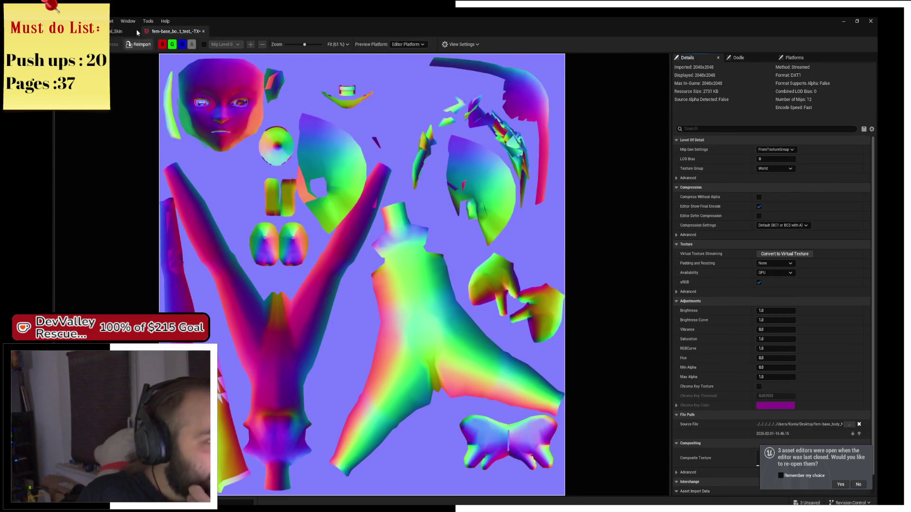
{"action": "middle_click", "coordinate": [182, 33]}
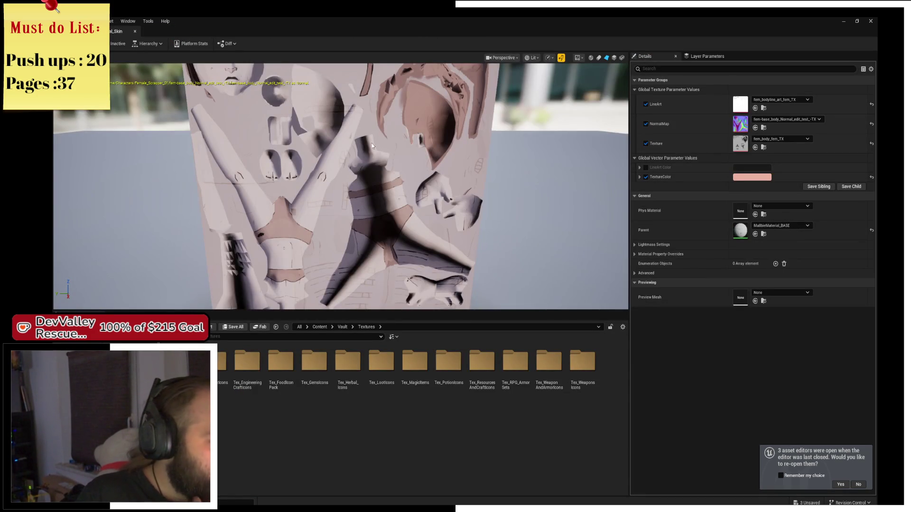
- Orbit the skin instance preview to inspect the textured plane's shading
{"action": "left_click_drag", "start_coordinate": [397, 161], "coordinate": [555, 166]}
{"action": "left_click_drag", "start_coordinate": [413, 283], "coordinate": [430, 285]}
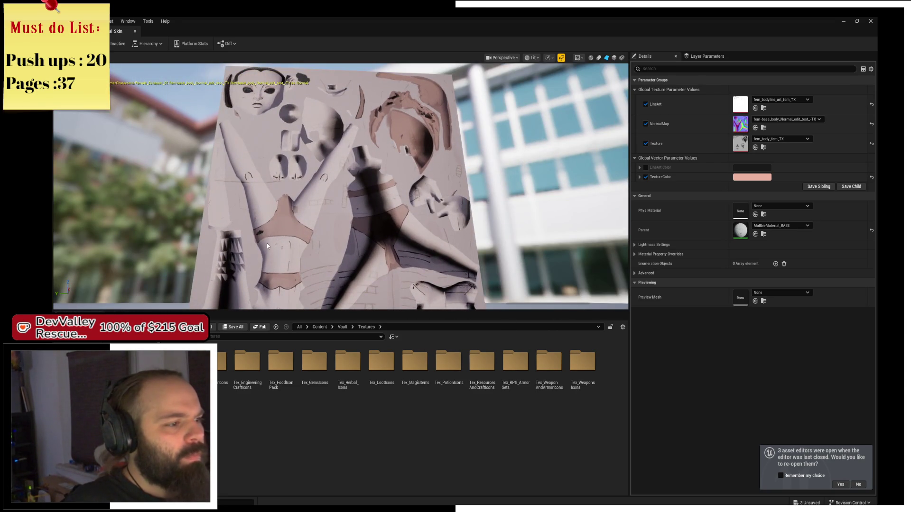
{"action": "left_click_drag", "start_coordinate": [266, 243], "coordinate": [287, 244]}
{"action": "left_click_drag", "start_coordinate": [358, 179], "coordinate": [372, 179]}
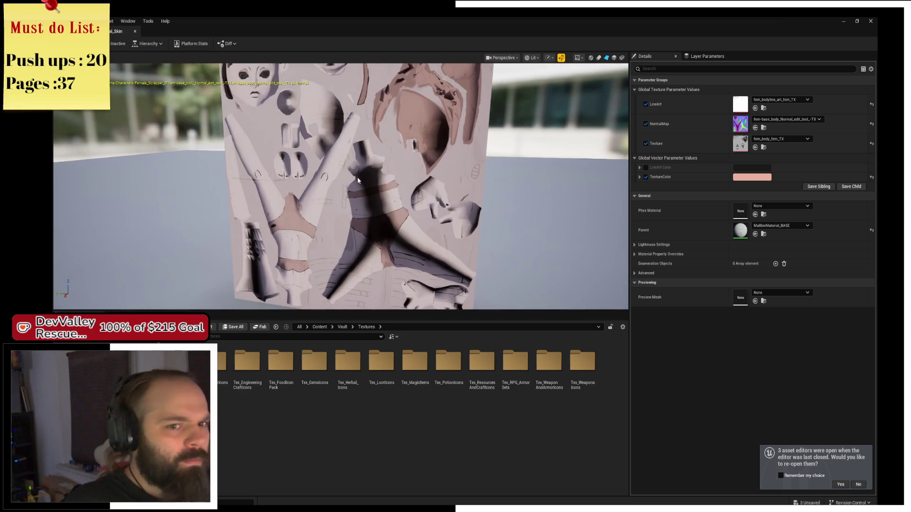
{"action": "left_click_drag", "start_coordinate": [472, 177], "coordinate": [426, 209]}
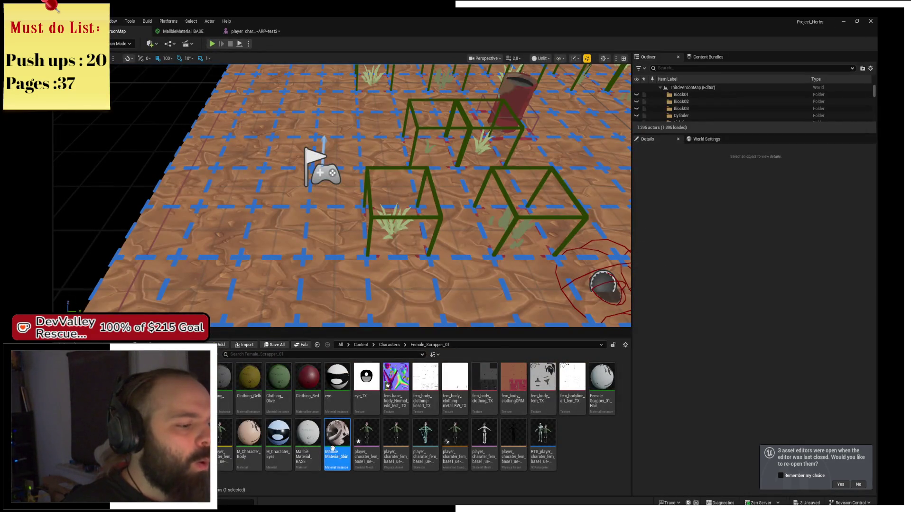
- Open the MallbieMaterial_BASE material graph from the Content Browser
{"action": "double_click", "coordinate": [405, 402]}
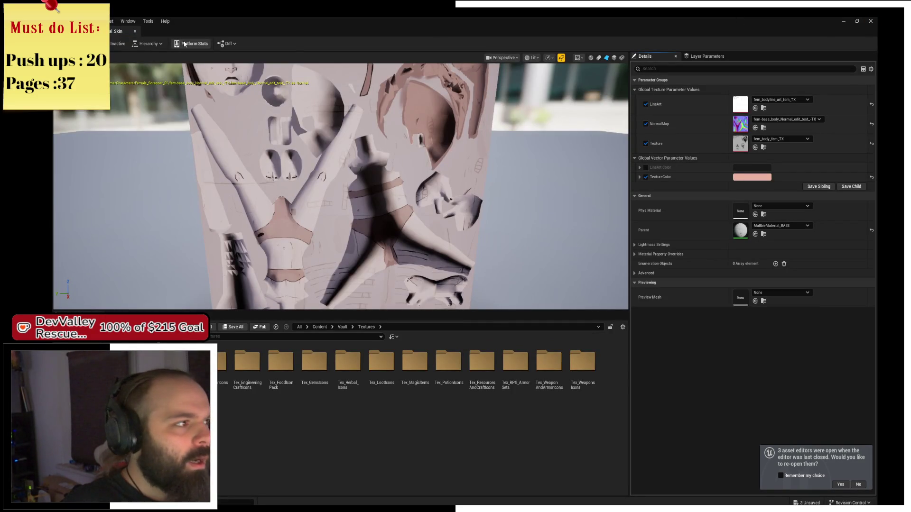
{"action": "left_click", "coordinate": [135, 31]}
{"action": "double_click", "coordinate": [308, 433]}
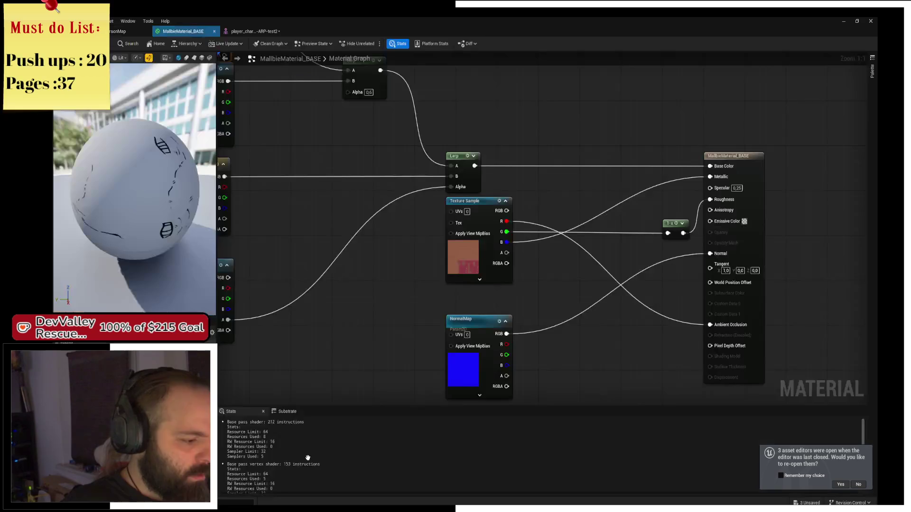
- Convert the packed Texture Sample into a parameter named AO/Roughness/Metal and save the base material
{"action": "right_click", "coordinate": [487, 218]}
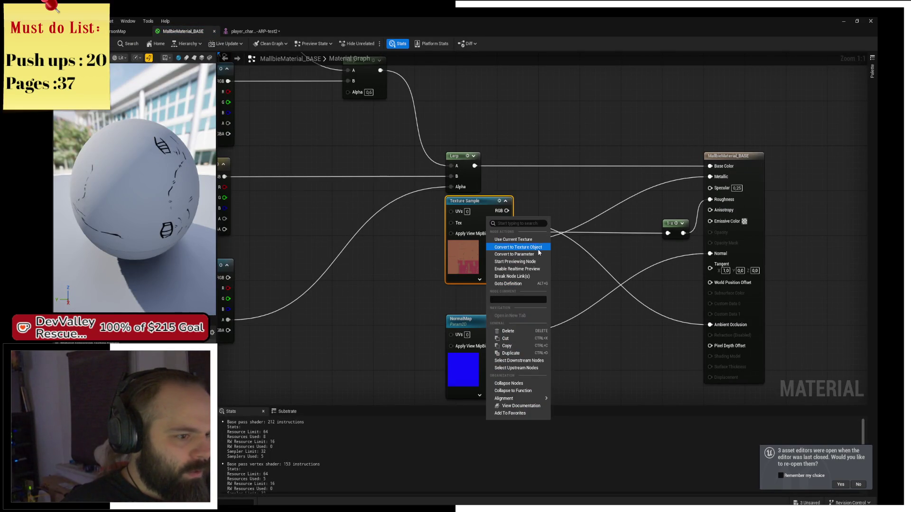
{"action": "left_click", "coordinate": [539, 248]}
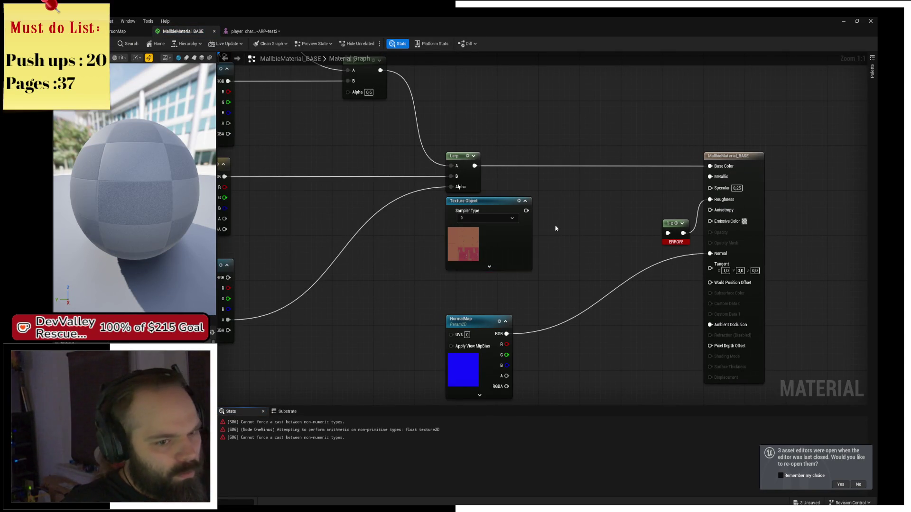
{"action": "key", "text": "ctrl+z"}
{"action": "scroll", "coordinate": [593, 187], "scroll_direction": "down", "scroll_amount": 1}
{"action": "right_click", "coordinate": [490, 210]}
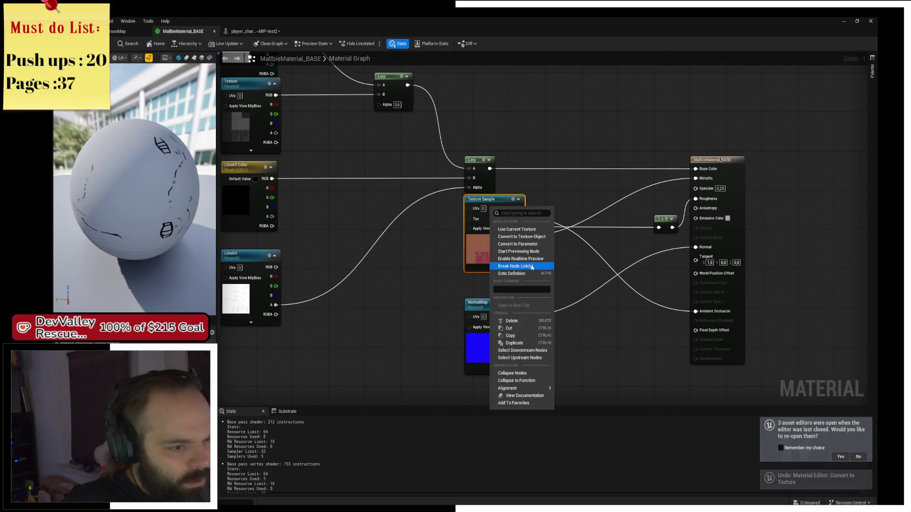
{"action": "left_click", "coordinate": [530, 244]}
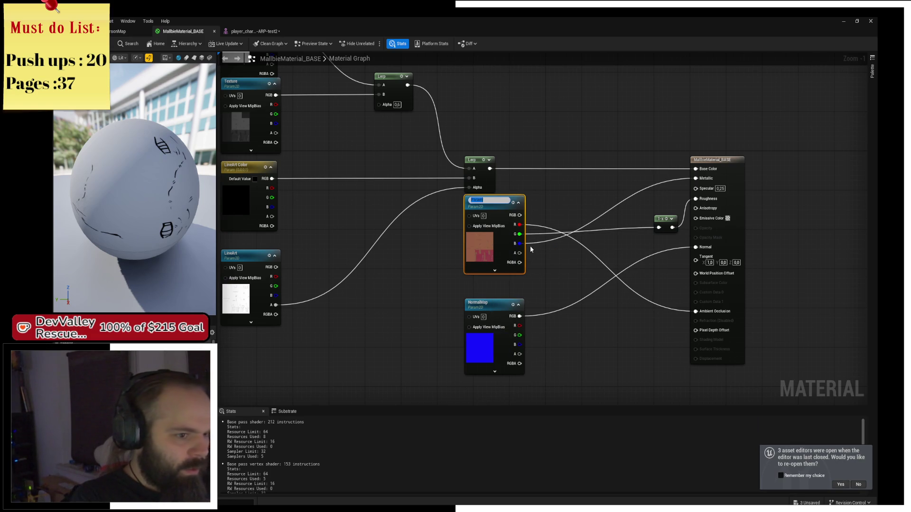
{"action": "type", "text": "R"}
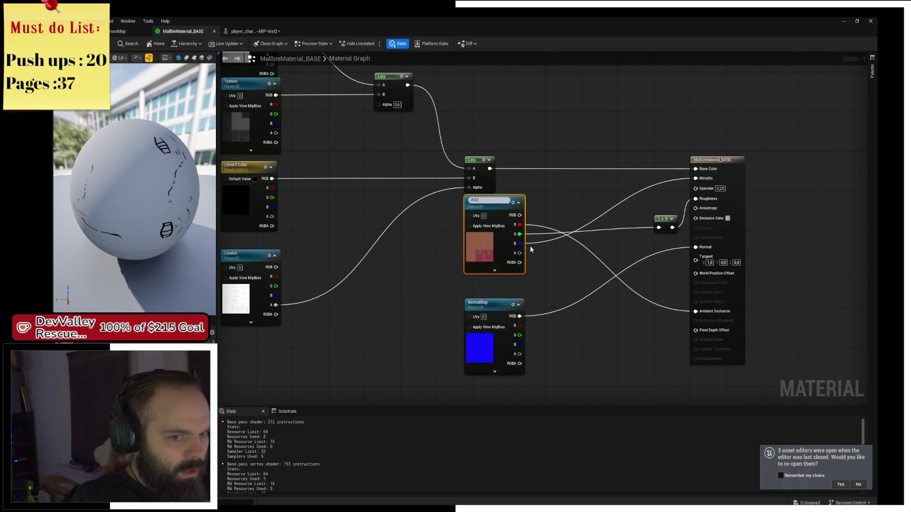
{"action": "type", "text": "Roughn"}
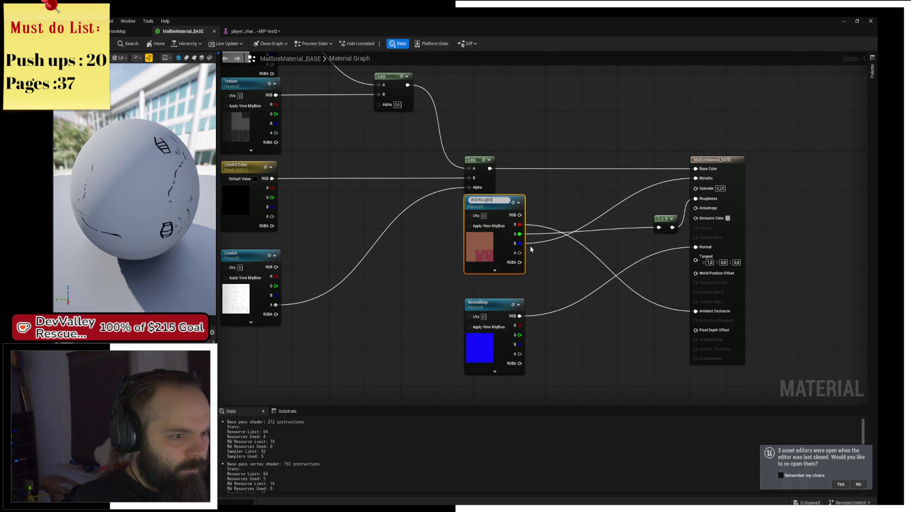
{"action": "type", "text": "etall"}
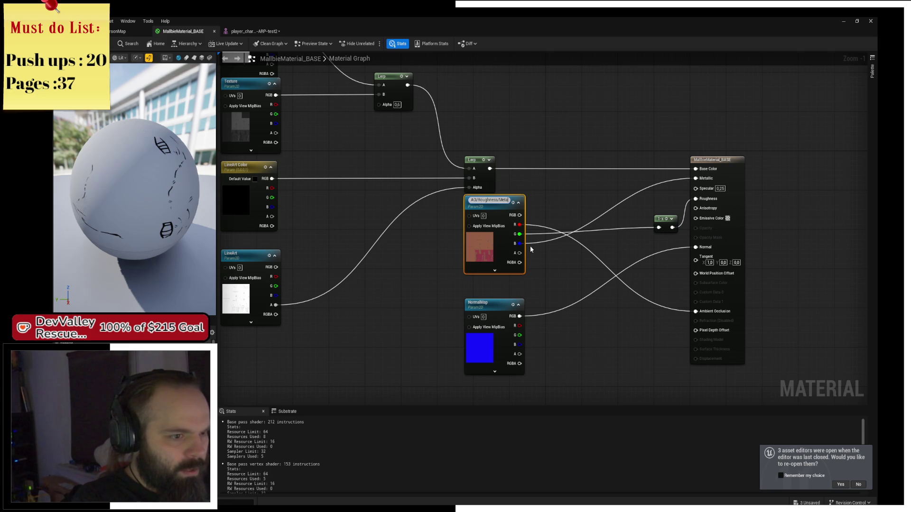
{"action": "key", "text": "Return"}
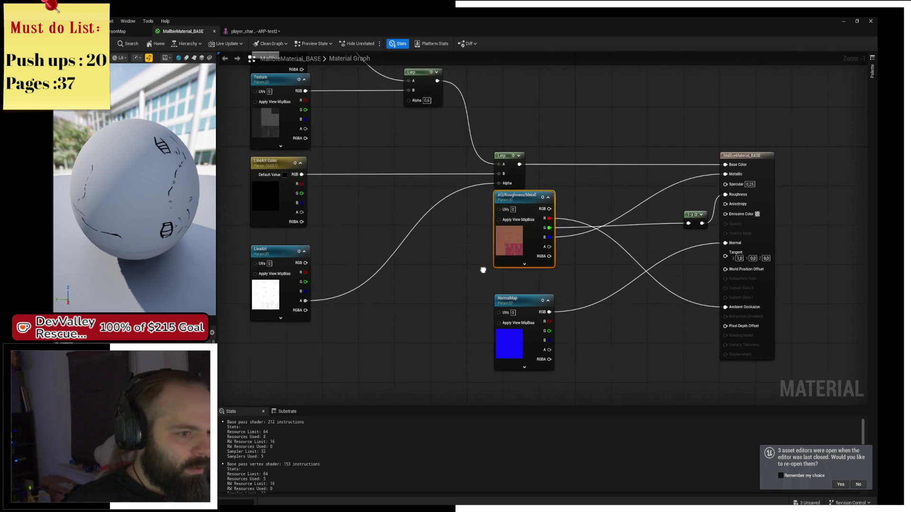
{"action": "left_click", "coordinate": [503, 306]}
{"action": "key", "text": "ctrl+s"}
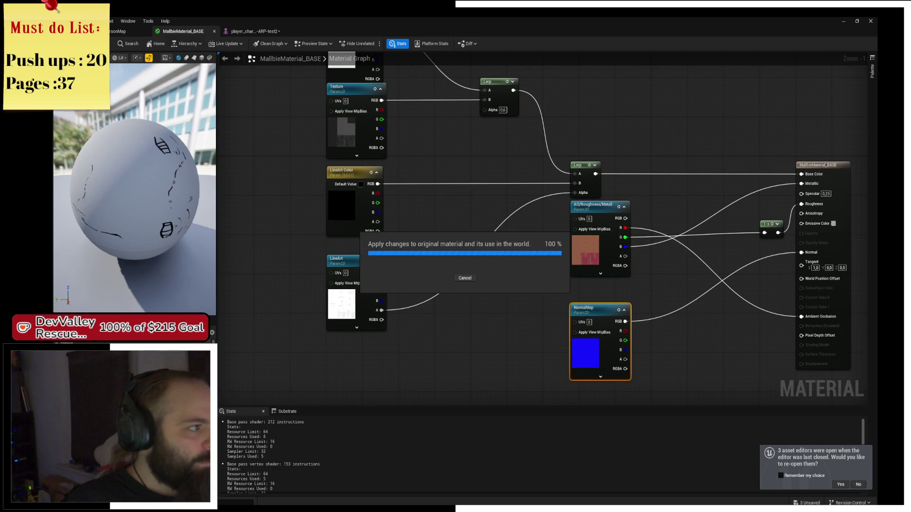
{"action": "left_click", "coordinate": [117, 31]}
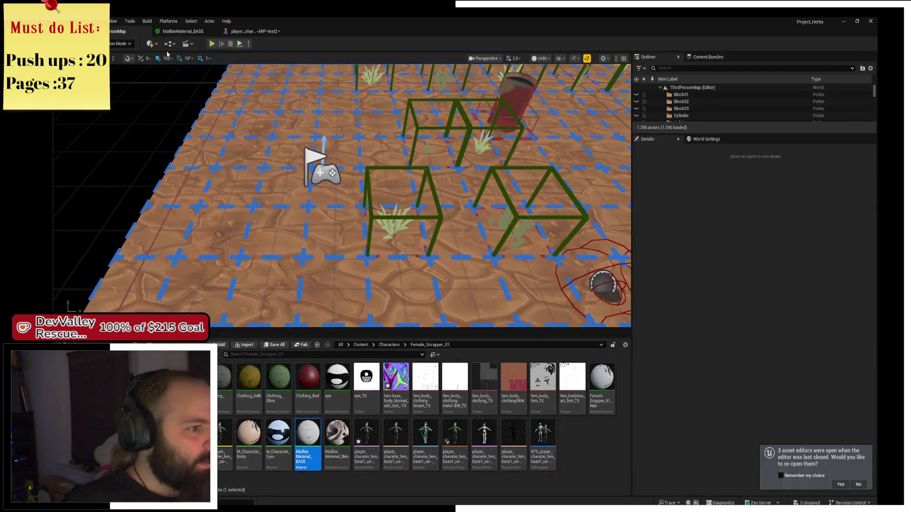
- Open MallbieMaterial_Skin and enable its AO/Roughness/Metal parameter override
{"action": "double_click", "coordinate": [337, 455]}
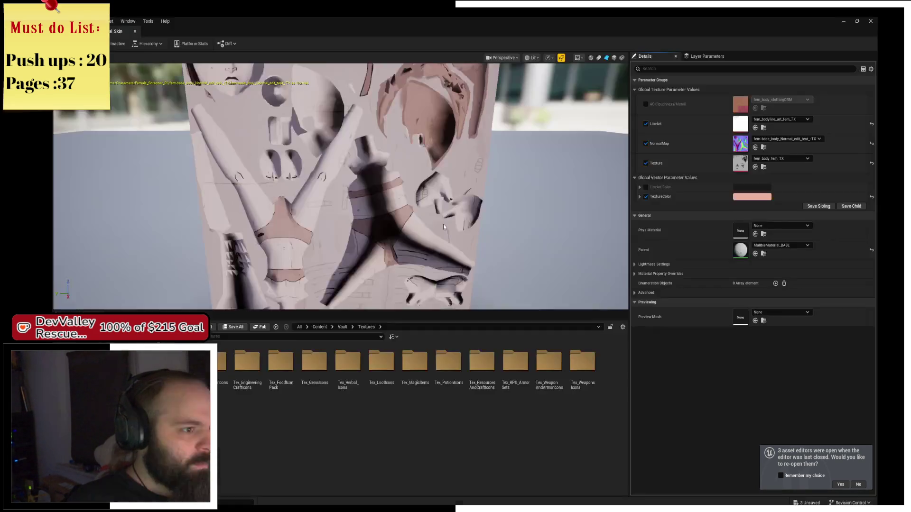
{"action": "left_click", "coordinate": [645, 105]}
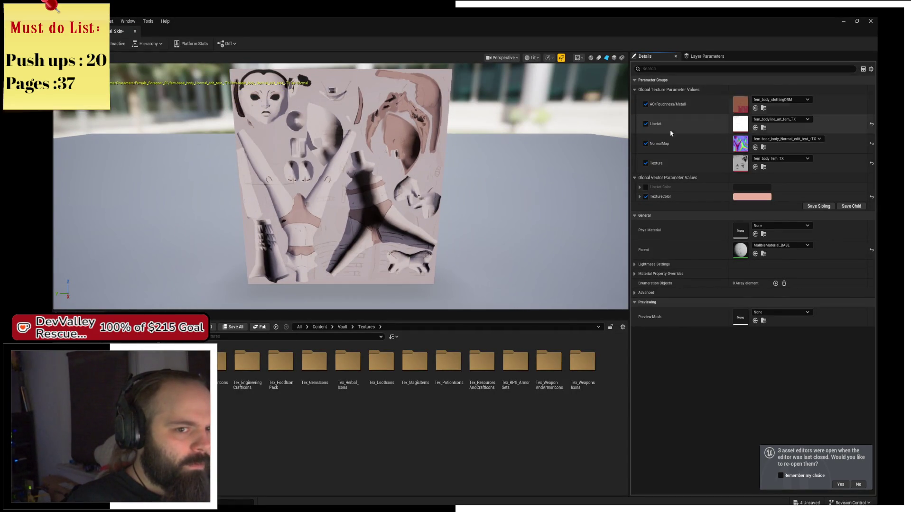
{"action": "left_click", "coordinate": [778, 101]}
{"action": "left_click", "coordinate": [779, 101]}
{"action": "left_click", "coordinate": [779, 101]}
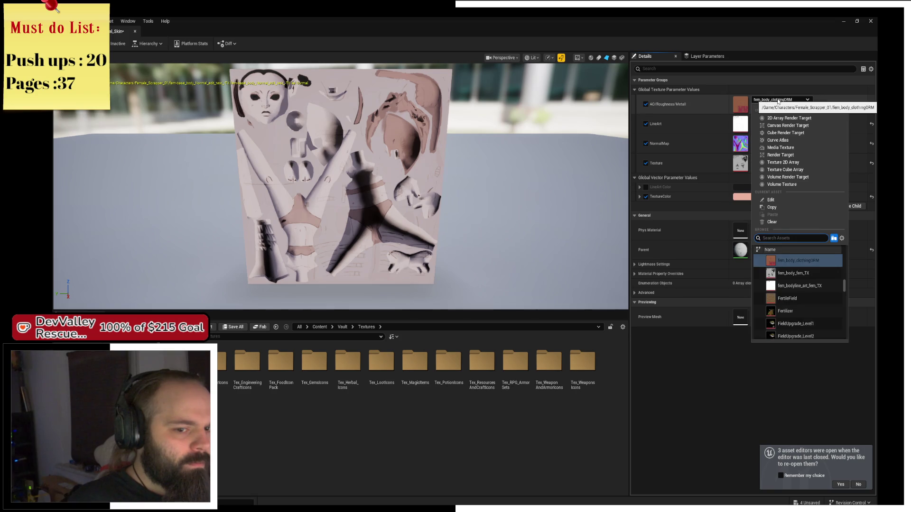
{"action": "key", "text": "Escape"}
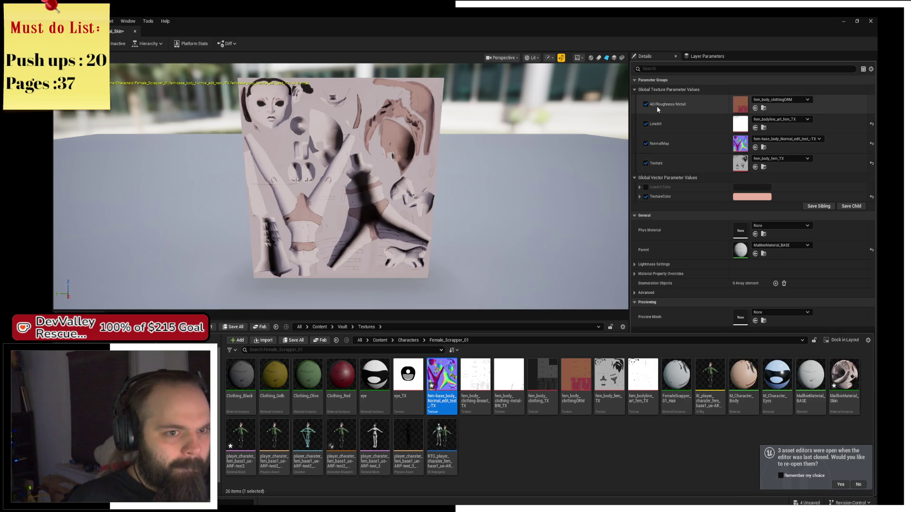
- Assign FlatNormalMap to AO/Roughness/Metal, replacing fem_bodyline_art_fem_TX, and close the instance
{"action": "left_click", "coordinate": [781, 100]}
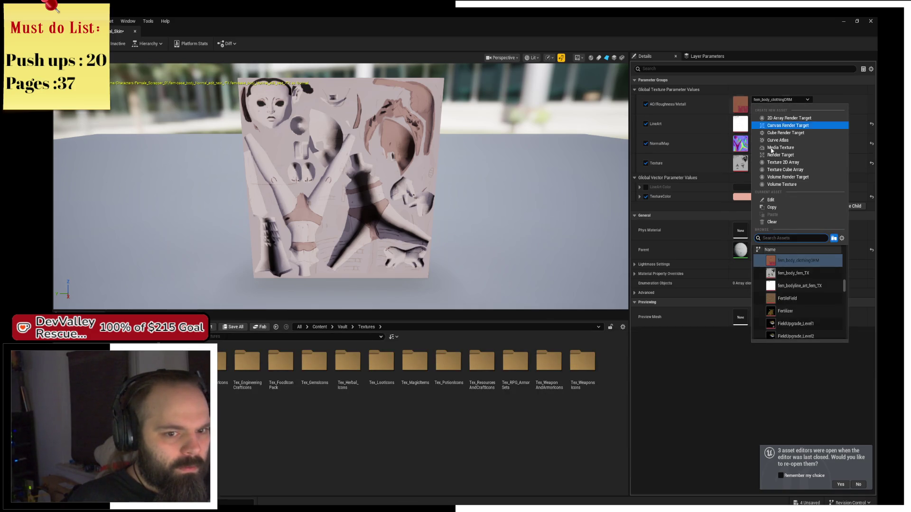
{"action": "left_click", "coordinate": [801, 286]}
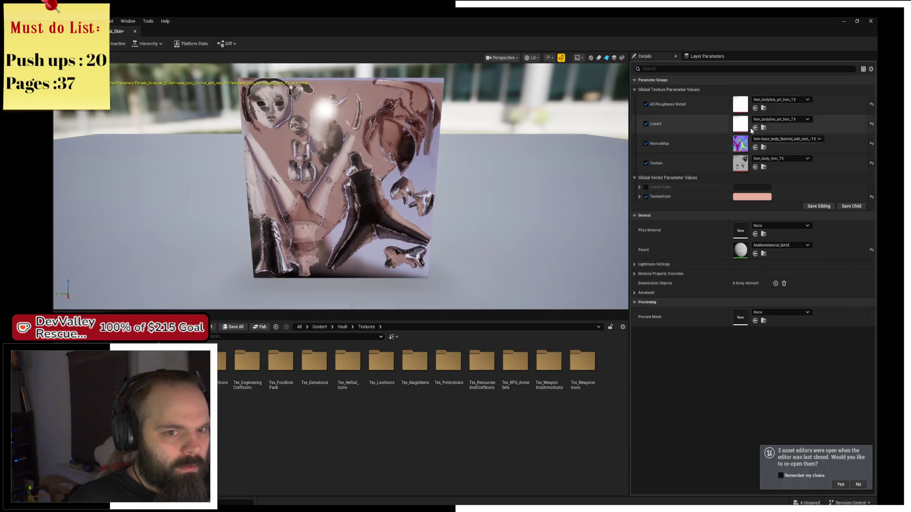
{"action": "left_click", "coordinate": [796, 100]}
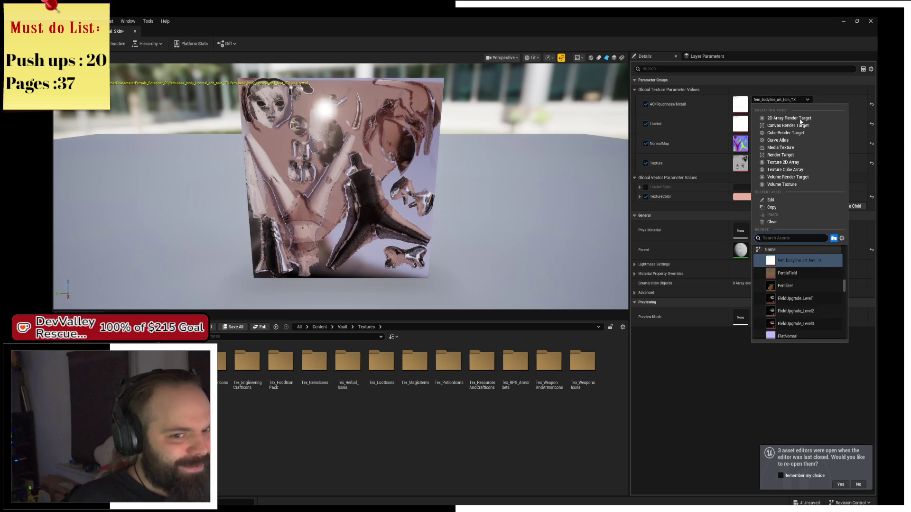
{"action": "scroll", "coordinate": [815, 300], "scroll_direction": "down", "scroll_amount": 5}
{"action": "left_click", "coordinate": [814, 298]}
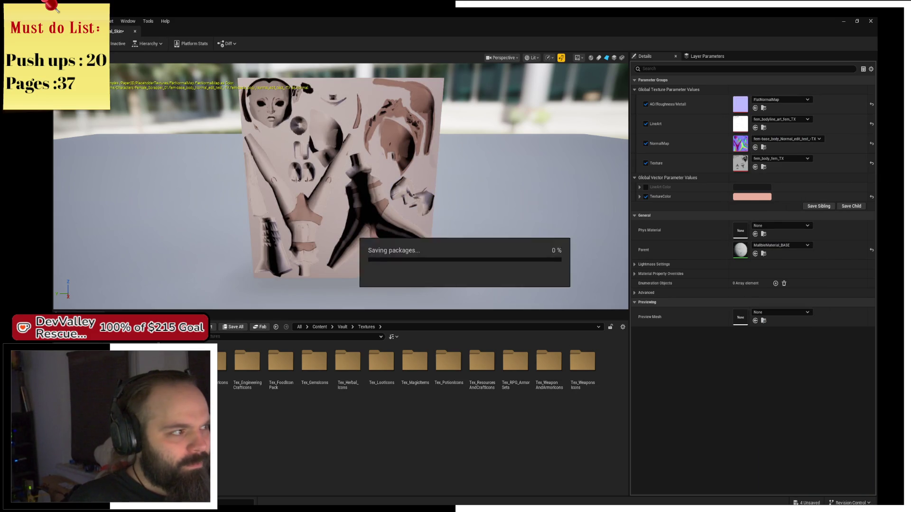
{"action": "left_click", "coordinate": [134, 31]}
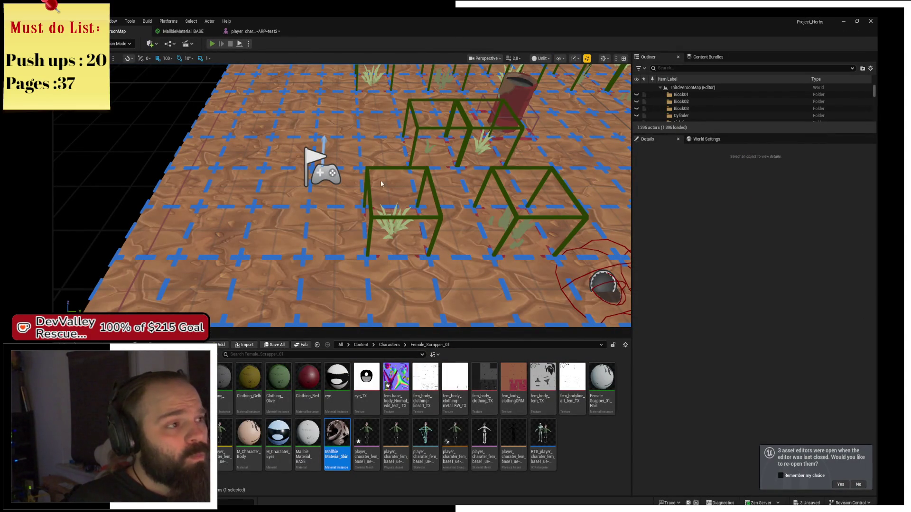
- Play the level, walk the character forward, switch hotbar slot, then stop the session
{"action": "key", "text": "alt+p"}
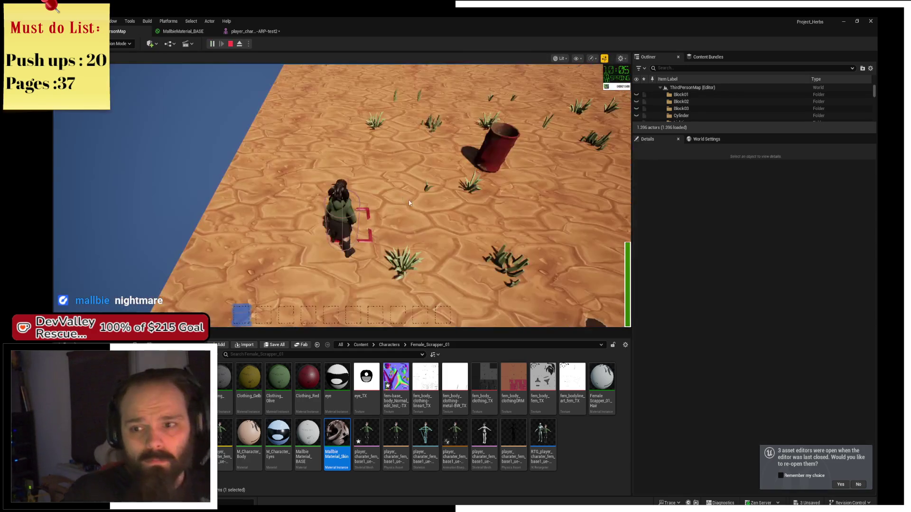
{"action": "key", "text": "w"}
{"action": "key", "text": "4"}
{"action": "key", "text": "shift+F1"}
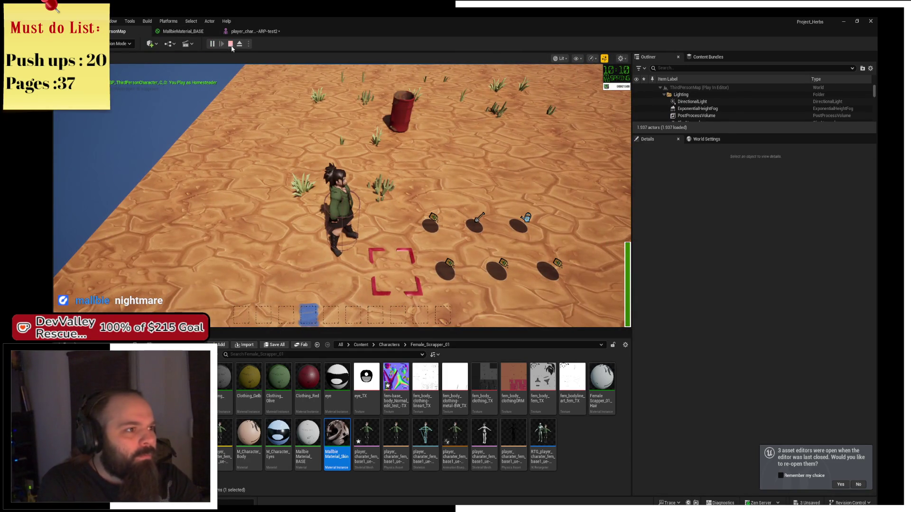
{"action": "left_click", "coordinate": [231, 45]}
- Review MallbieMaterial_Skin's texture parameters in its orbited preview, then close it
{"action": "double_click", "coordinate": [337, 437]}
{"action": "left_click_drag", "start_coordinate": [393, 194], "coordinate": [280, 199]}
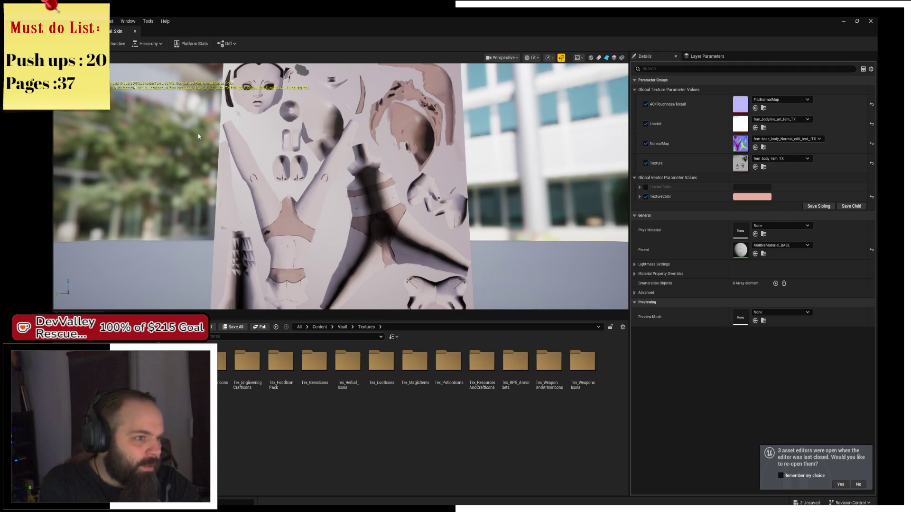
{"action": "middle_click", "coordinate": [122, 29]}
{"action": "left_click", "coordinate": [558, 480]}
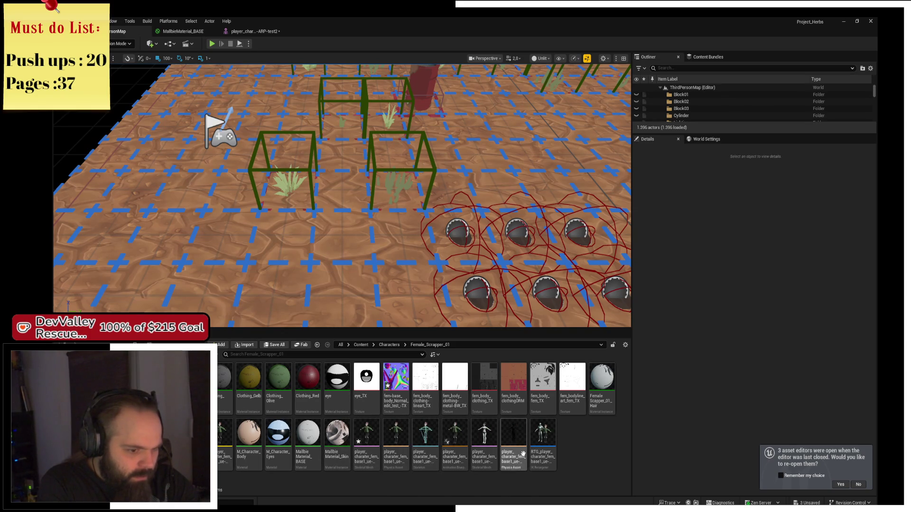
- Find BP_ThirdPersonCharacter through World Settings' default pawn class and inspect its Mesh component
{"action": "left_click", "coordinate": [698, 141]}
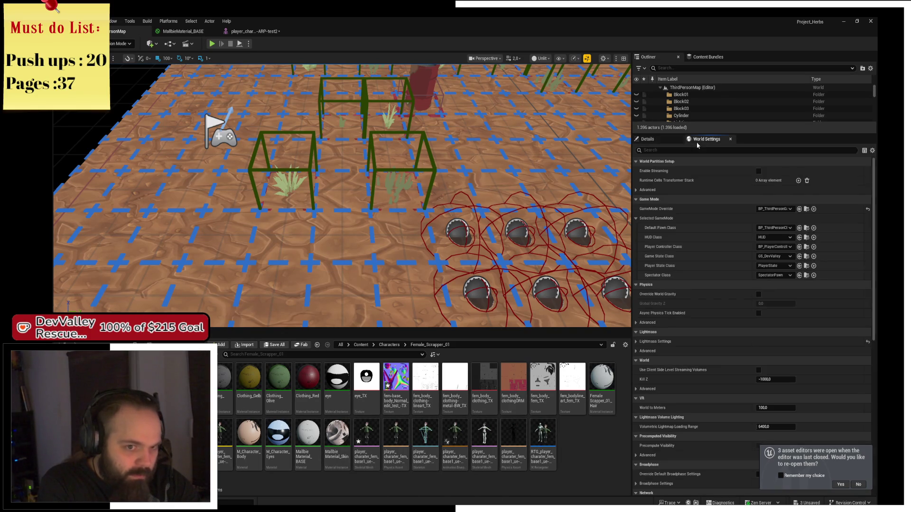
{"action": "left_click", "coordinate": [806, 229]}
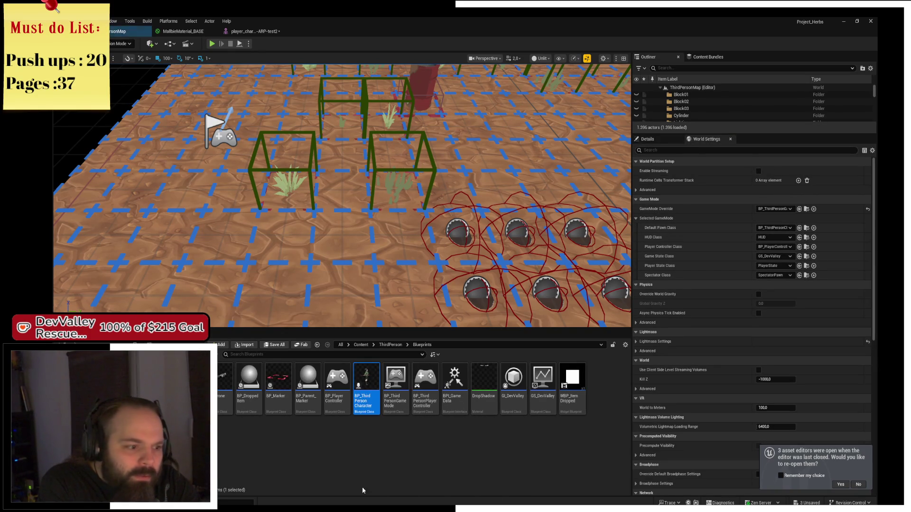
{"action": "double_click", "coordinate": [371, 403]}
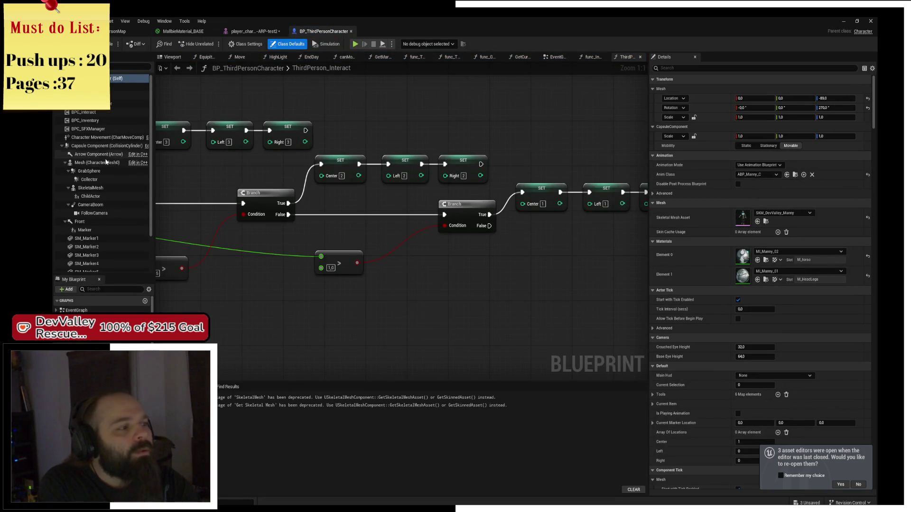
{"action": "left_click", "coordinate": [95, 163]}
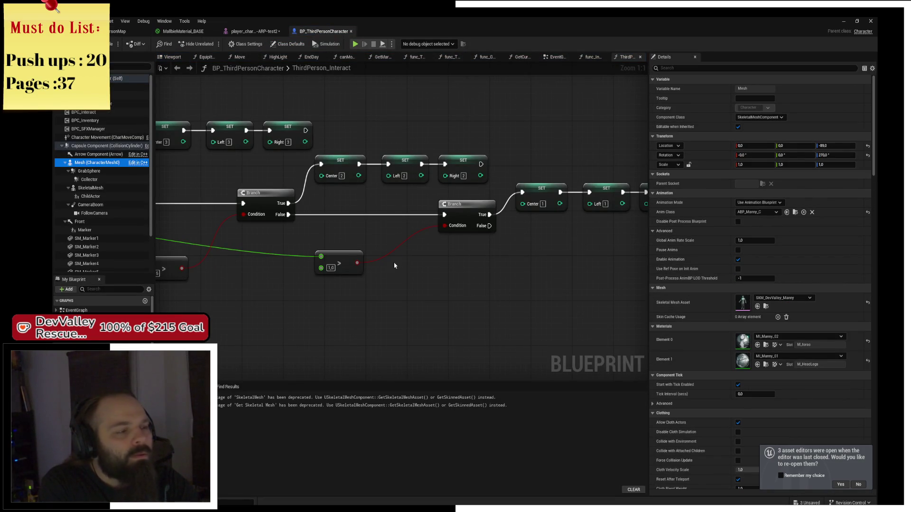
{"action": "scroll", "coordinate": [400, 197], "scroll_direction": "down", "scroll_amount": 2}
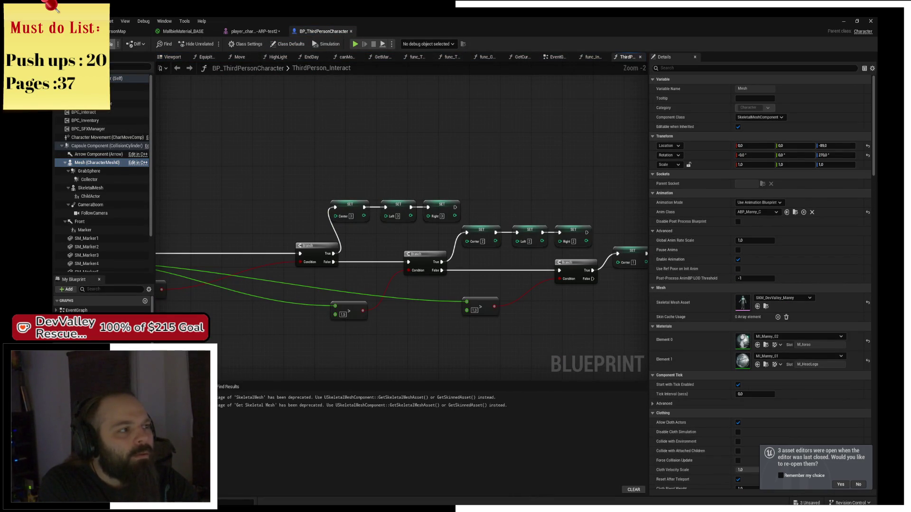
{"action": "left_click", "coordinate": [118, 32]}
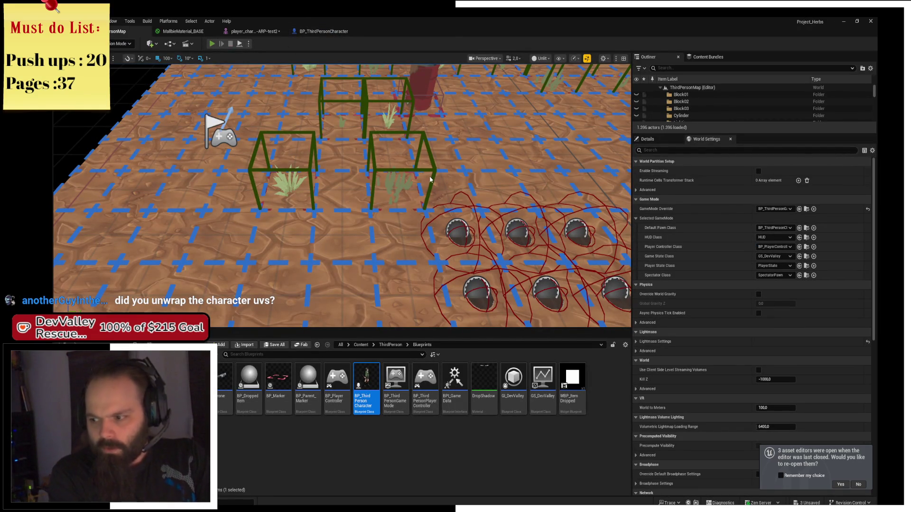
- Play-test walking, equipping the shovel, and switching to an empty hotbar slot, then stop
{"action": "key", "text": "alt+p"}
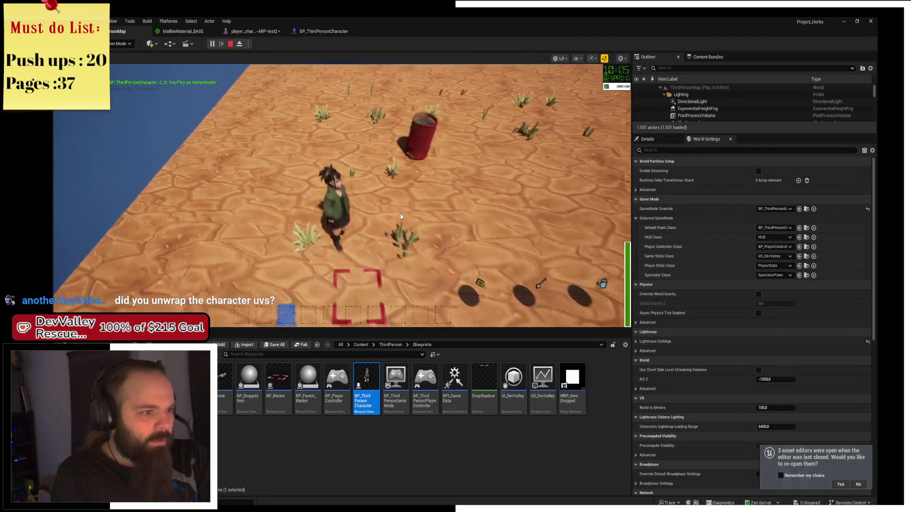
{"action": "key", "text": "d"}
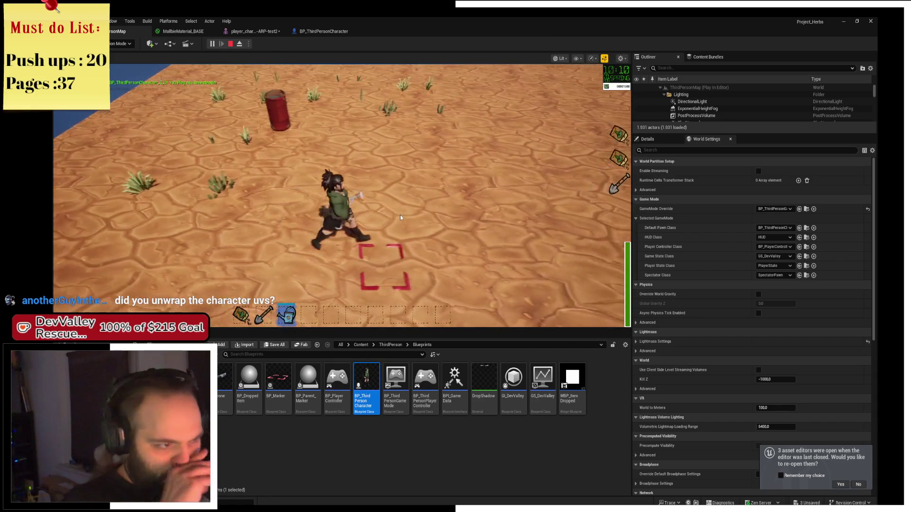
{"action": "key", "text": "2"}
{"action": "key", "text": "7"}
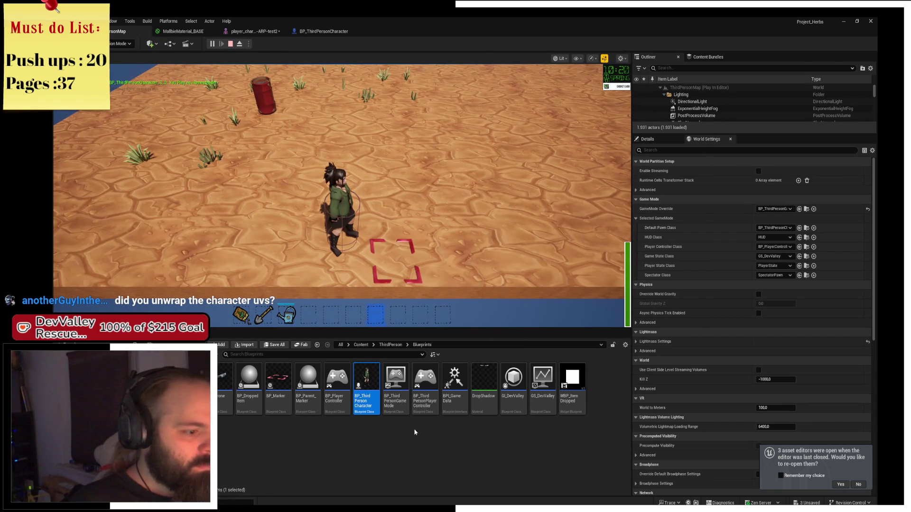
{"action": "key", "text": "Escape"}
- Reopen the BP_ThirdPersonCharacter Blueprint from the Content Browser
{"action": "right_click", "coordinate": [368, 385]}
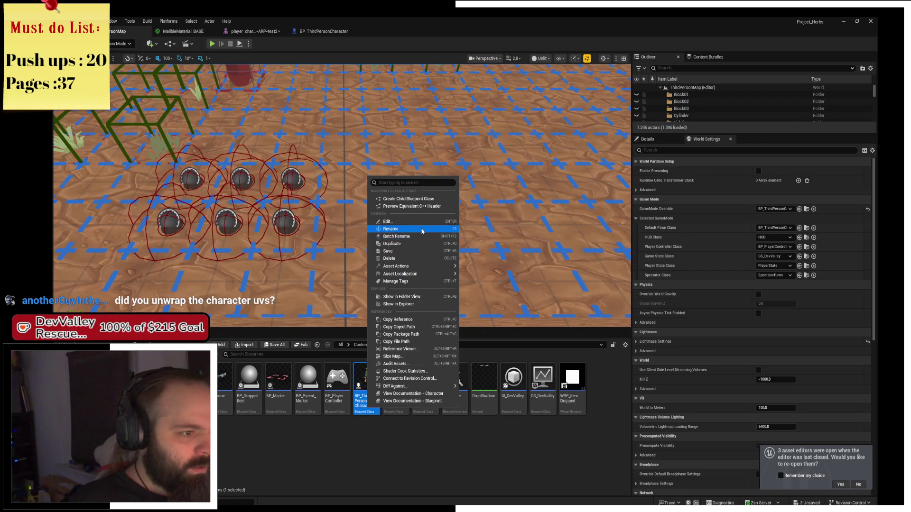
{"action": "left_click", "coordinate": [394, 465]}
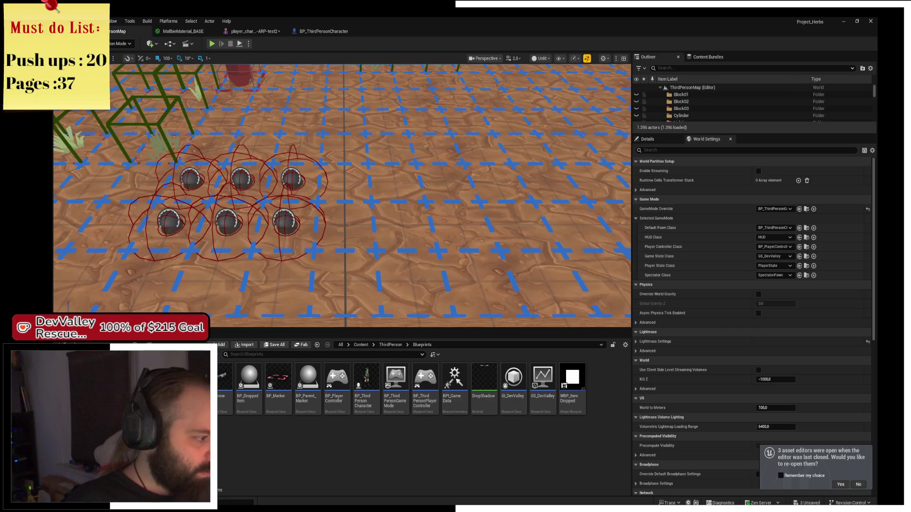
{"action": "double_click", "coordinate": [366, 382]}
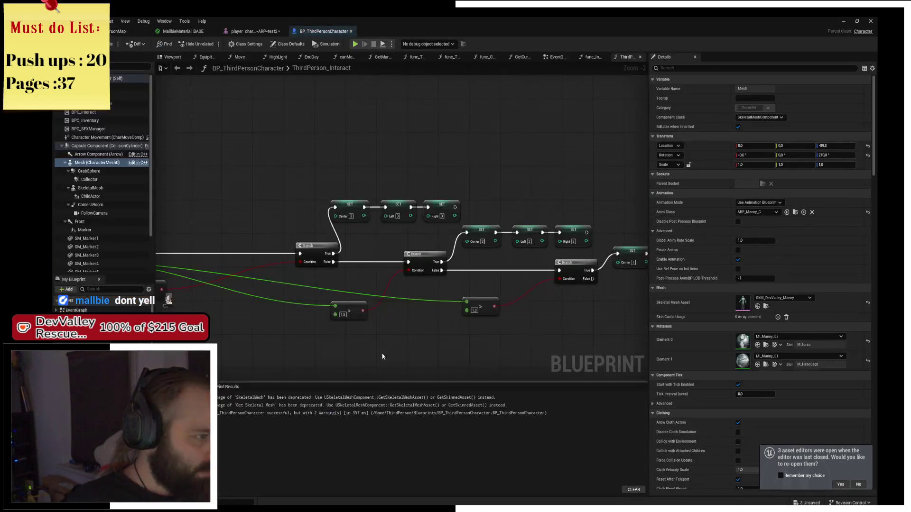
- Orbit the player character mesh to a front close-up of the face
{"action": "left_click", "coordinate": [183, 31]}
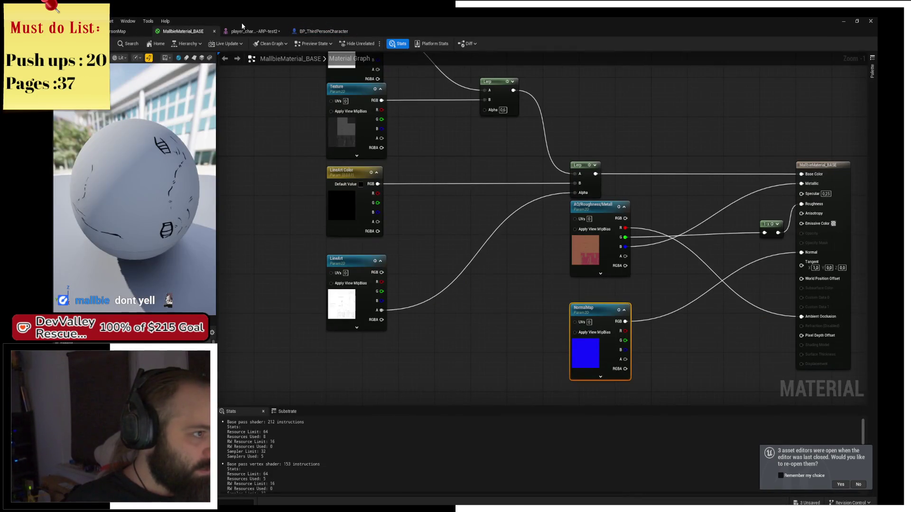
{"action": "left_click", "coordinate": [241, 32]}
{"action": "left_click_drag", "start_coordinate": [432, 231], "coordinate": [432, 231]}
{"action": "left_click_drag", "start_coordinate": [287, 140], "coordinate": [287, 139]}
- Locate and zoom in on the AO/Roughness/Metal node in MallbieMaterial_BASE
{"action": "left_click", "coordinate": [183, 31]}
{"action": "left_click_drag", "start_coordinate": [458, 143], "coordinate": [458, 227]}
{"action": "left_click", "coordinate": [450, 228]}
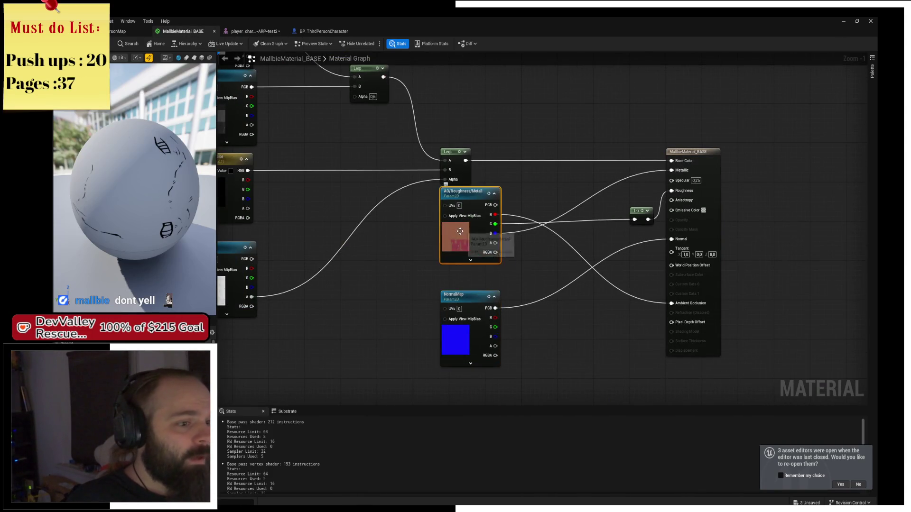
{"action": "scroll", "coordinate": [396, 241], "scroll_direction": "up", "scroll_amount": 4}
{"action": "scroll", "coordinate": [418, 228], "scroll_direction": "up", "scroll_amount": 3}
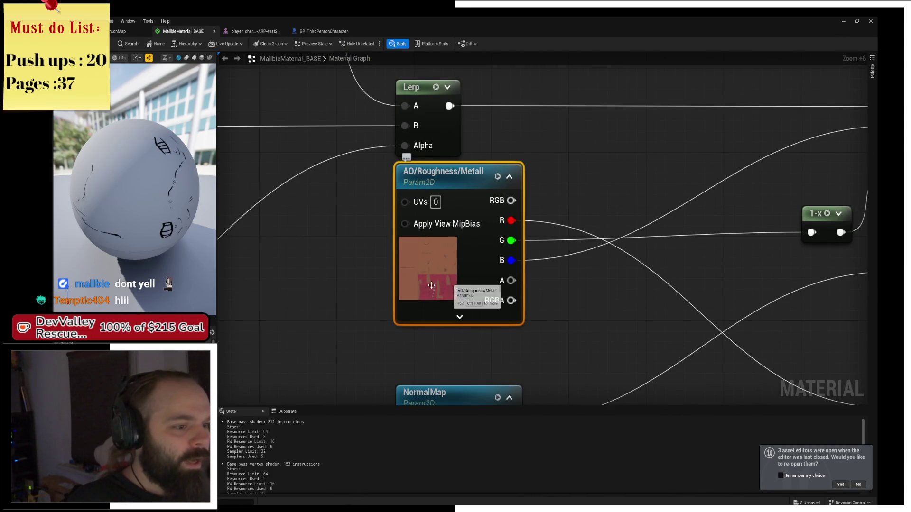
- Trace the base material's graph to its output node, then return to ThirdPersonMap
{"action": "left_click", "coordinate": [114, 31]}
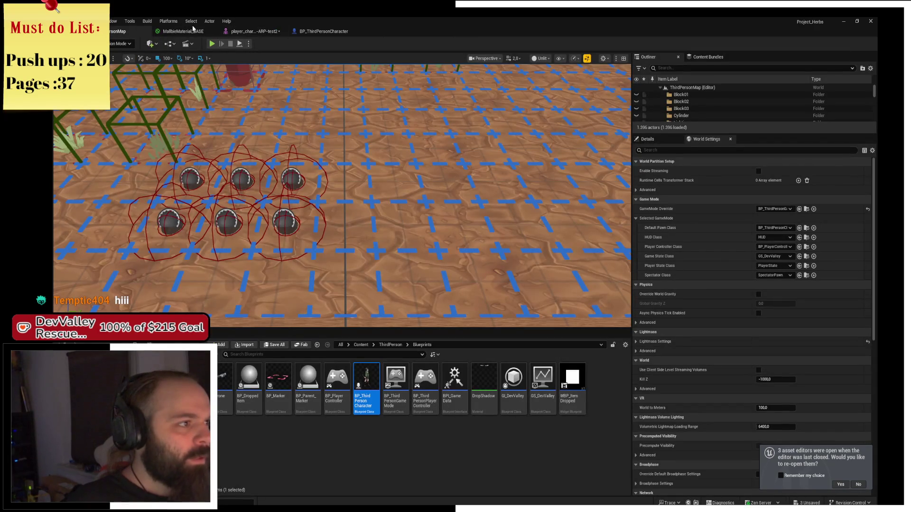
{"action": "left_click", "coordinate": [196, 31]}
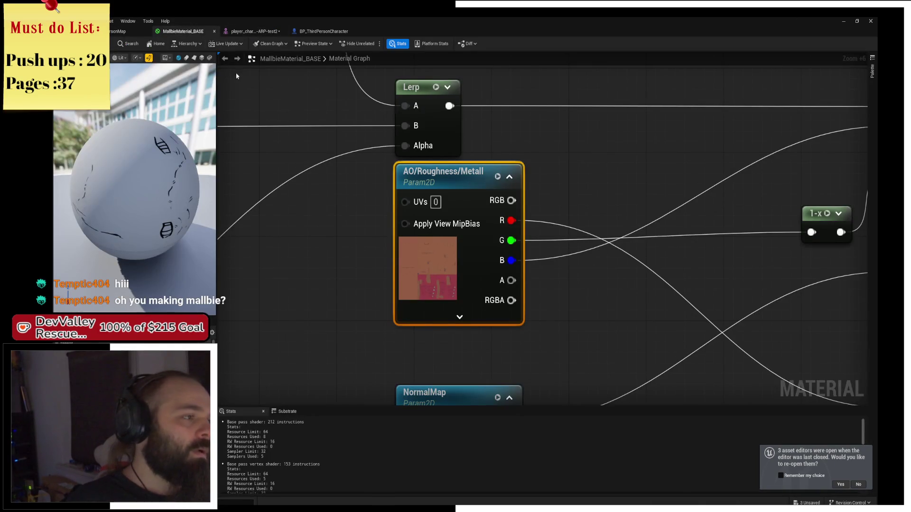
{"action": "left_click", "coordinate": [119, 32]}
{"action": "scroll", "coordinate": [341, 194], "scroll_direction": "down", "scroll_amount": 8}
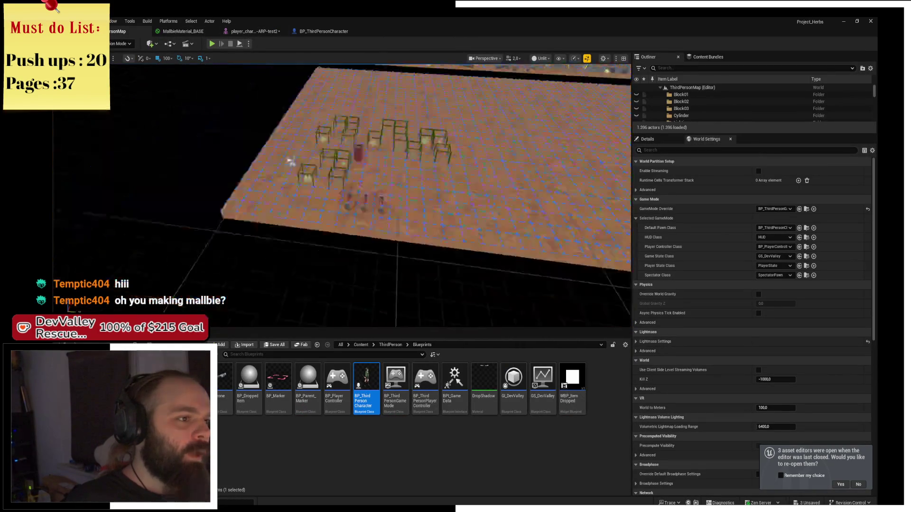
{"action": "left_click", "coordinate": [183, 31]}
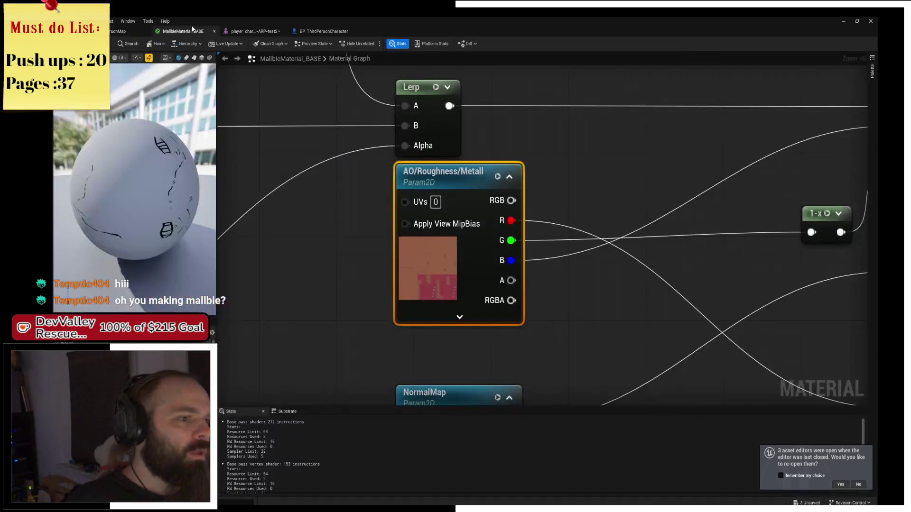
{"action": "scroll", "coordinate": [419, 178], "scroll_direction": "down", "scroll_amount": 2}
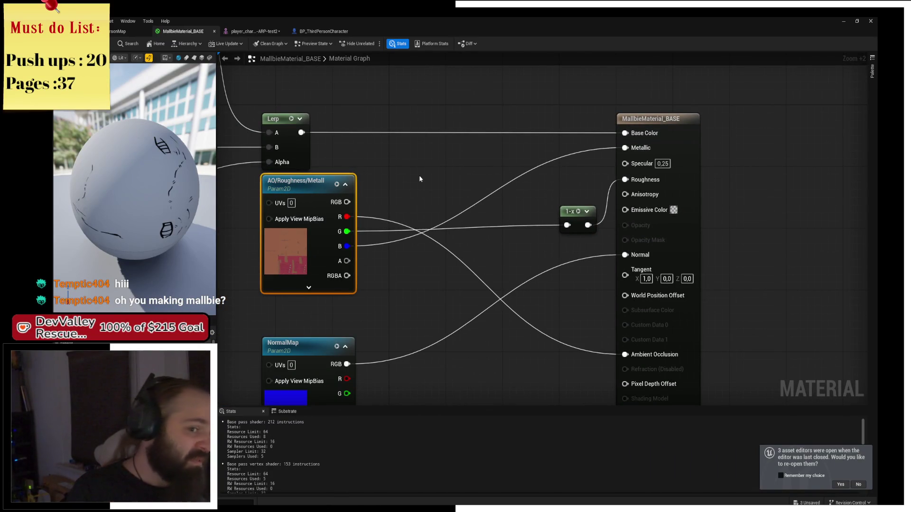
{"action": "left_click_drag", "start_coordinate": [369, 152], "coordinate": [450, 146]}
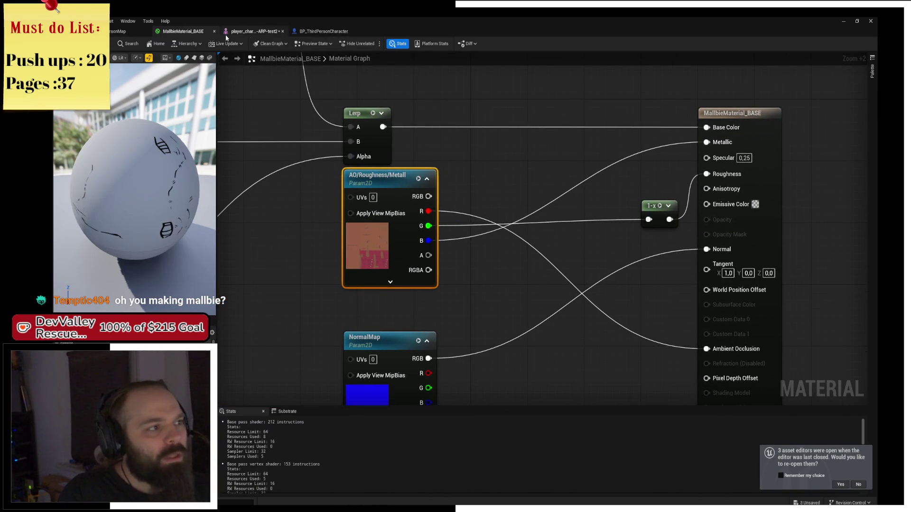
{"action": "left_click", "coordinate": [119, 31]}
{"action": "mouse_move", "coordinate": [375, 407]}
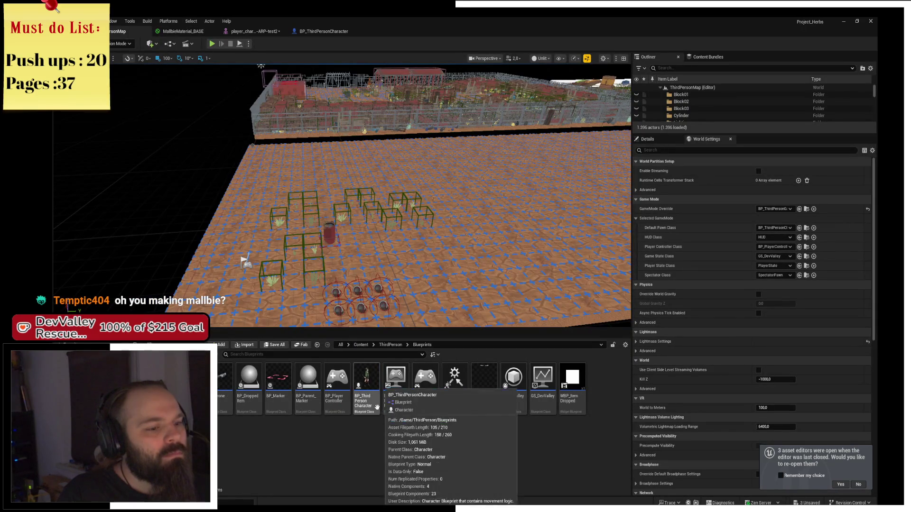